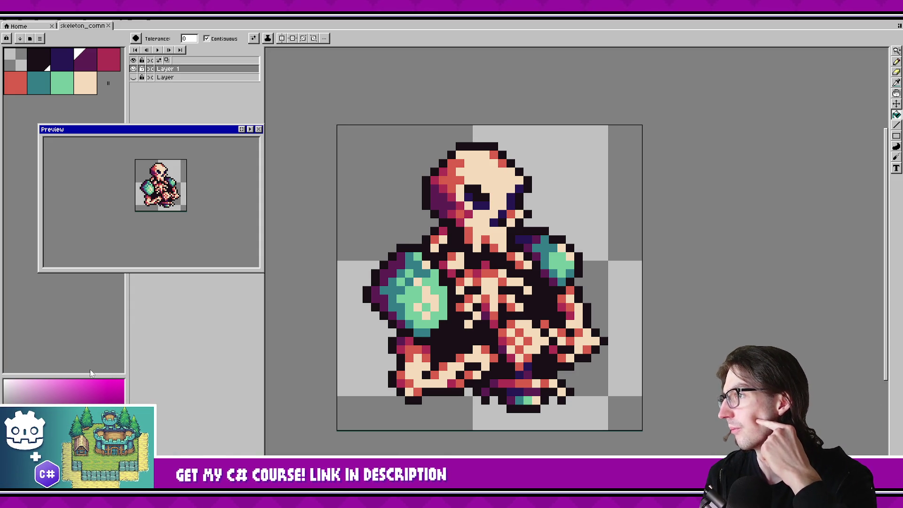
Reposition Aseprite's Preview panel slightly lower and to the right.
mouse_move(190, 130)
left_mouse_down()
mouse_move(209, 134)
mouse_move(188, 142)
mouse_move(188, 151)
left_mouse_up()
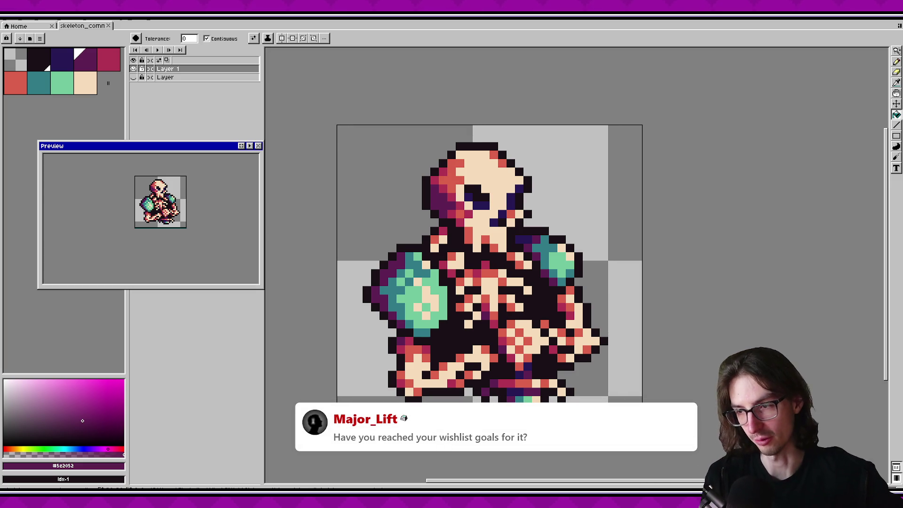
left_click_drag(189, 154, 193, 161)
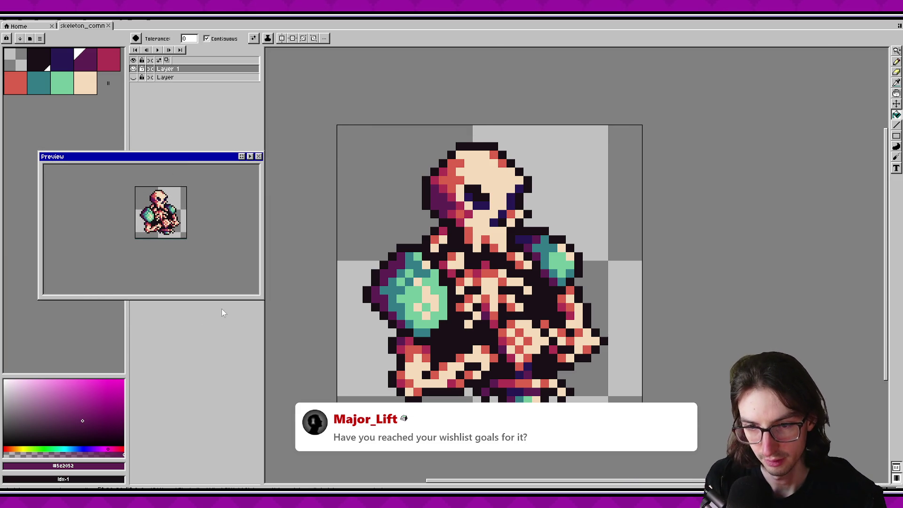
left_click_drag(173, 165, 173, 162)
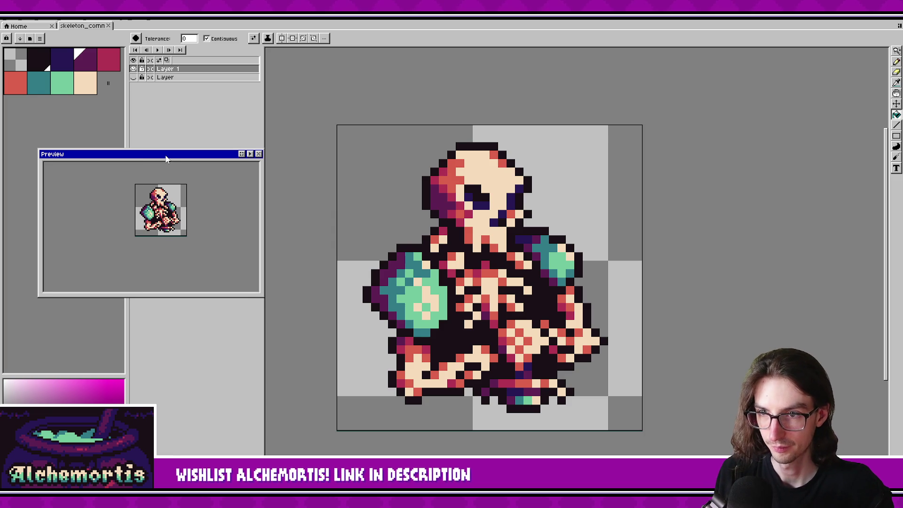
left_click_drag(165, 155, 172, 157)
scroll(453, 298, "down", 3)
scroll(464, 291, "up", 4)
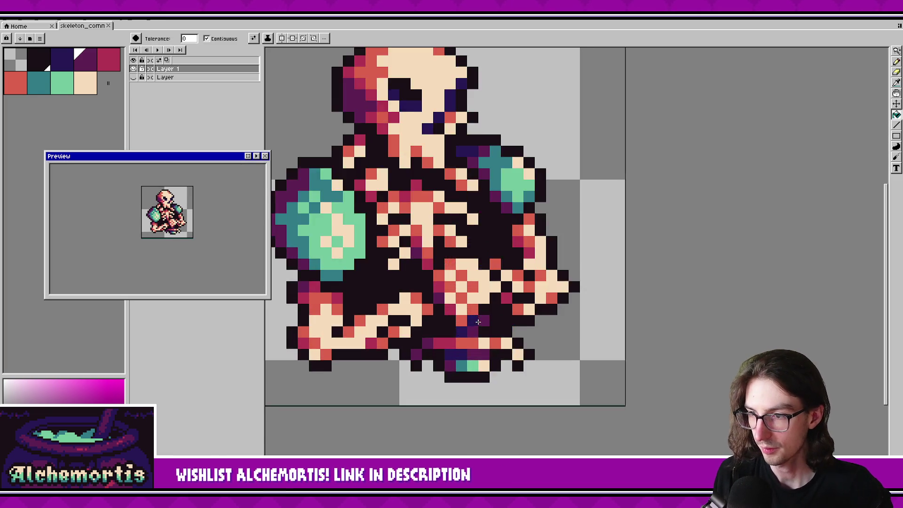
scroll(521, 375, "down", 3)
scroll(521, 375, "up", 2)
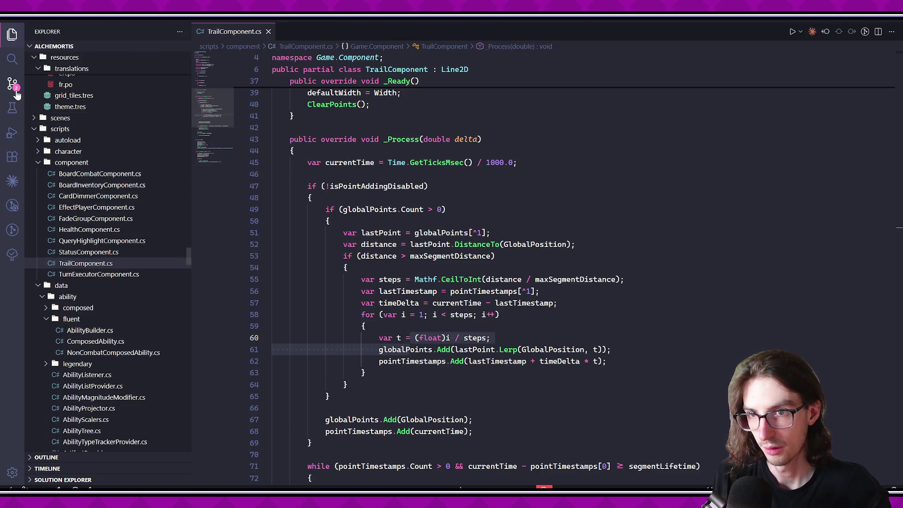
View the skeleton_commander.png diff in Source Control, then return to TrailComponent.cs.
left_click(15, 92)
left_click(69, 115)
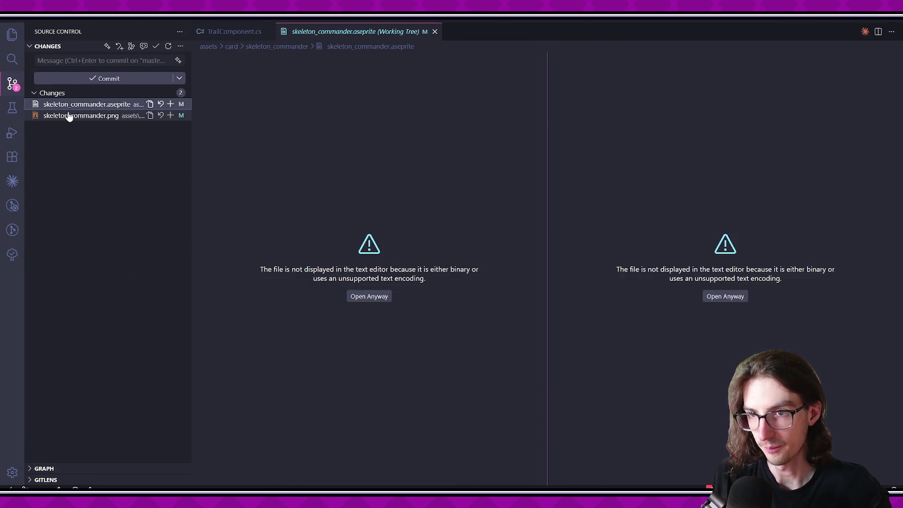
left_click(238, 33)
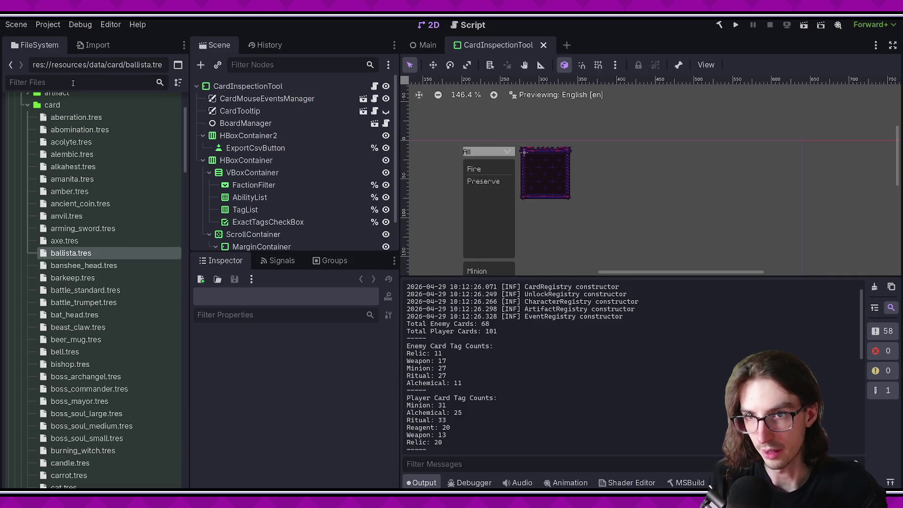
Filter FileSystem for 'skeleton', load skeleton_commander.tres and set flavor text 'Hello everyone'.
left_click(72, 81)
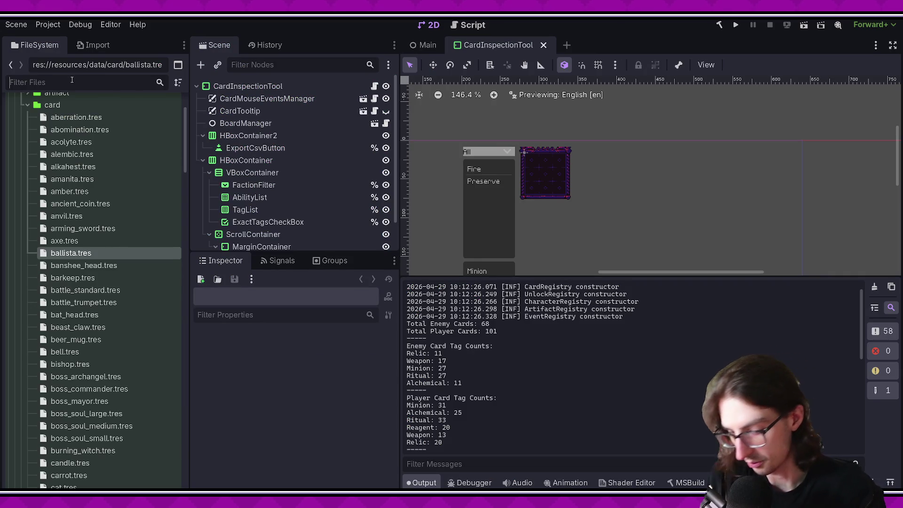
type("skeleton")
left_click(94, 272)
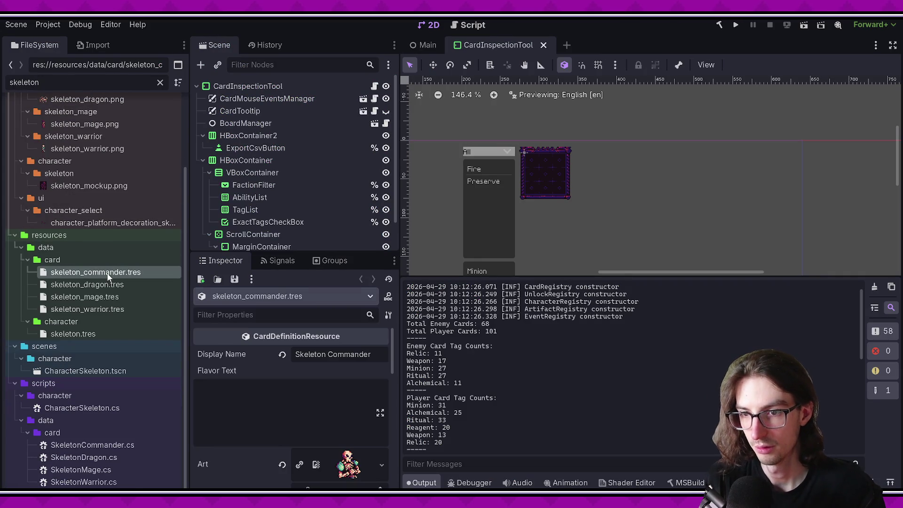
left_click_drag(274, 254, 269, 84)
left_click(275, 243)
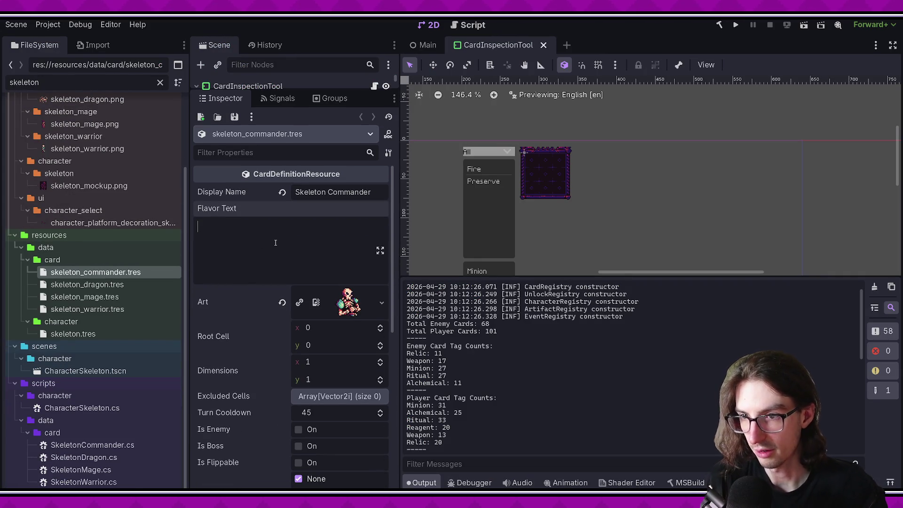
type("Hello everyone")
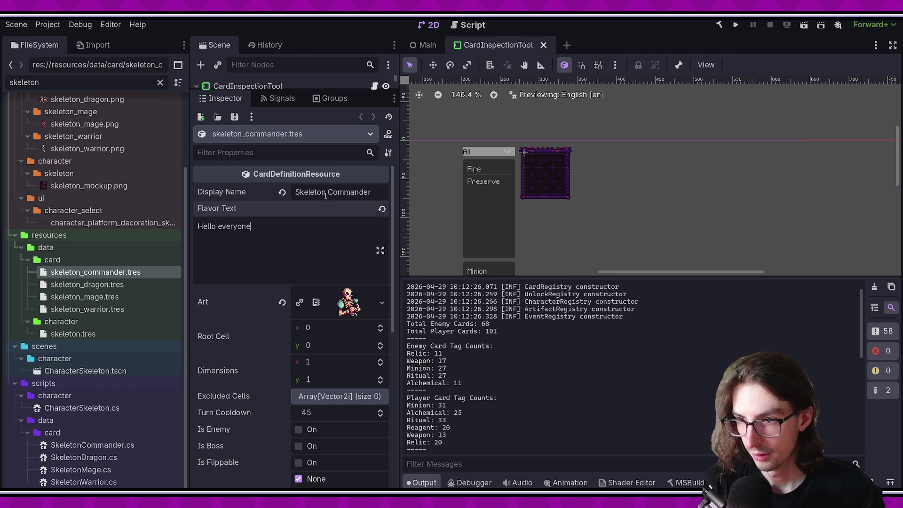
Set the card's dimensions to 2×2, turn cooldown to 73, and tick the Minion tag.
scroll(326, 279, "down", 2)
left_click(329, 321)
type("2")
left_click(329, 337)
type("2")
key("Return")
left_click_drag(332, 372, 358, 371)
scroll(283, 360, "down", 3)
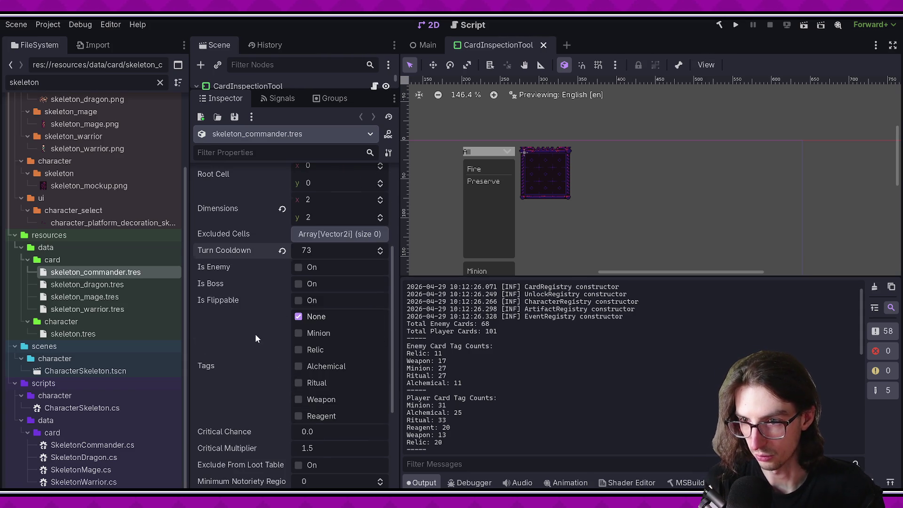
scroll(255, 334, "up", 1)
scroll(312, 334, "down", 1)
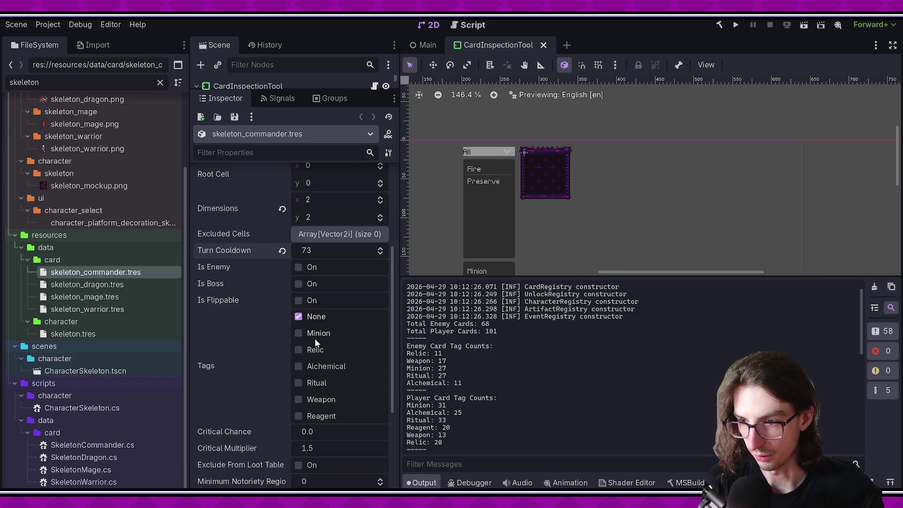
left_click(316, 333)
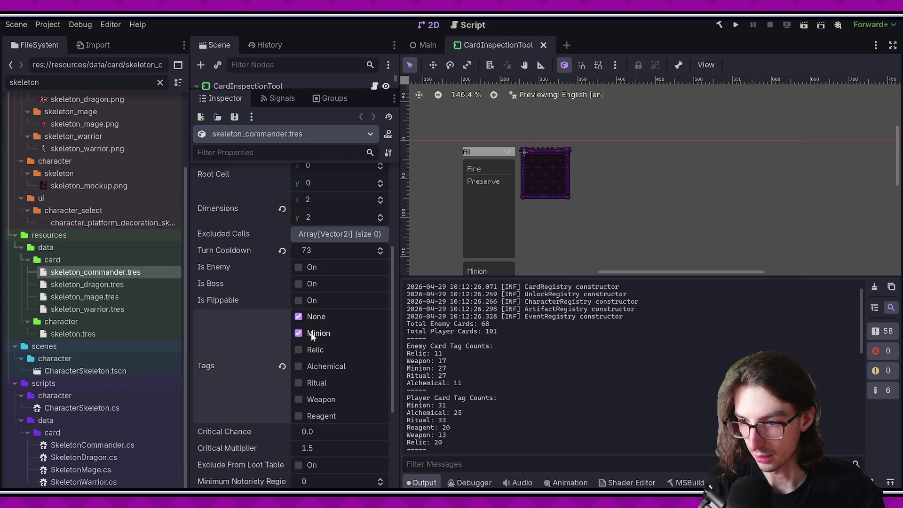
Check the player Minion count in the output log, then bring up the quick scene picker.
scroll(527, 397, "up", 1)
scroll(522, 397, "down", 2)
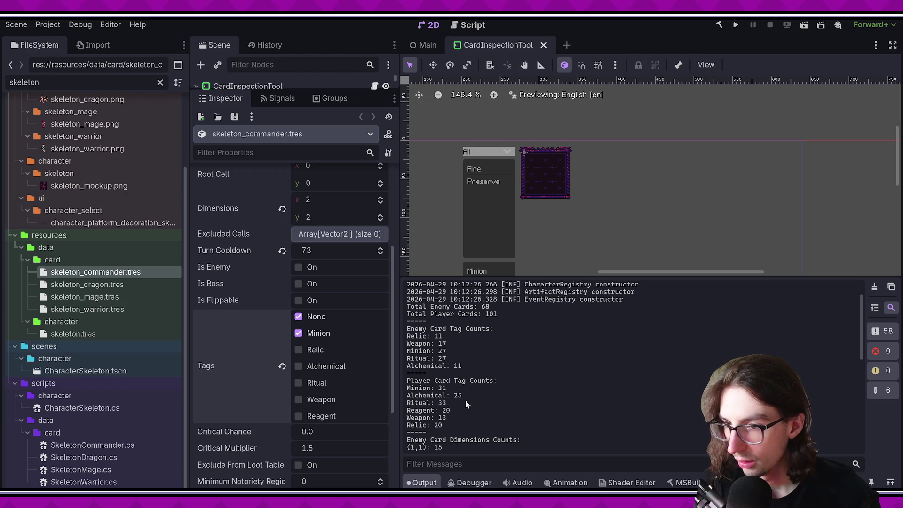
mouse_move(446, 388)
left_mouse_down()
mouse_move(428, 389)
mouse_move(452, 418)
left_mouse_up()
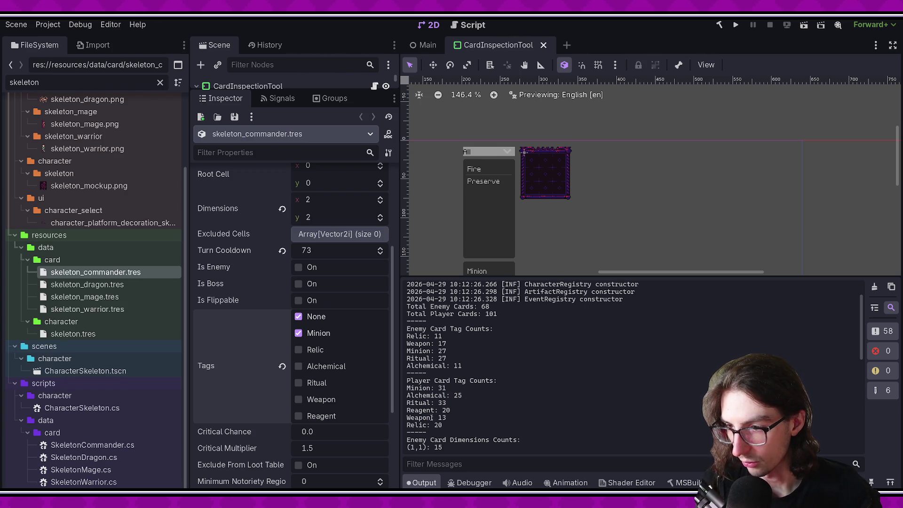
left_click(449, 427)
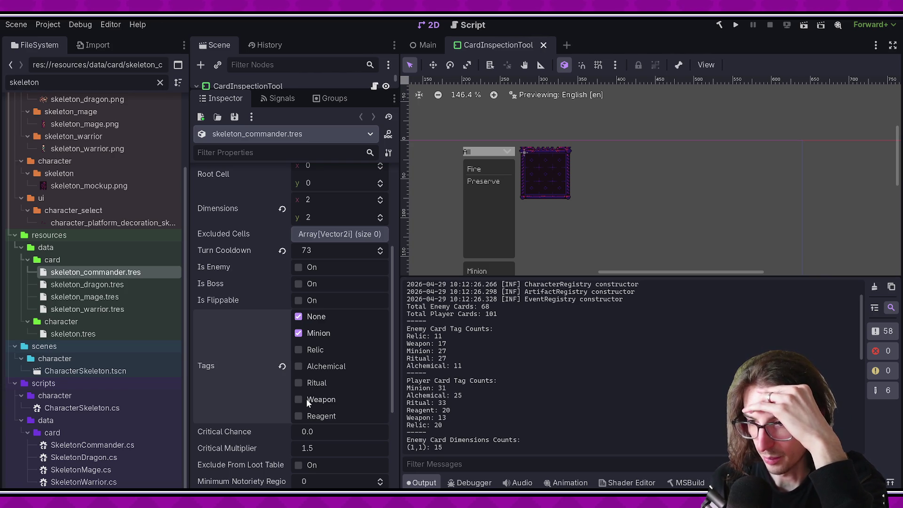
left_click_drag(390, 356, 394, 346)
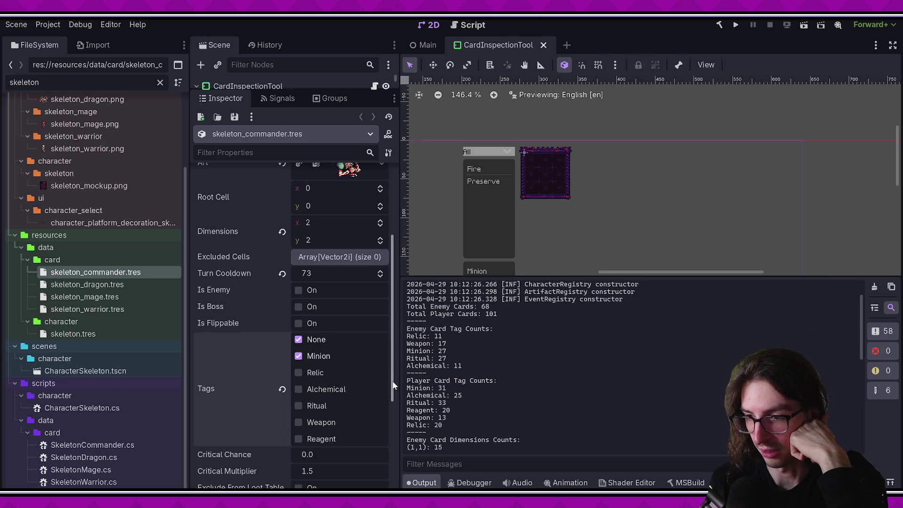
scroll(390, 384, "down", 1)
left_click_drag(390, 385, 390, 390)
scroll(389, 393, "down", 1)
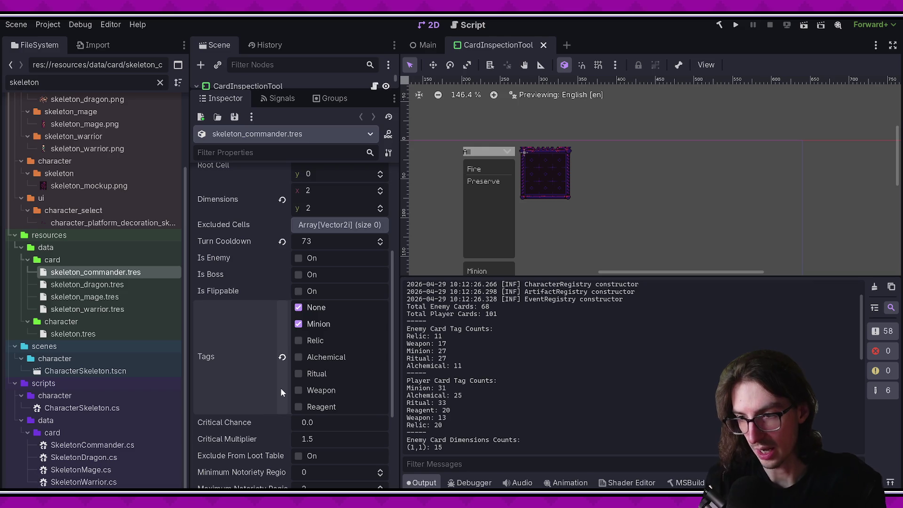
key("ctrl+shift+o")
Dismiss the scene picker after trying 'card', then build and run the project.
type("card")
key("BackSpace")
key("BackSpace")
key("BackSpace")
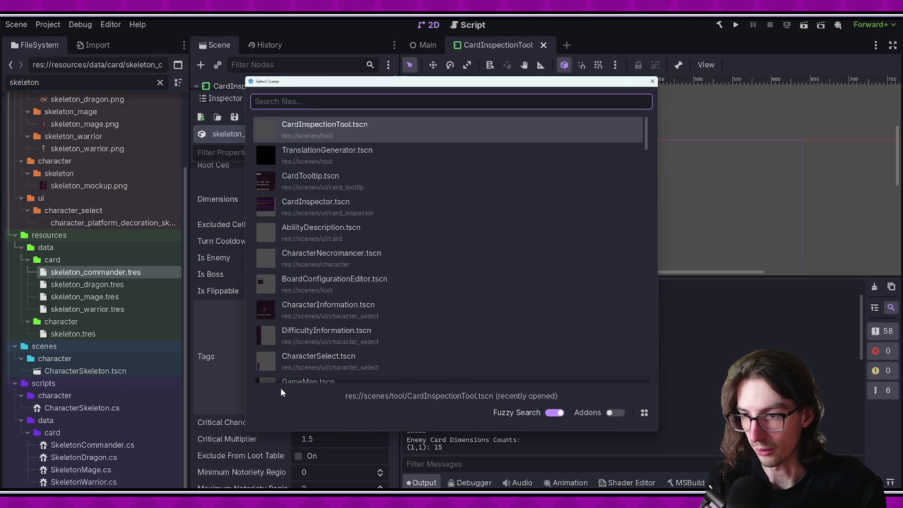
key("Escape")
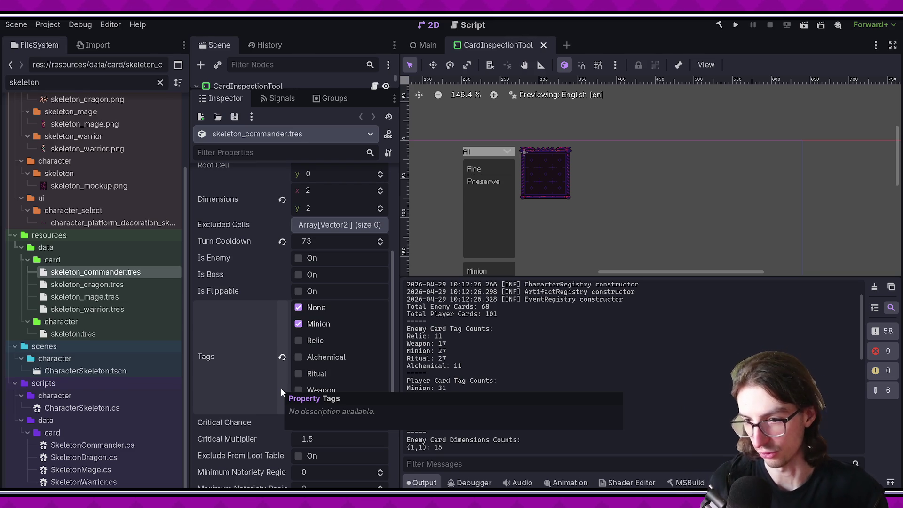
key("alt+Tab")
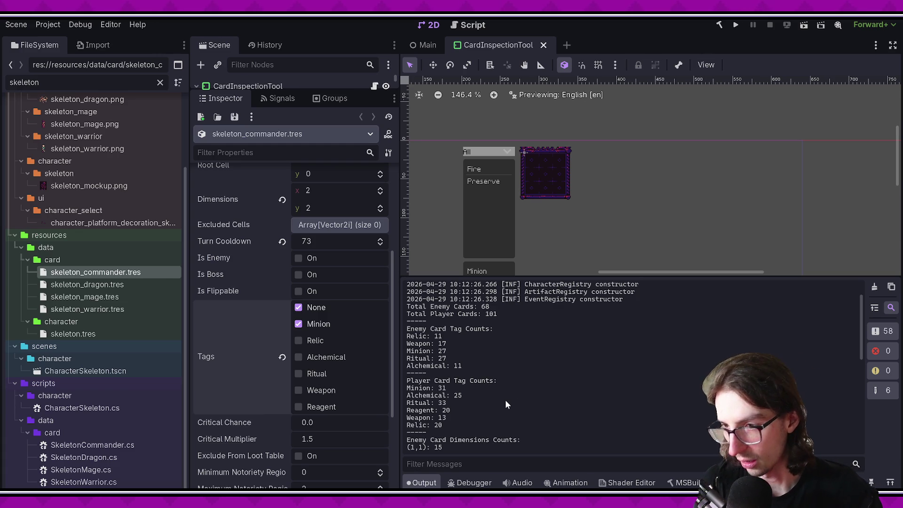
left_click(800, 24)
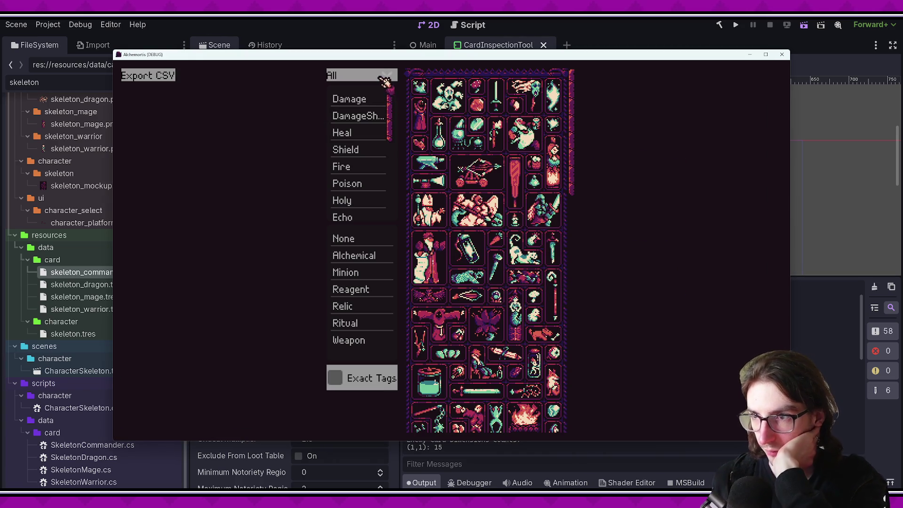
Filter the card grid to Ally cards tagged Minion and Weapon, toggling Exact Tags.
left_click(382, 77)
left_click(369, 118)
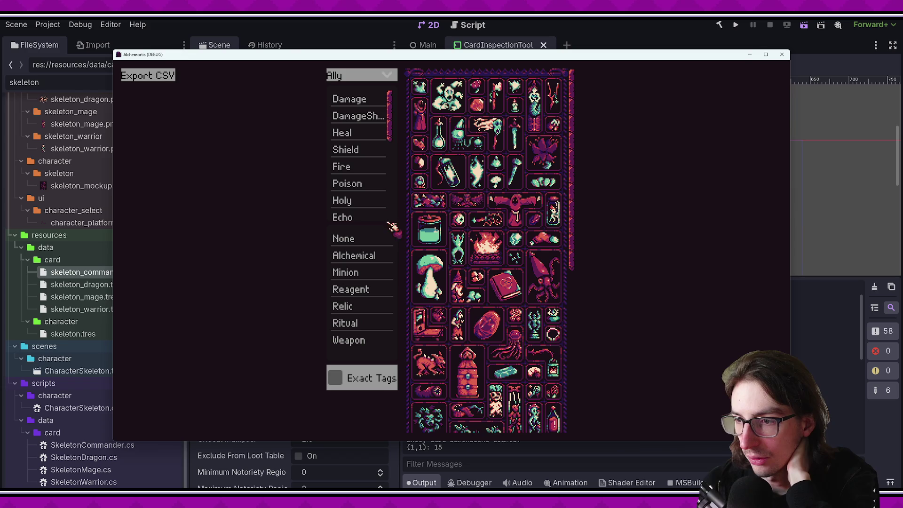
left_click(365, 272)
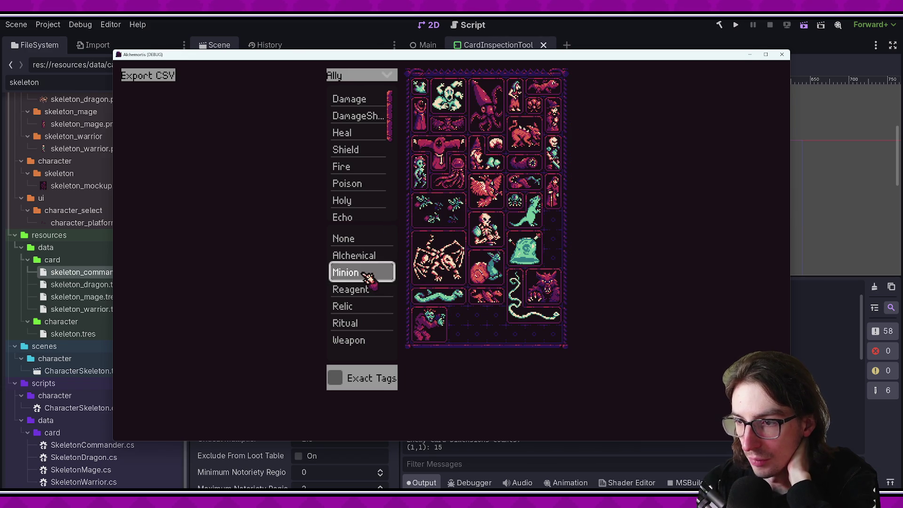
left_click(365, 342)
left_click(369, 377)
left_click(368, 376)
left_click(368, 377)
Try the Reagent, Relic, Ritual and Alchemical tags, ending with only Weapon selected.
left_click(365, 342)
left_click(366, 290)
left_click(367, 291)
left_click(366, 306)
left_click(366, 306)
left_click(365, 323)
left_click(366, 323)
left_click(366, 256)
left_click(364, 256)
left_click(364, 341)
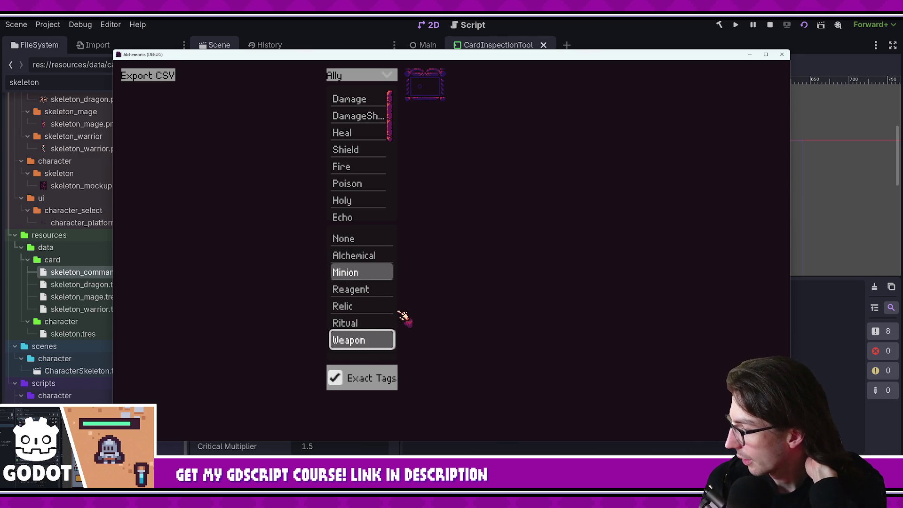
left_click(388, 335)
left_click(377, 272)
left_click(368, 341)
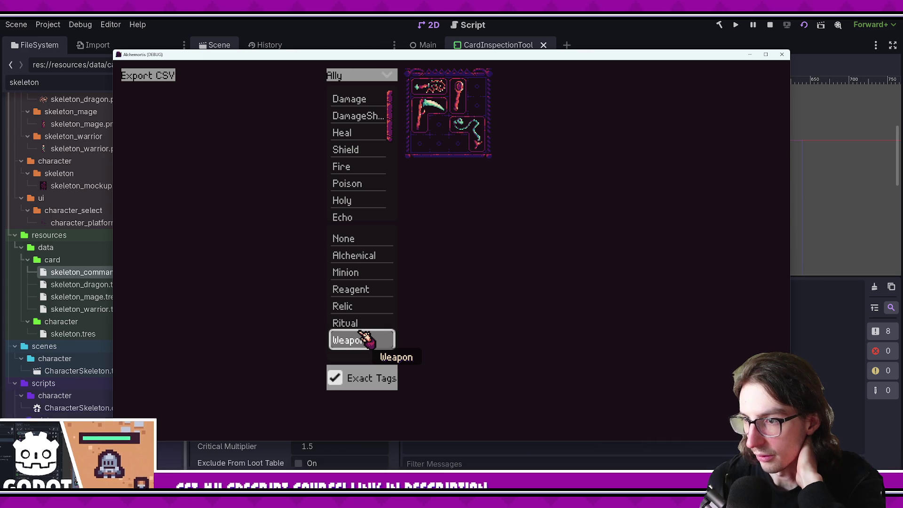
Close the running game and search the command palette for 'cardsstra'.
key("alt+Tab")
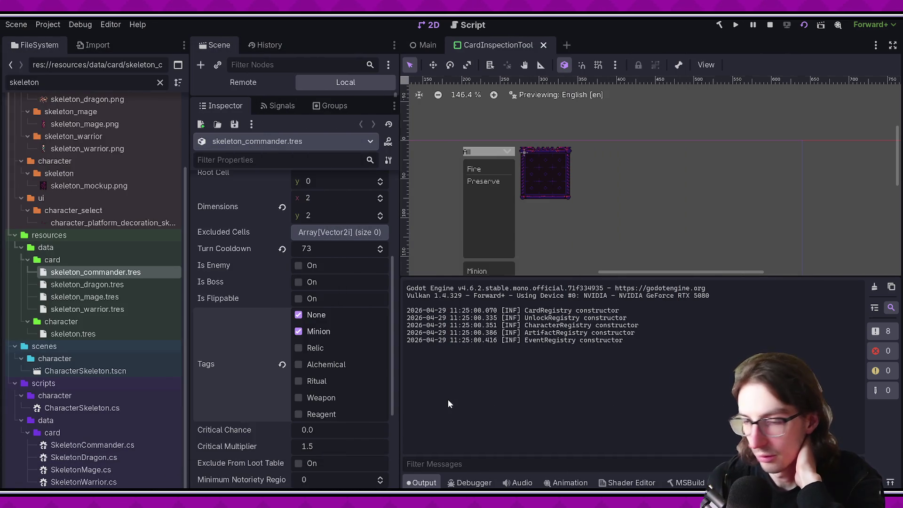
key("ctrl+shift+p")
type("cardsstra")
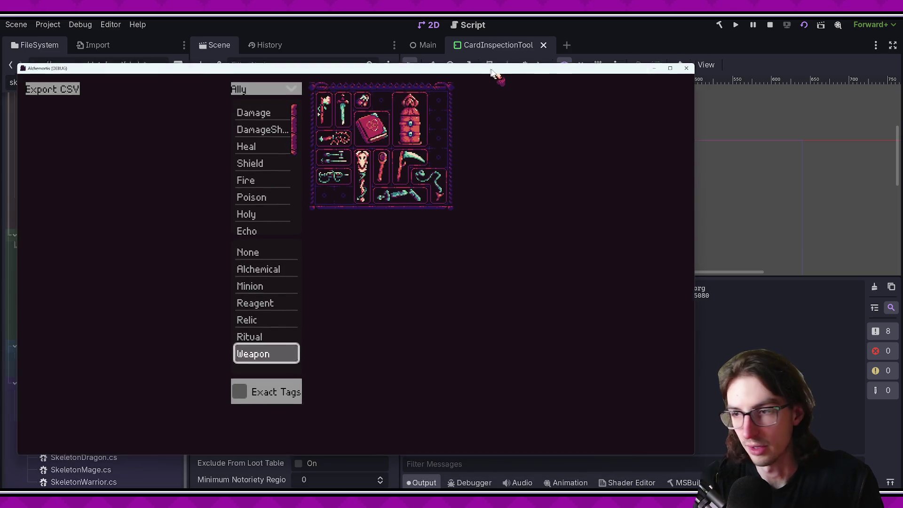
Rerun the card tool, filter by Minion with Exact Tags off then on, and close the game.
left_click(272, 397)
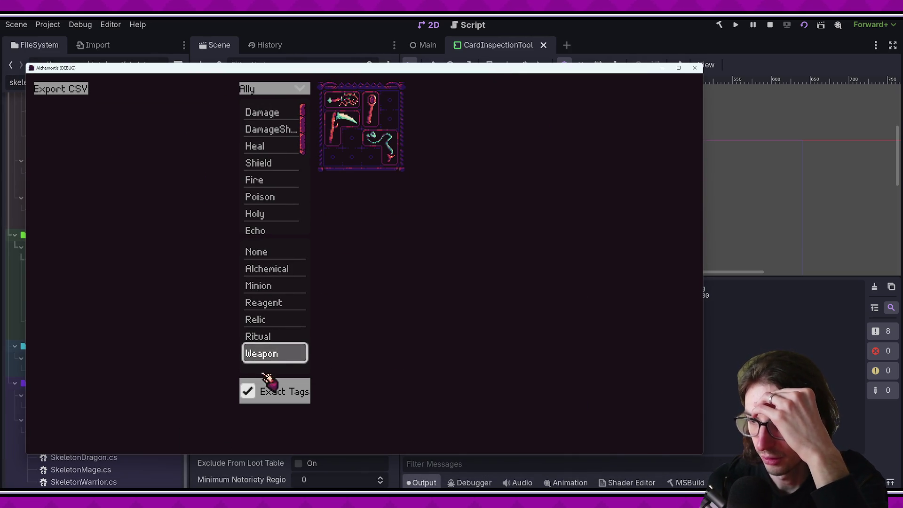
left_click(279, 386)
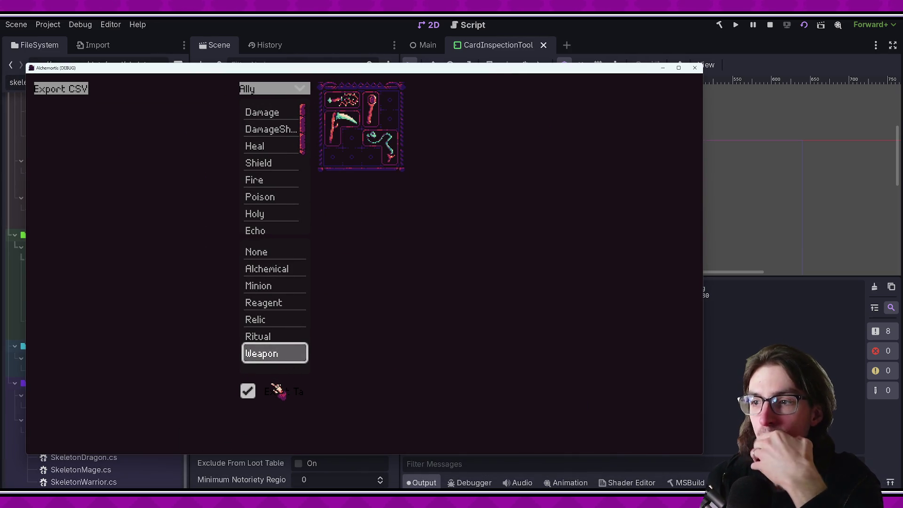
mouse_move(371, 116)
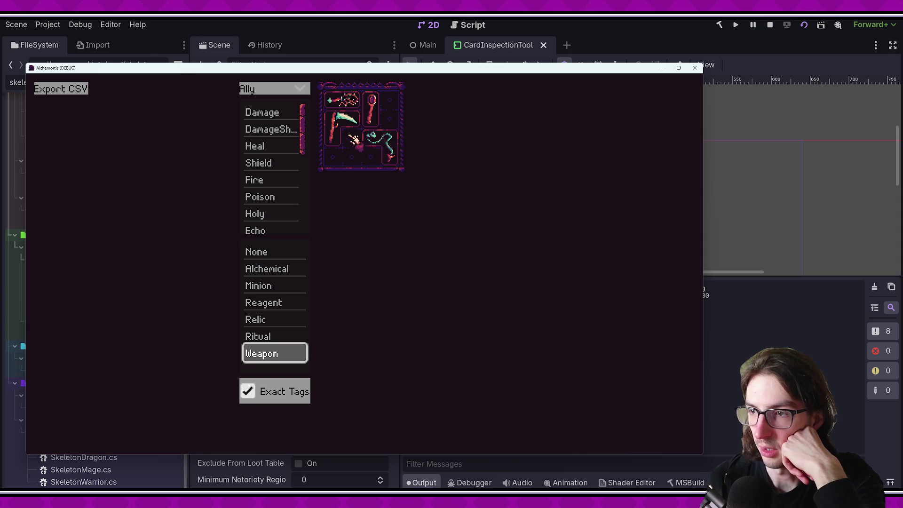
left_click(291, 398)
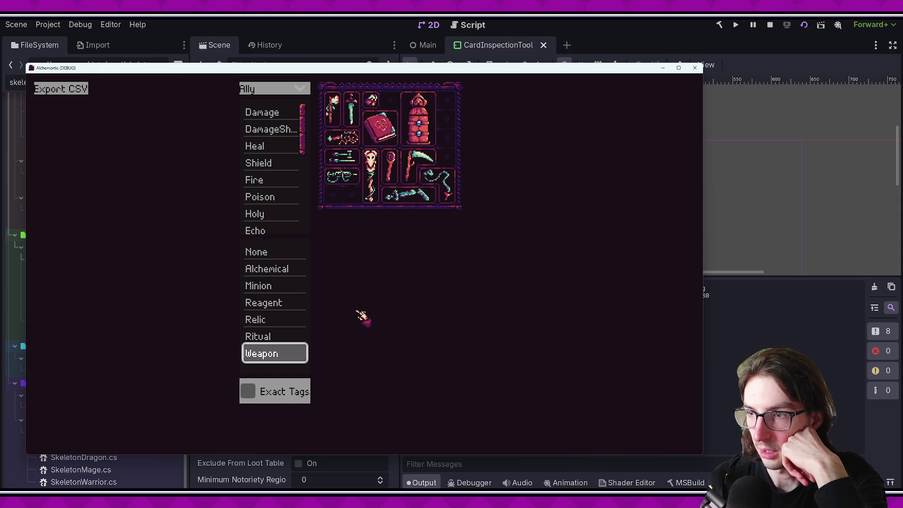
mouse_move(348, 141)
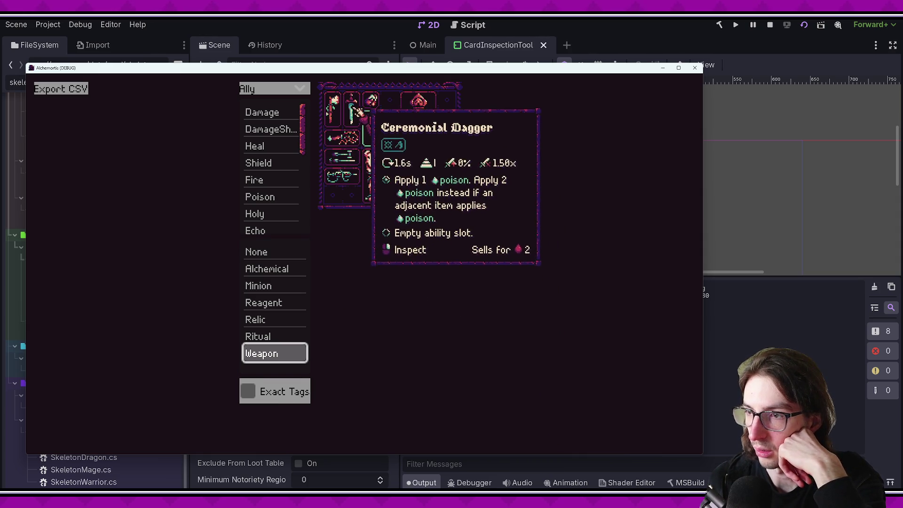
mouse_move(423, 125)
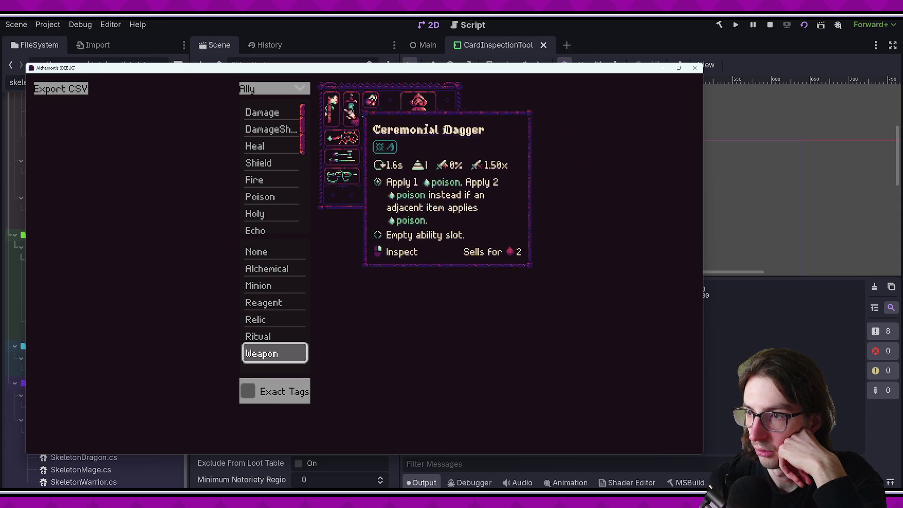
left_click(282, 288)
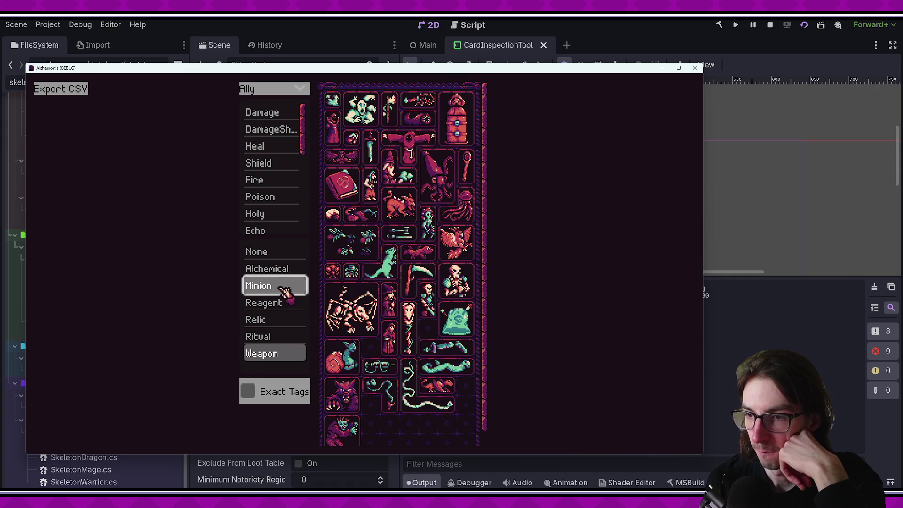
left_click(276, 381)
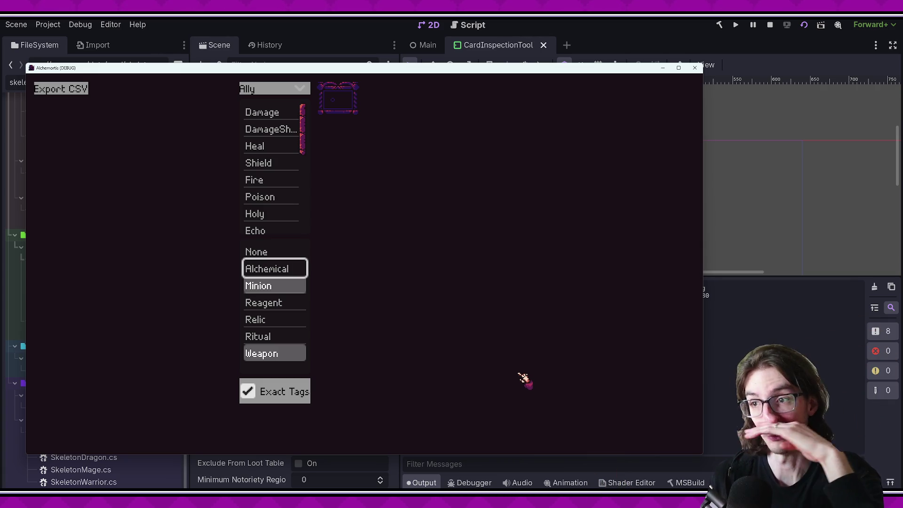
left_click(695, 67)
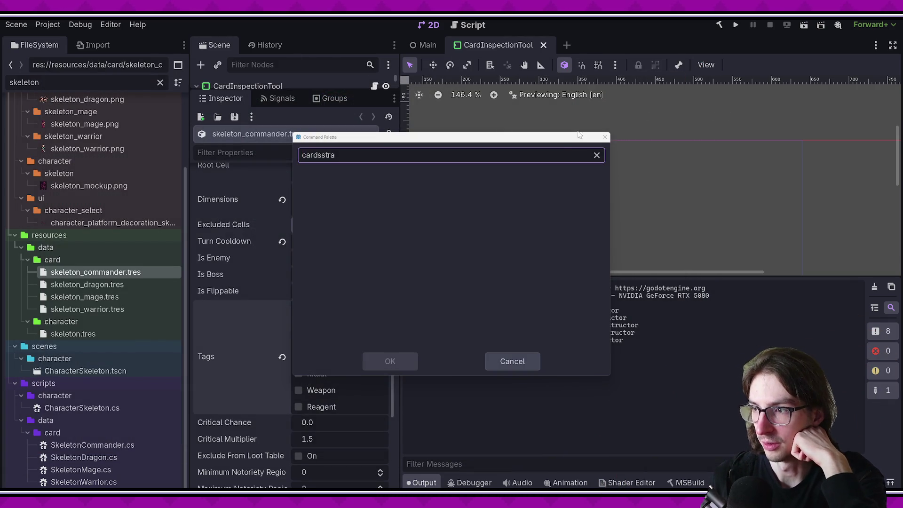
Close the command search and collapse the Output panel.
left_click(604, 137)
left_click(423, 483)
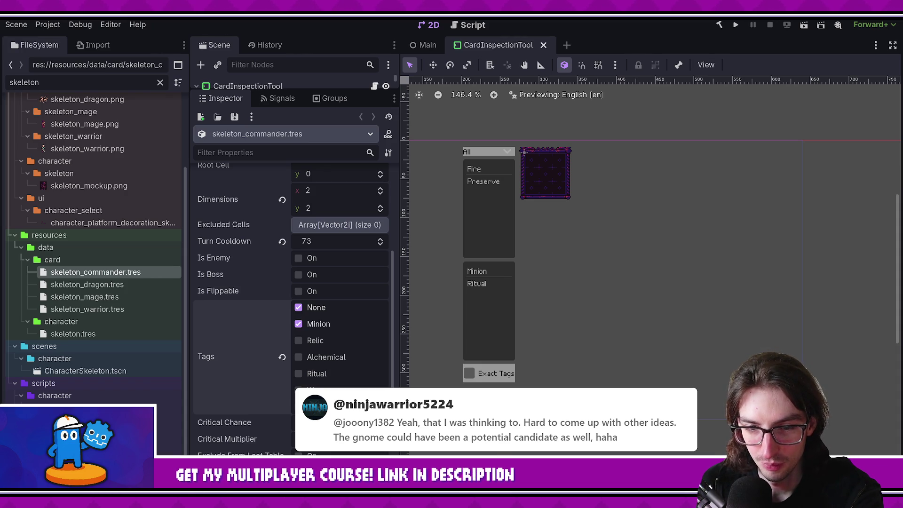
Tick Weapon in skeleton_commander's Tags list next to Minion and save the resource.
left_click(326, 389)
key("ctrl+s")
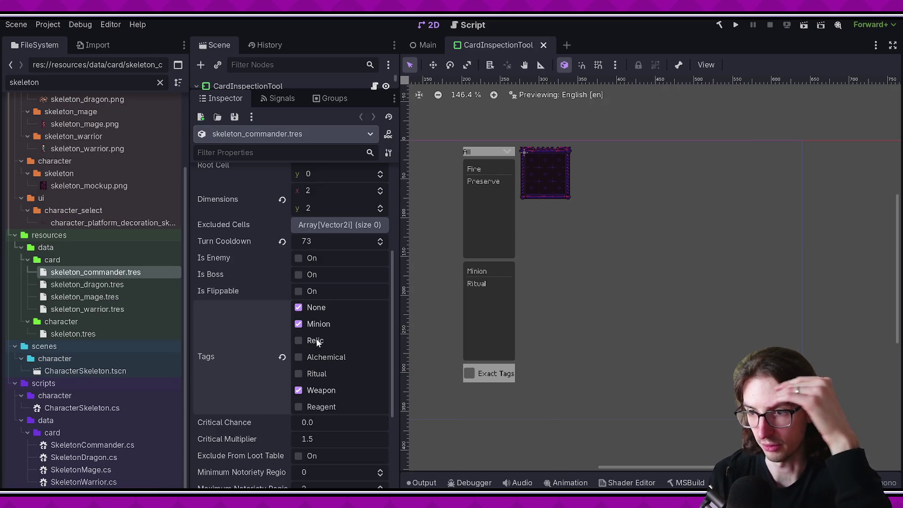
left_click_drag(393, 294, 395, 210)
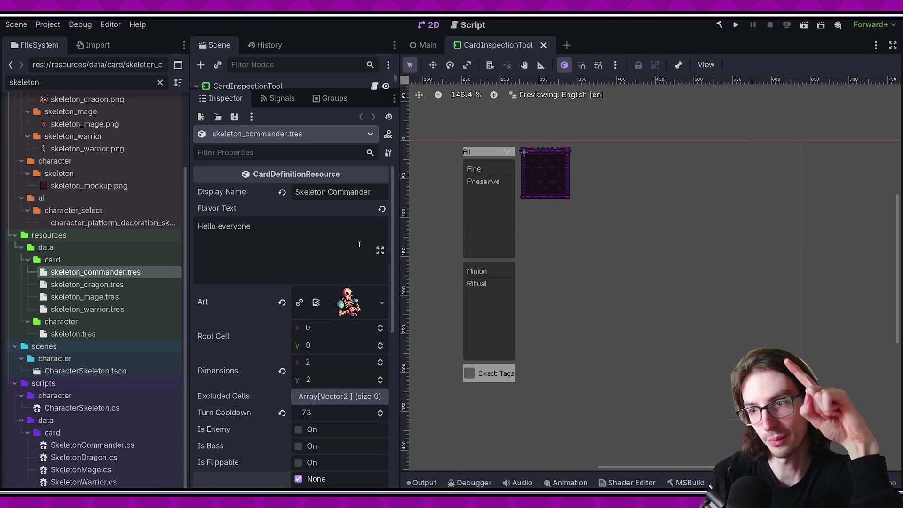
Check the 'Hello everyone' flavor text and the Tags list, then return to VS Code.
left_click(270, 247)
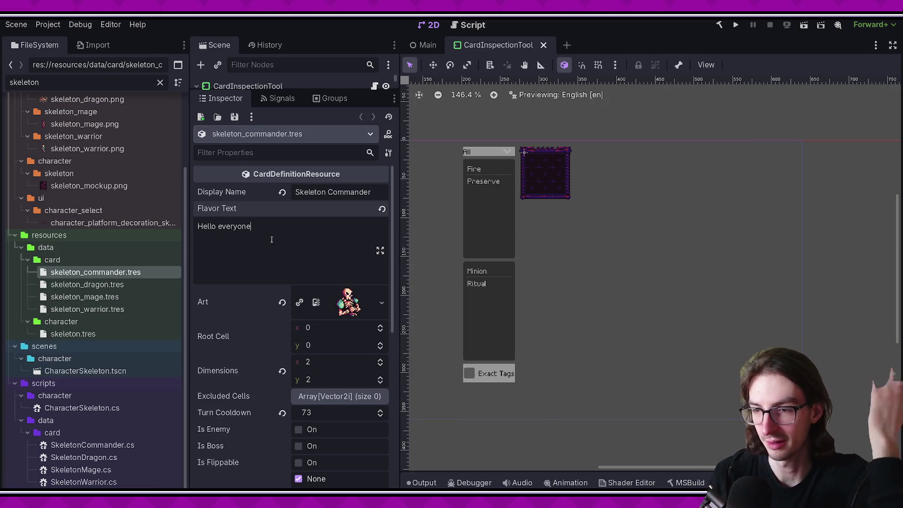
scroll(262, 239, "down", 3)
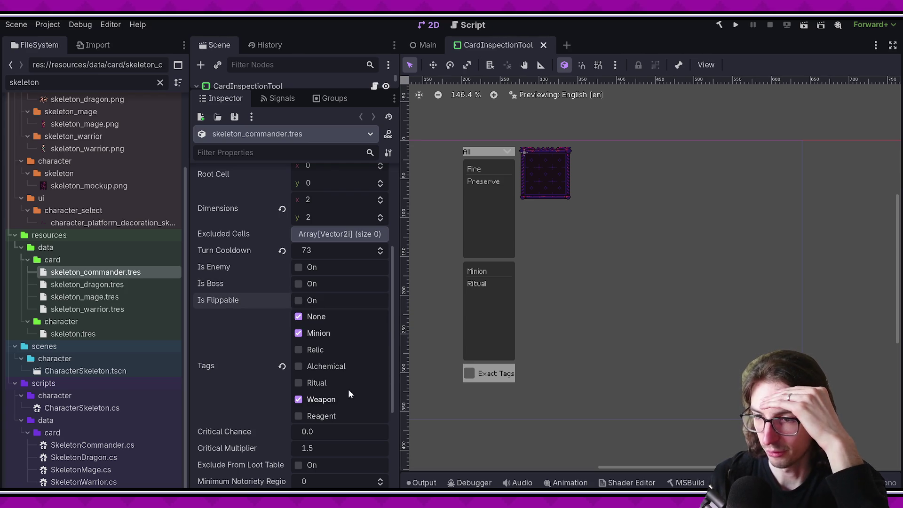
mouse_move(386, 365)
left_mouse_down()
mouse_move(383, 422)
mouse_move(394, 255)
left_mouse_up()
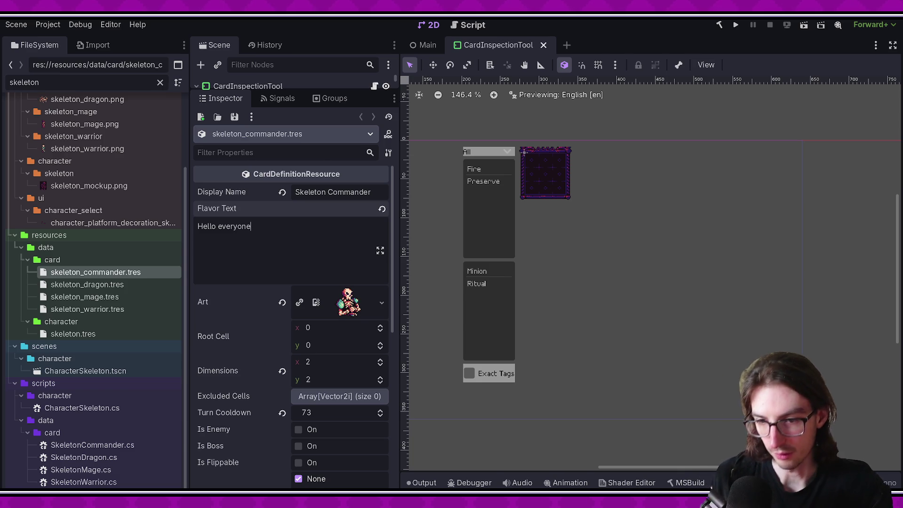
key("alt+Tab")
Close TrailComponent.cs and open SkeletonCommander.cs through quick open 'skeletoncom'.
middle_click(252, 34)
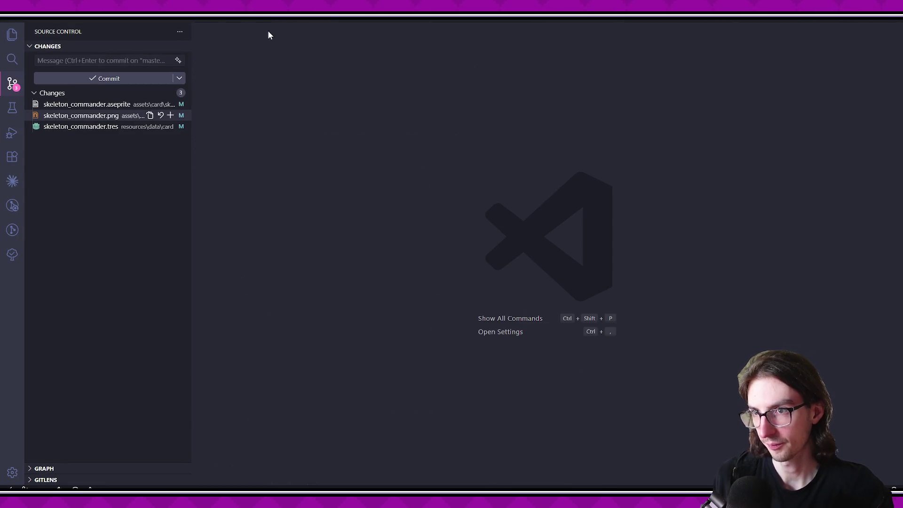
key("ctrl+p")
type("skeleton")
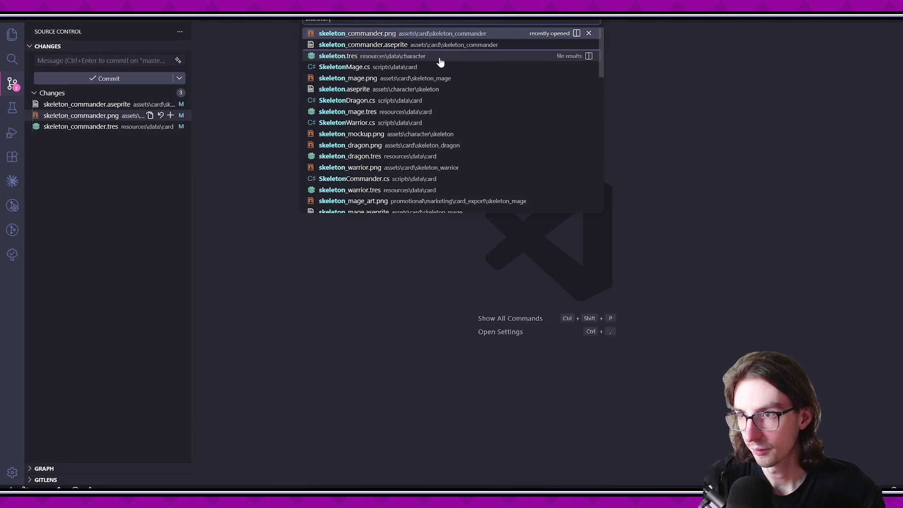
type("com")
key("Return")
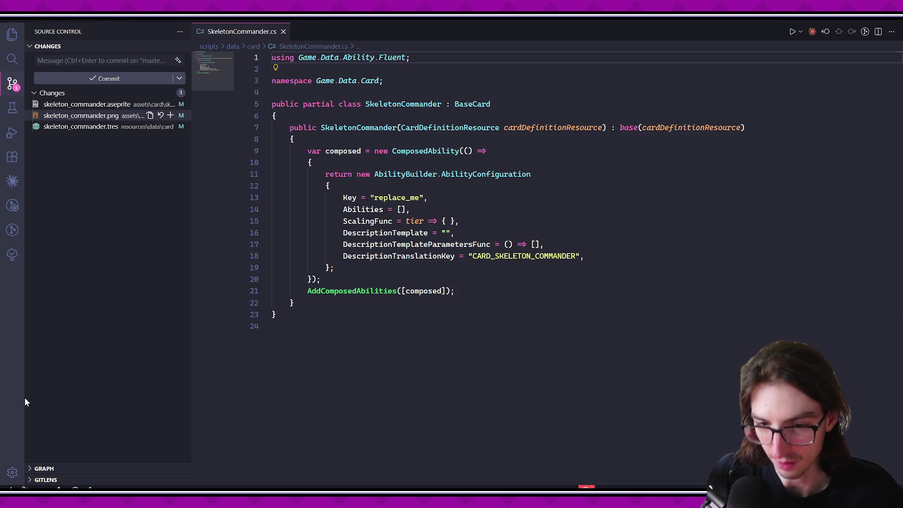
Open WitchHunter.cs through quick open 'witch' to study its fire rerun ability.
left_click(503, 289)
left_click(501, 279)
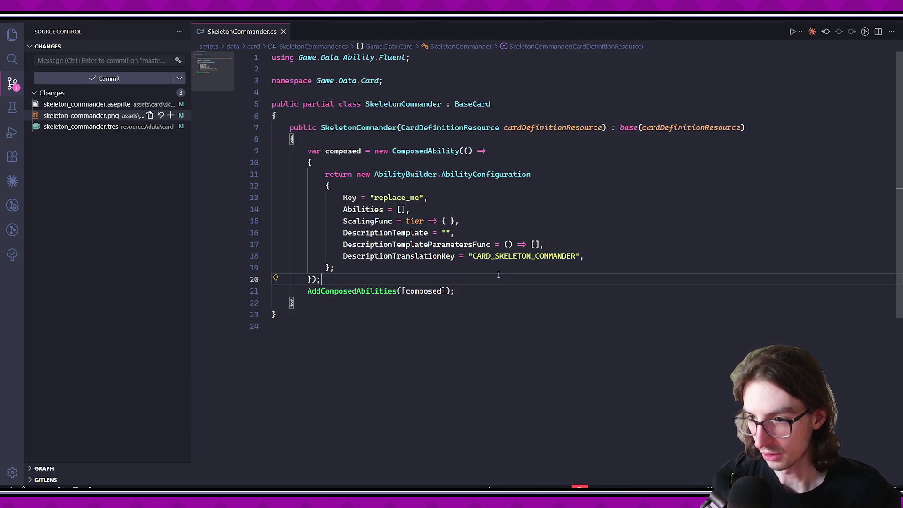
key("ctrl+p")
type("witch")
key("Return")
scroll(565, 265, "up", 14)
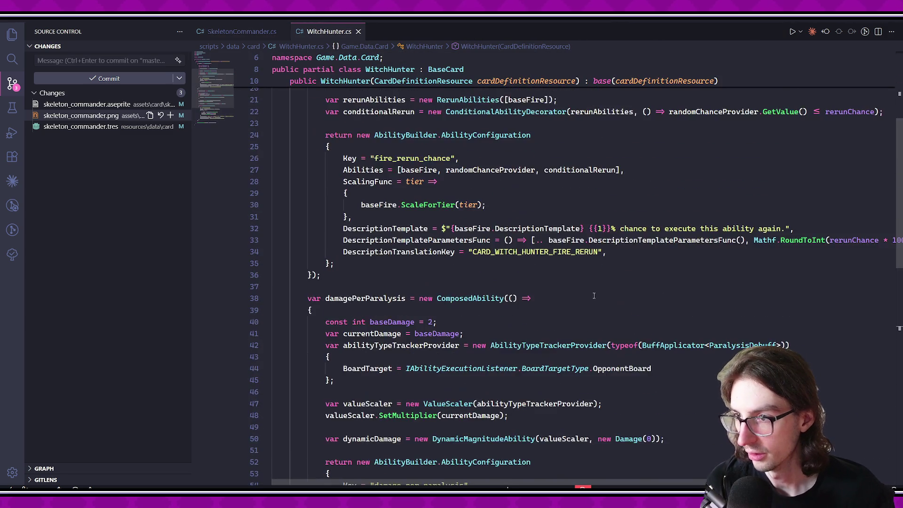
Inspect the RerunAbilities and ConditionalAbilityDecorator definitions, then select SkeletonCommander's placeholder ability block.
left_click(497, 290, "ctrl")
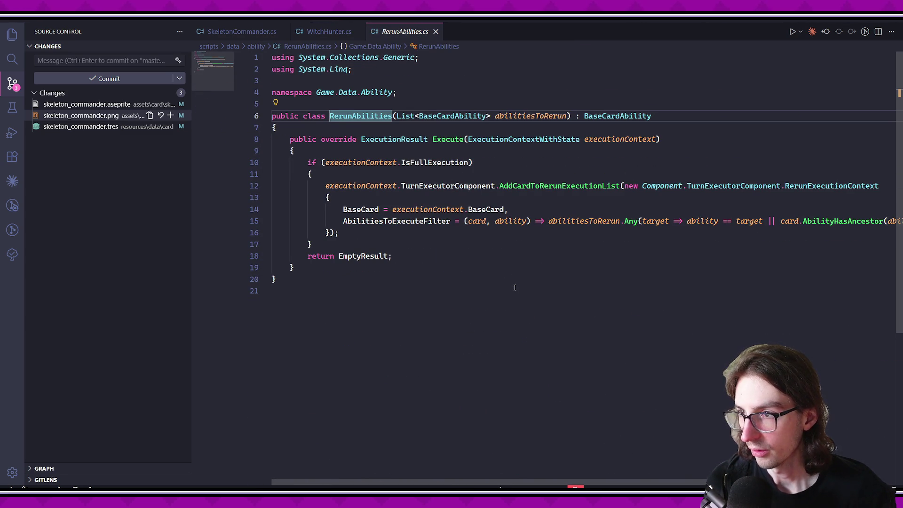
key("alt+Left")
left_click(464, 301, "ctrl")
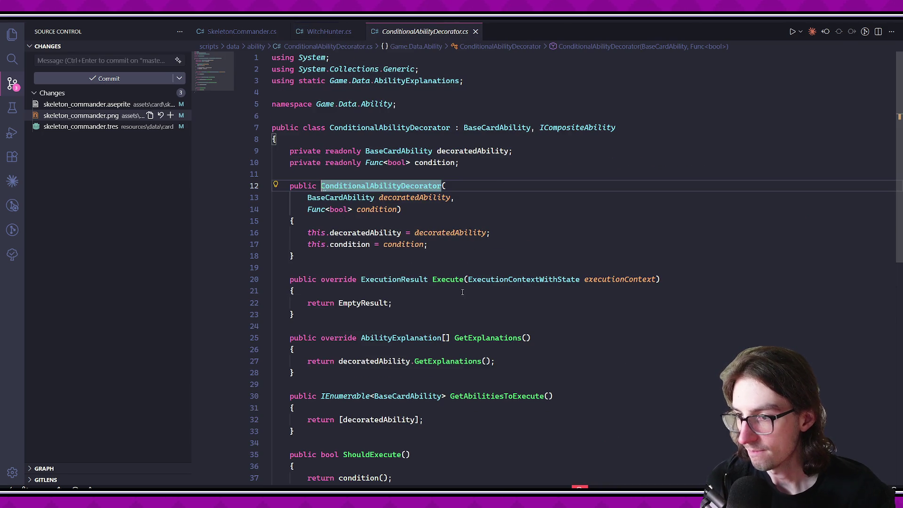
key("alt+Left")
left_click(462, 291, "ctrl")
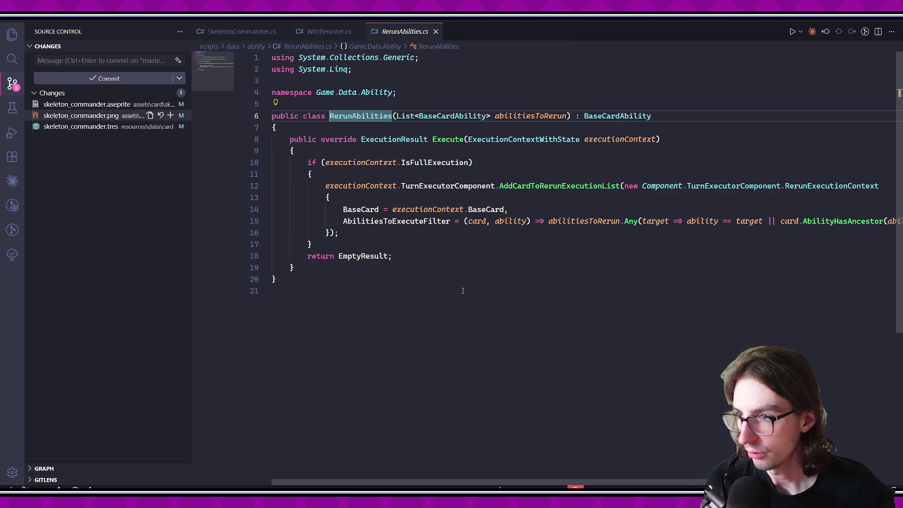
key("alt+Left")
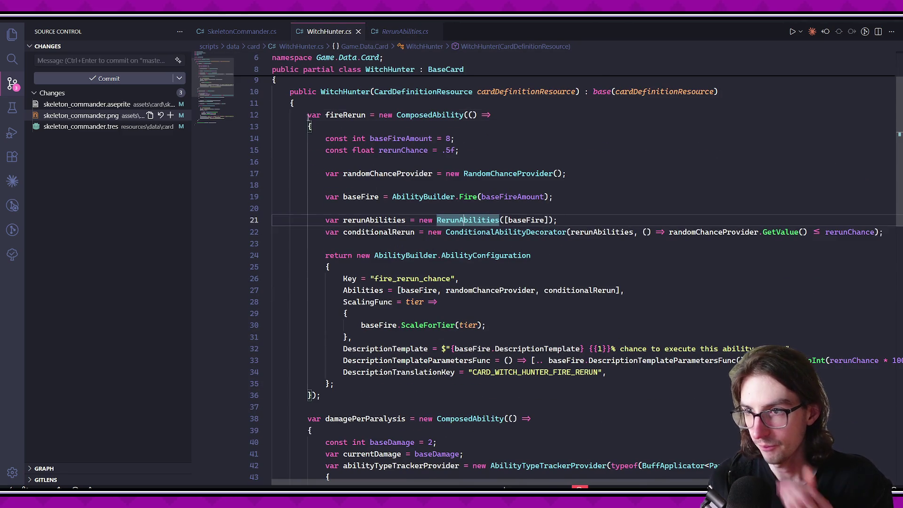
left_click(242, 33)
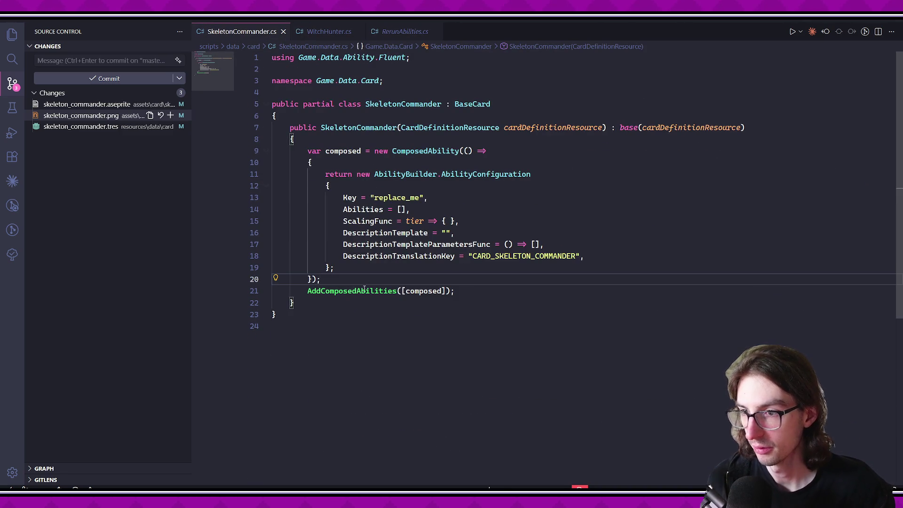
key("shift+alt+Right")
key("shift+alt+Right")
key("shift+alt+Right")
key("ctrl+v")
scroll(386, 173, "up", 1)
double_click(345, 151)
type("trueDamageRerun")
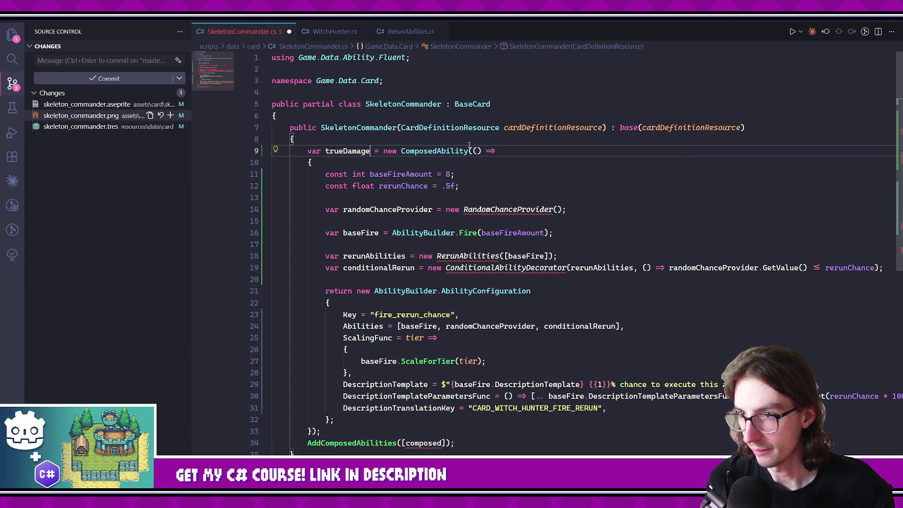
key("BackSpace")
key("BackSpace")
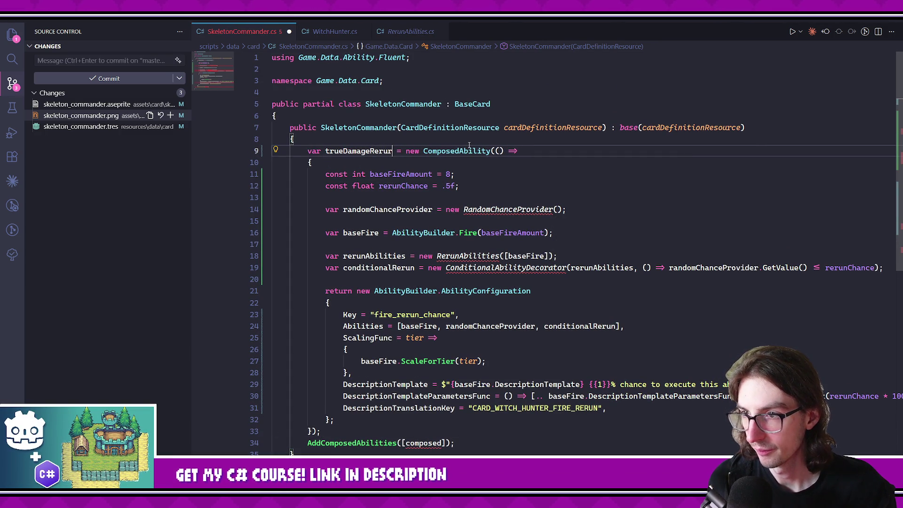
type("n")
key("ctrl+s")
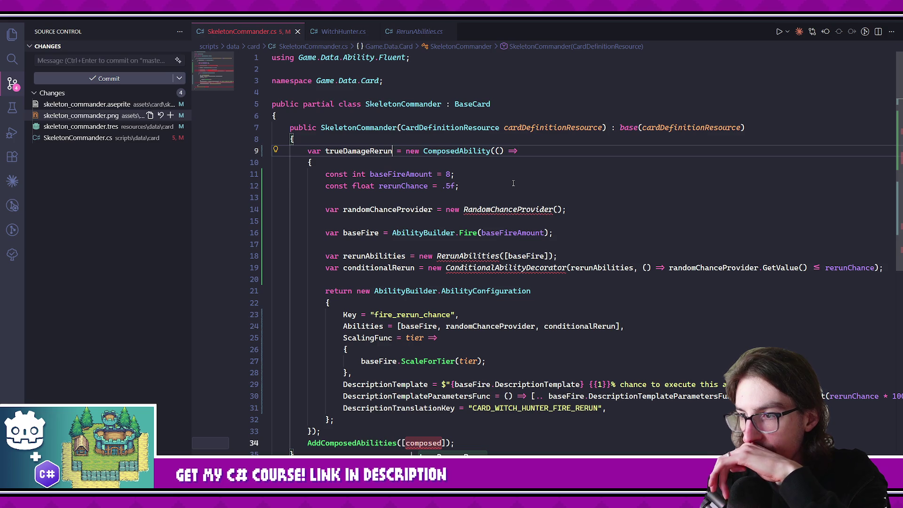
left_click(526, 256)
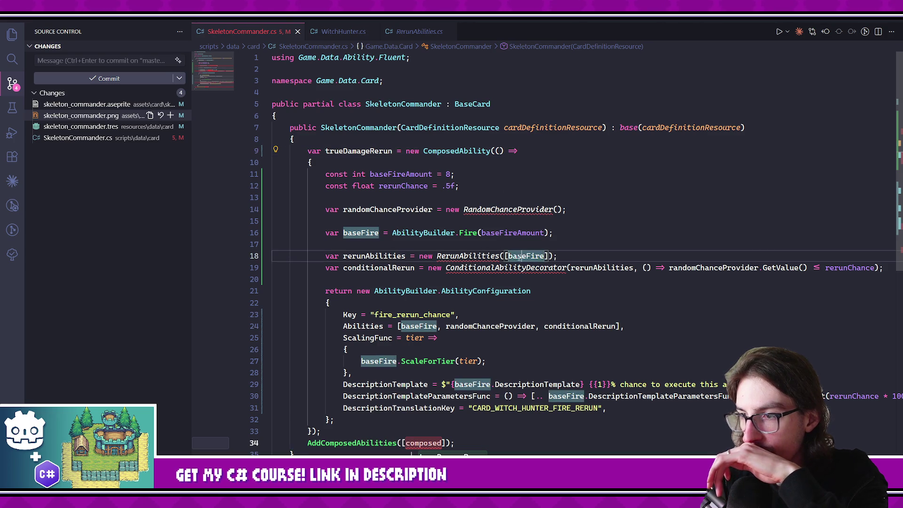
left_click(485, 248)
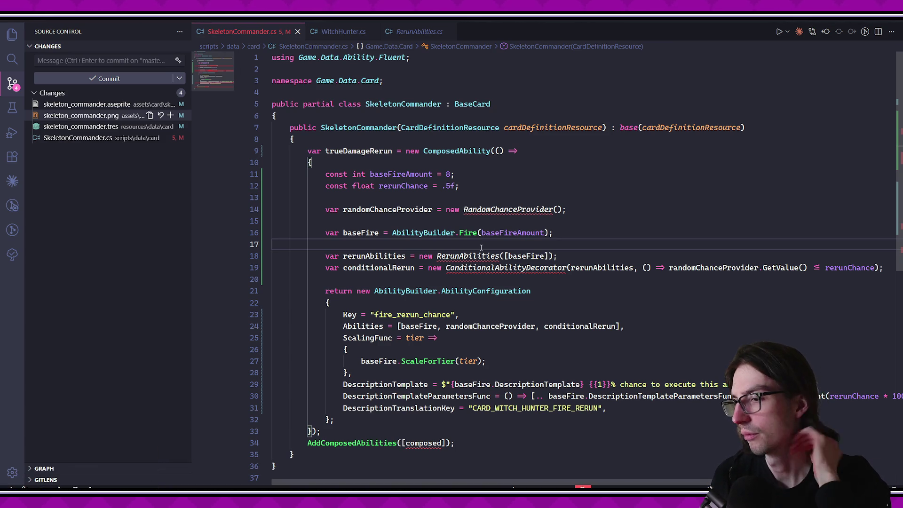
left_click(474, 255)
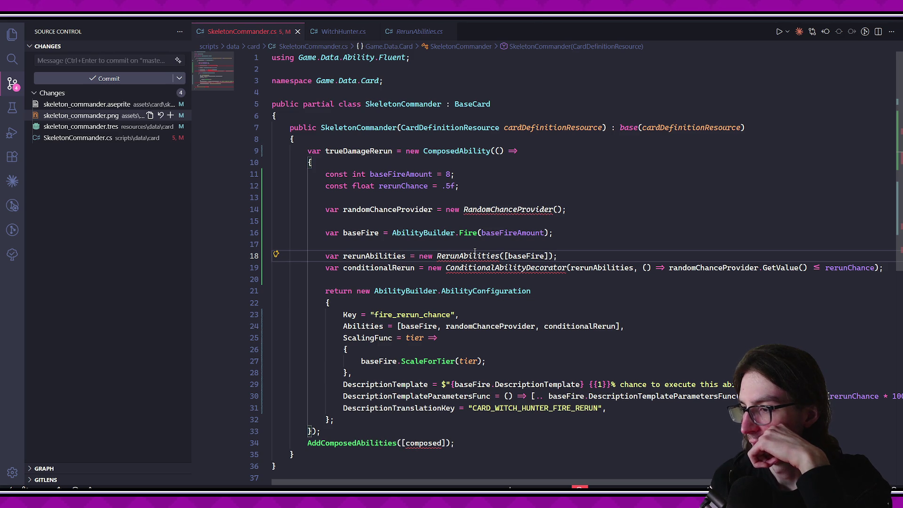
left_click(475, 249)
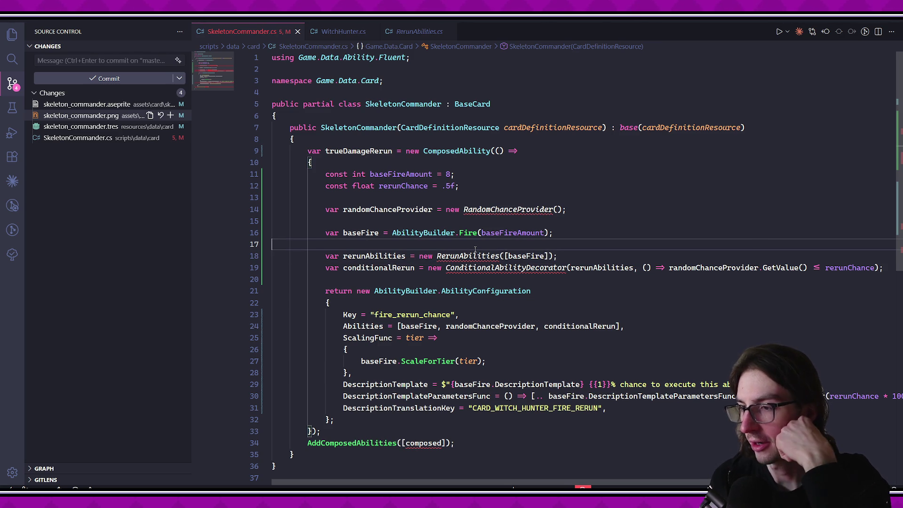
left_click(473, 256)
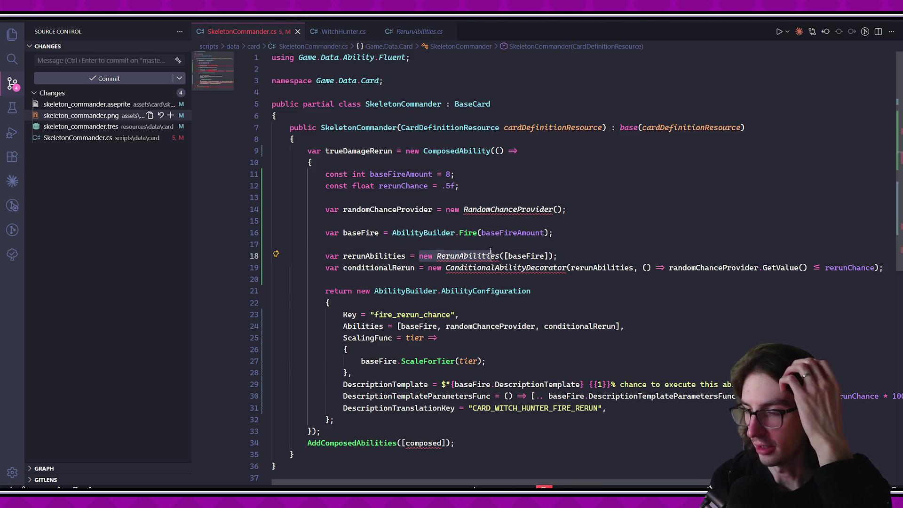
left_click(441, 256)
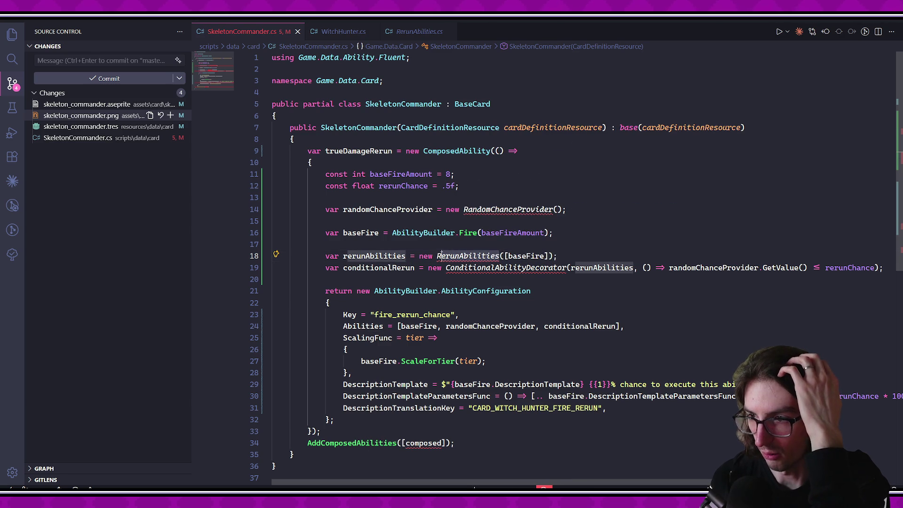
left_click(485, 291)
left_click(376, 267)
mouse_move(476, 261)
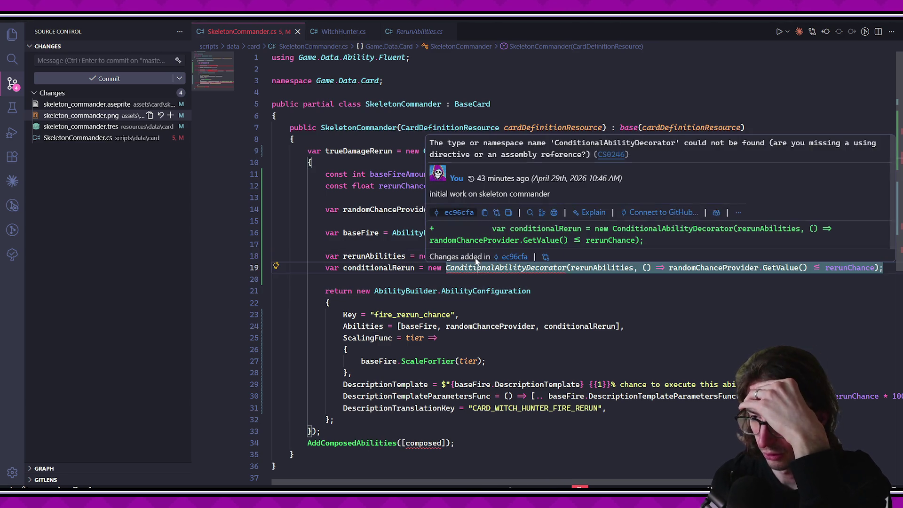
left_click(473, 277)
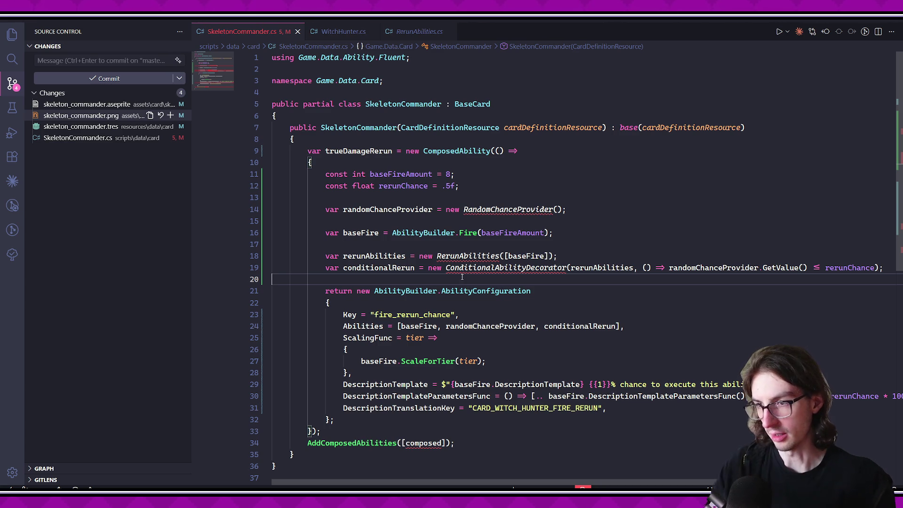
left_click(470, 209)
Delete the randomChanceProvider and rerunChance declaration lines.
key("ctrl+x")
left_click(424, 186)
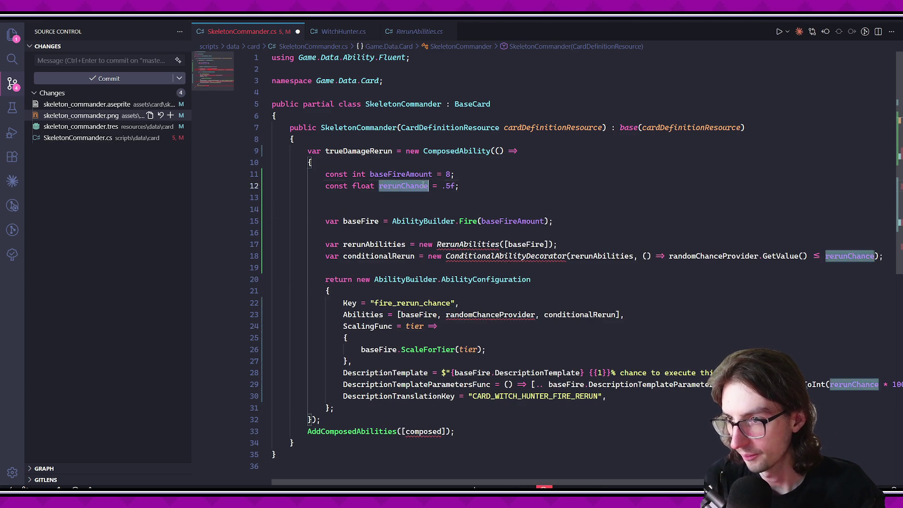
key("ctrl+x")
Rename the baseFireAmount constant to baseTrueDamage with a value of 2.
double_click(400, 174)
type("baw")
key("BackSpace")
type("seTrueDamag")
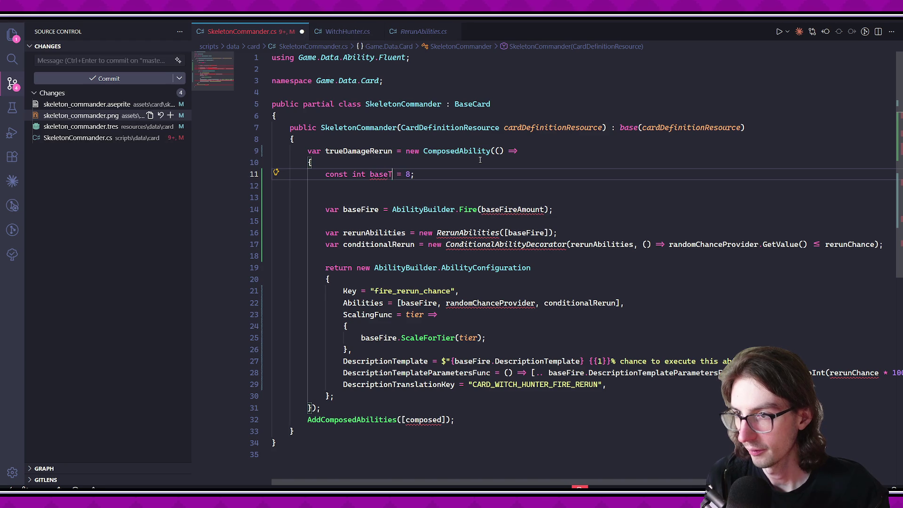
key("Tab")
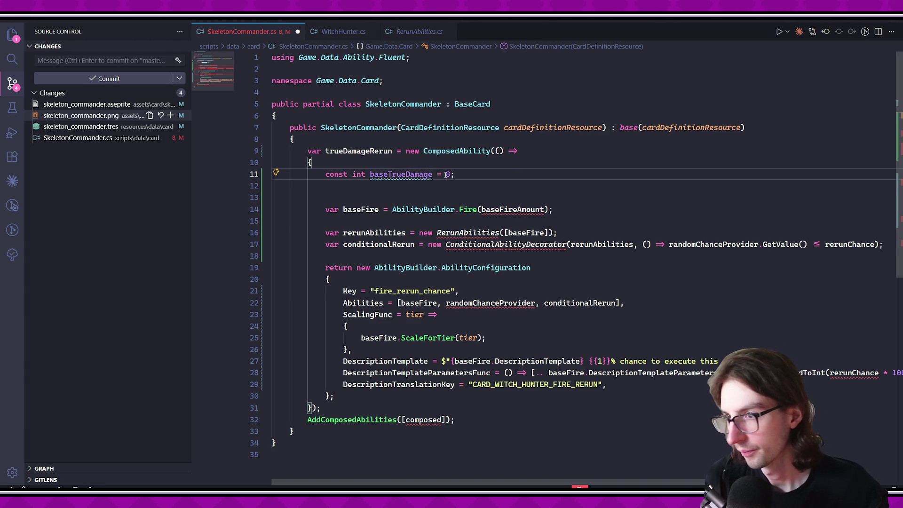
key("Down")
key("Down")
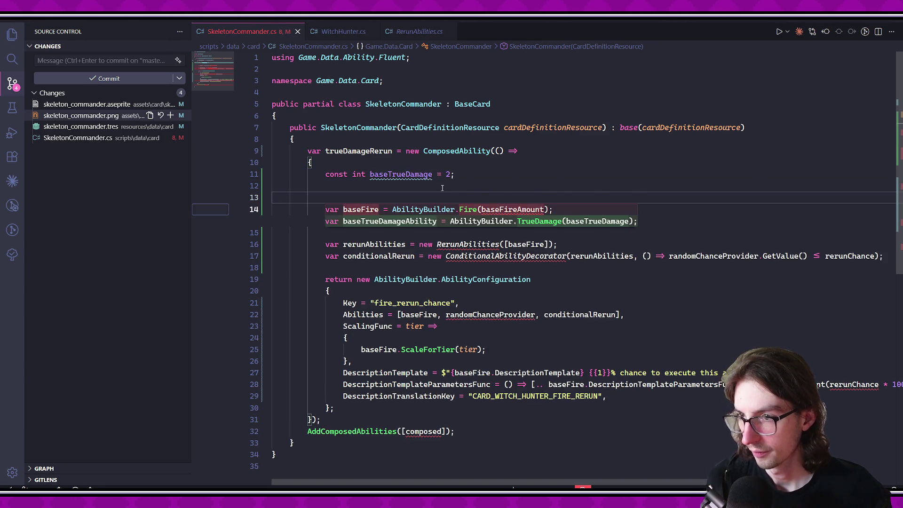
key("Escape")
Add a currentTrueDamage variable on the empty line 12.
left_click(480, 186)
type("var current")
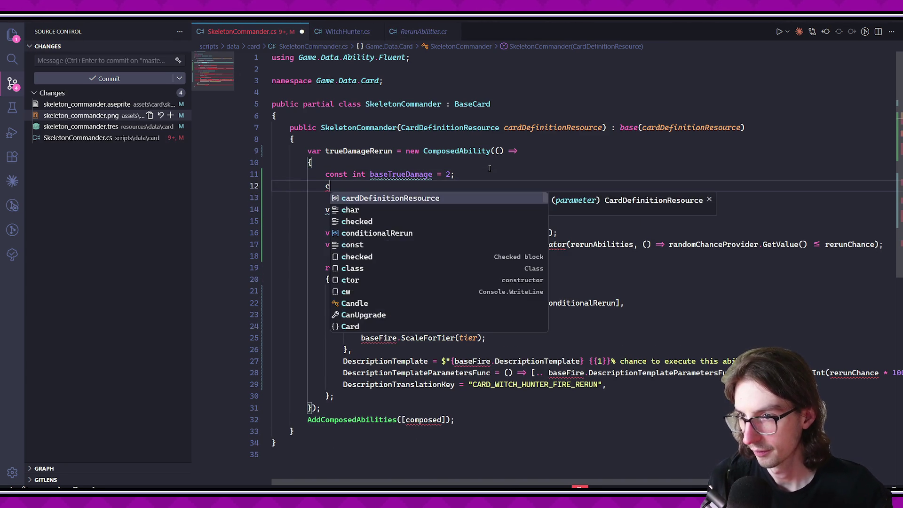
type("Tru")
key("Tab")
key("Down")
key("Escape")
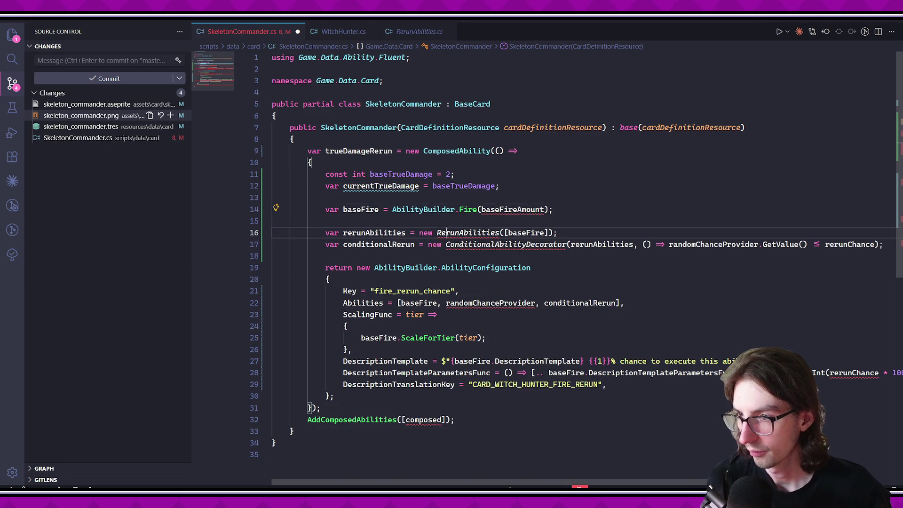
Replace the Fire ability call on line 14 with a Damage-based baseTrueDamageAbility line.
left_click_drag(392, 209, 550, 212)
left_click(379, 209)
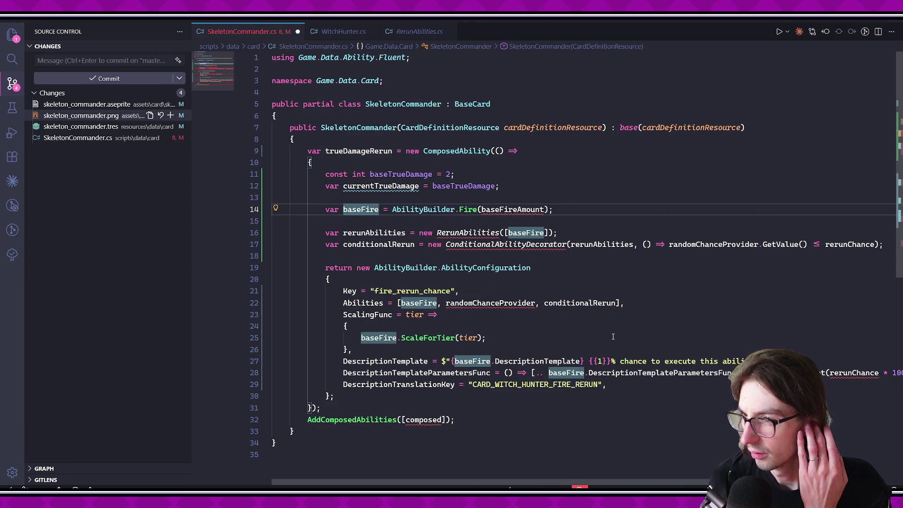
left_click(467, 210)
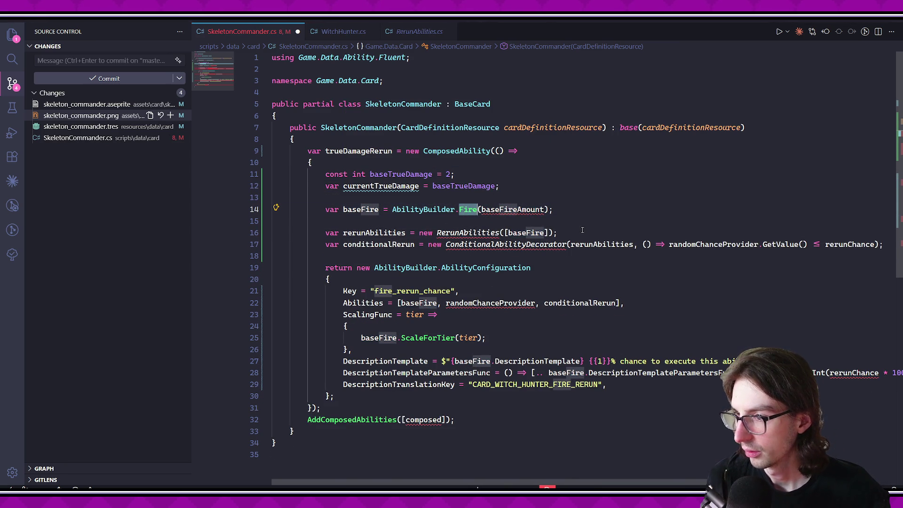
type("Dama")
key("Tab")
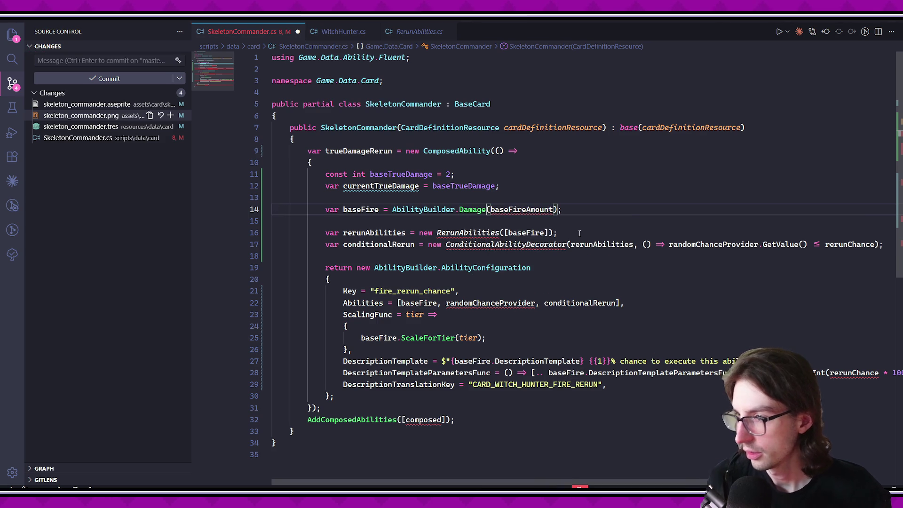
key("Tab")
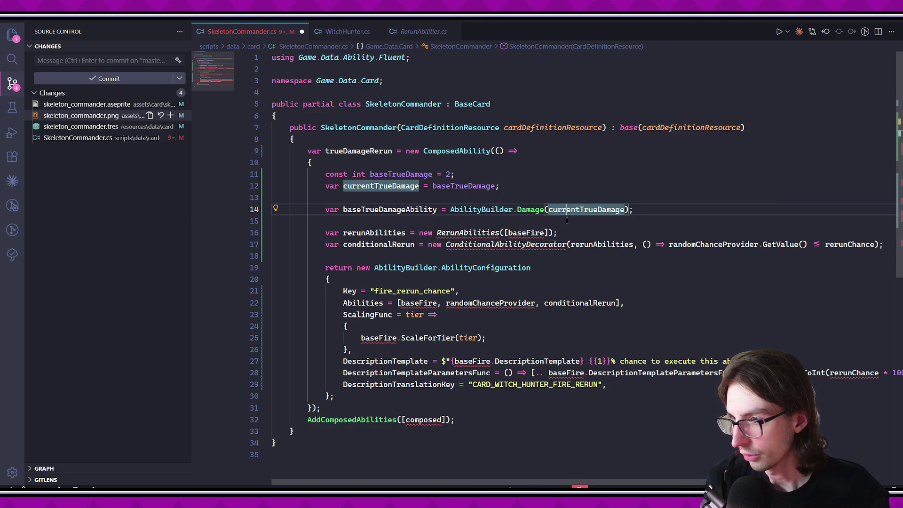
Turn the call into AbilityBuilder.TrueDamage using currentTrueDamage, removing duplicate text and the stray comma.
left_click(626, 209)
type(",")
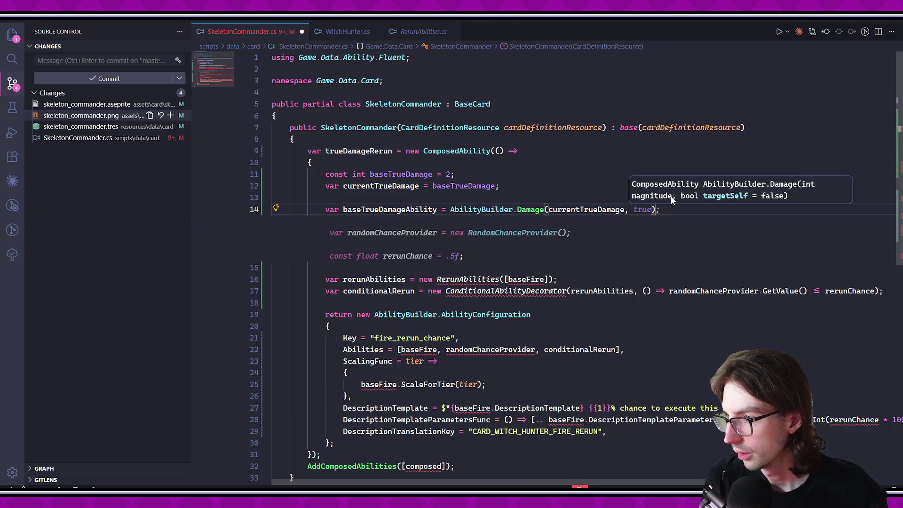
left_click(518, 209)
type("TrueDamage")
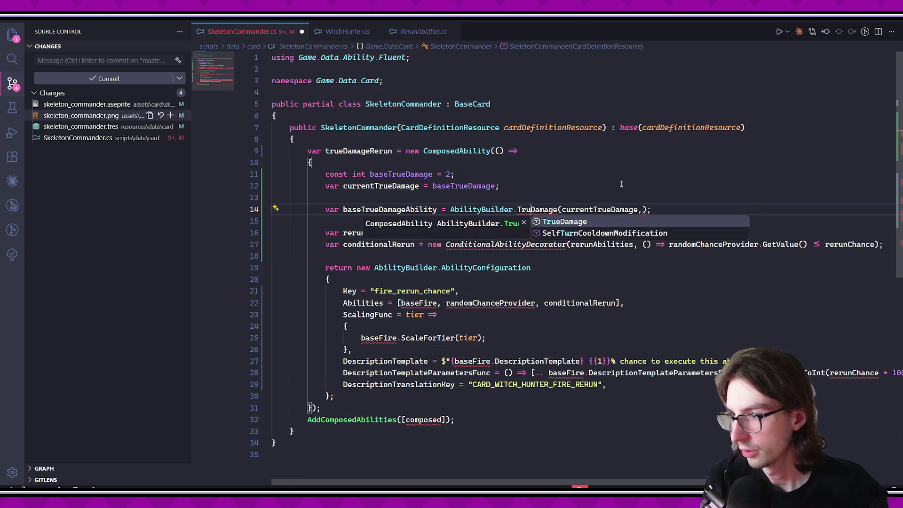
key("ctrl+Delete")
left_click(648, 209)
key("BackSpace")
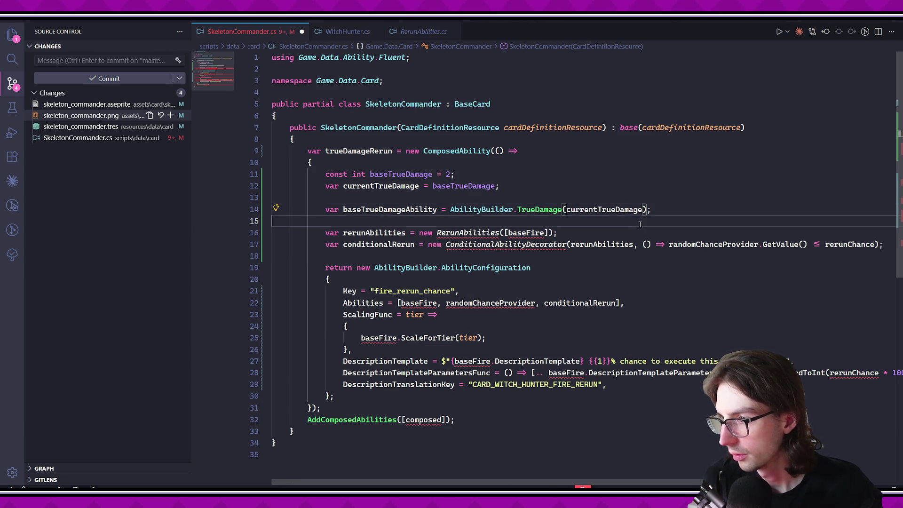
left_click(640, 224)
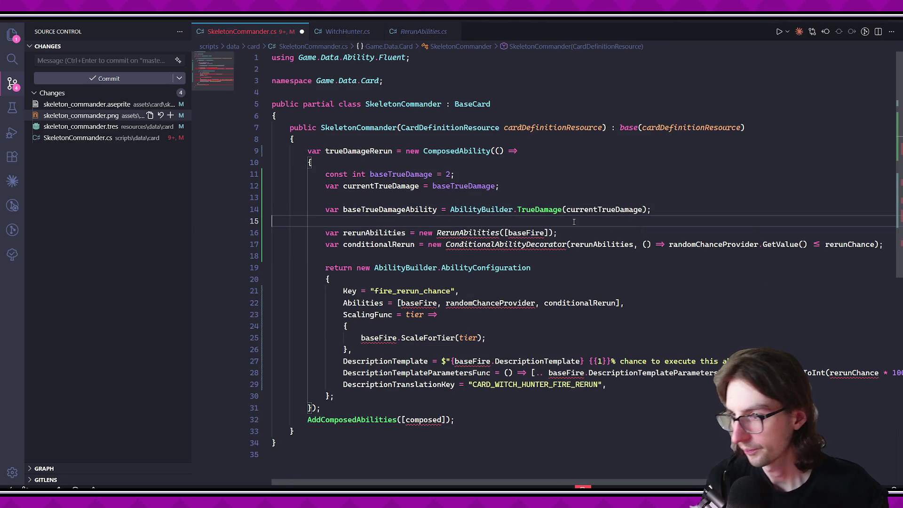
Quick Fix the RerunAbilities error by importing Game.Data.Ability, then delete the conditionalRerun line.
double_click(405, 209)
left_click(463, 232)
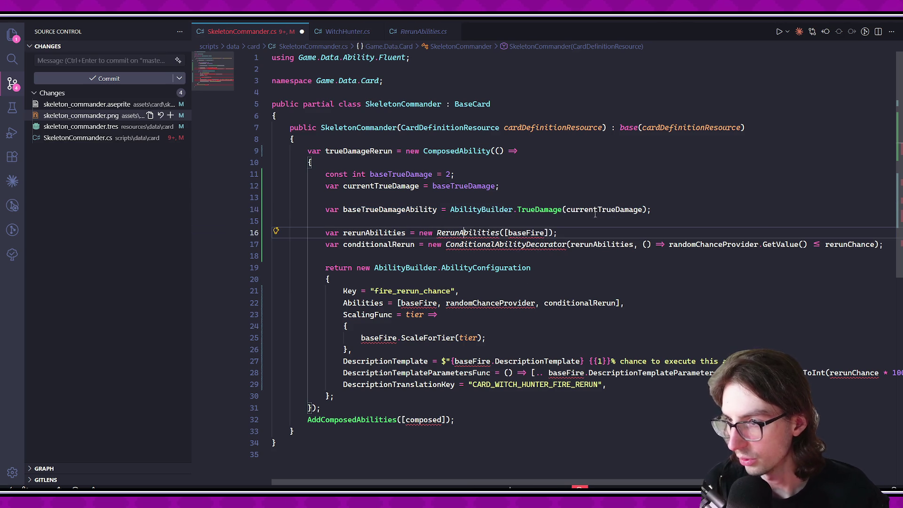
key("ctrl+.")
key("Return")
left_click(516, 256)
key("ctrl+shift+k")
Change the ability key from fire_rerun_chance to true_damage_rerun and save.
double_click(405, 291)
type("true_dama")
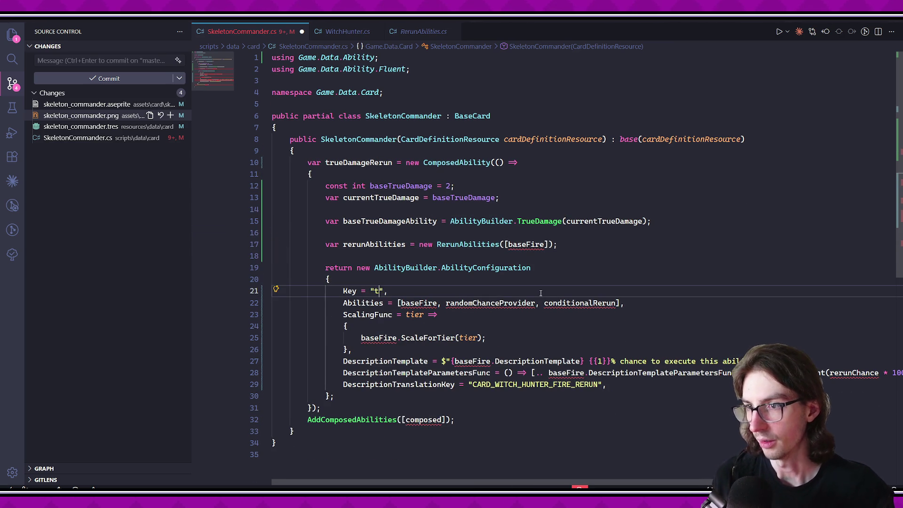
type("ge_rerun")
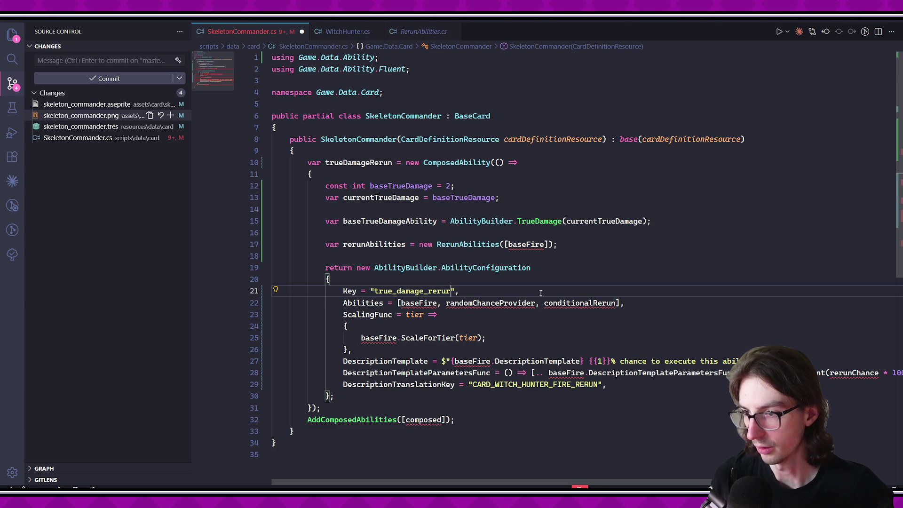
left_click(548, 320)
key("ctrl+s")
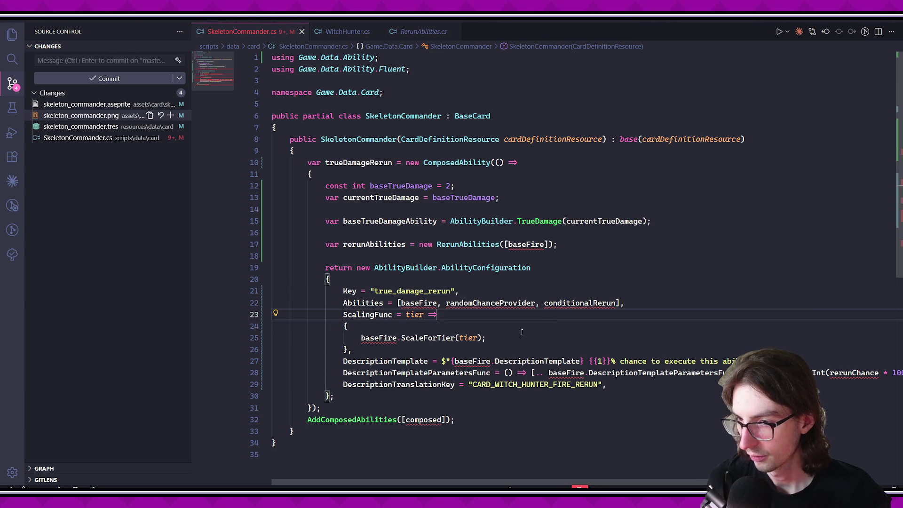
Make baseTrueDamageAbility the only rerun ability and accept the true damage ScaleForTier line.
key("Up")
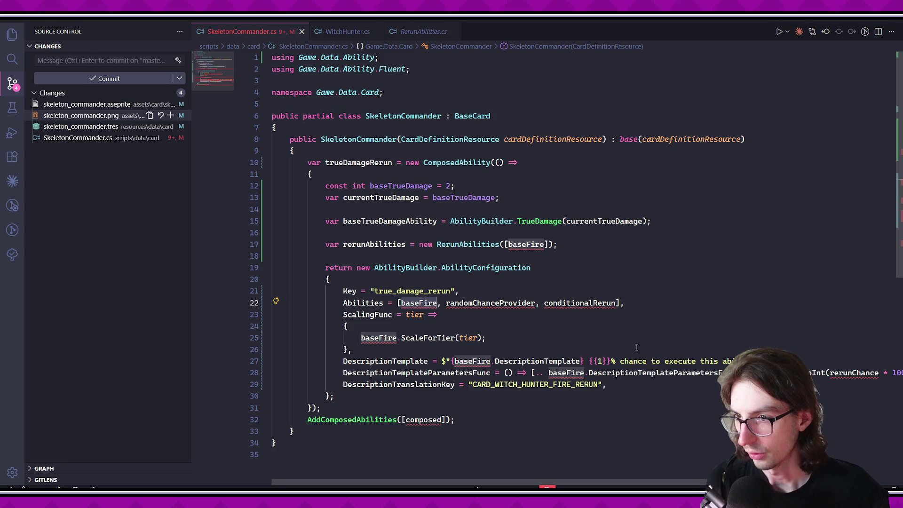
key("ctrl+BackSpace")
type("bae")
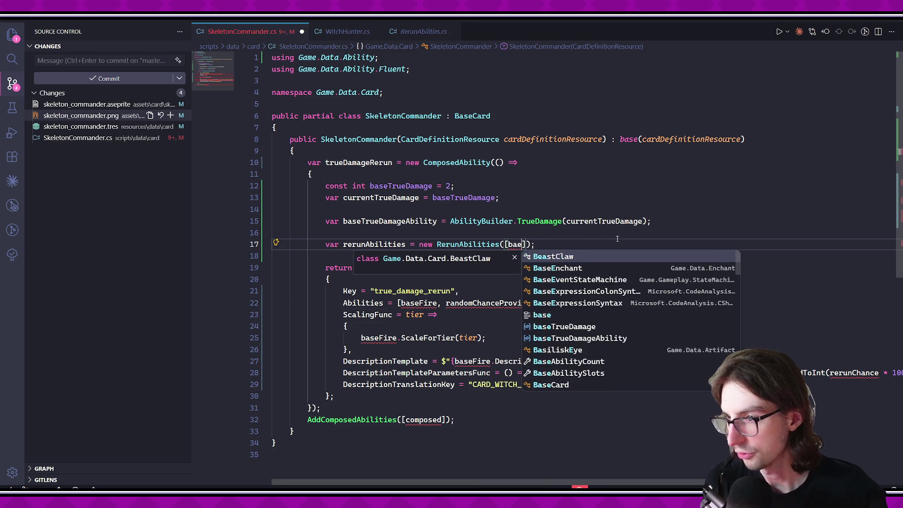
key("BackSpace")
type("seT")
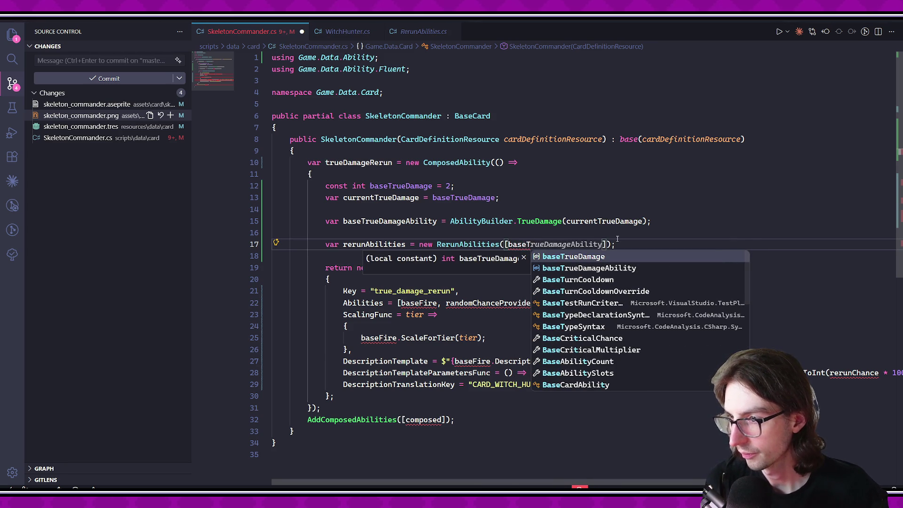
key("Down")
key("Tab")
key("Tab")
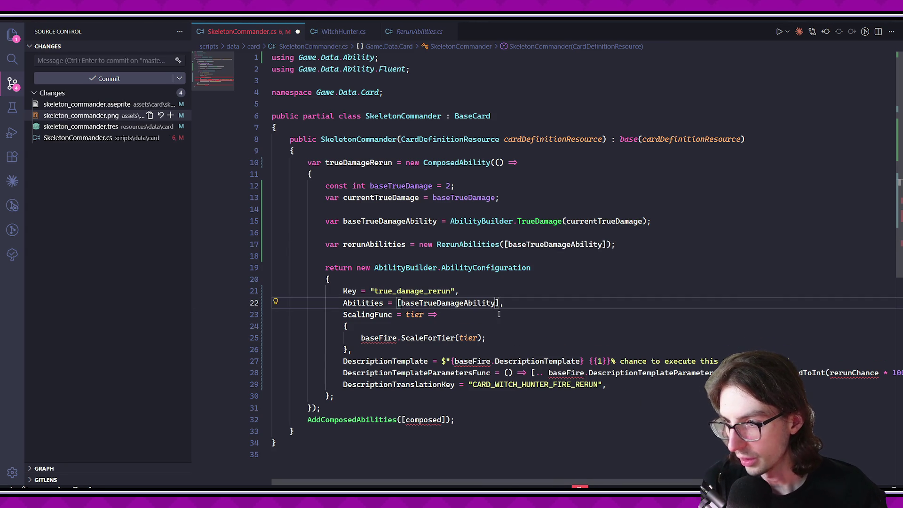
key("Tab")
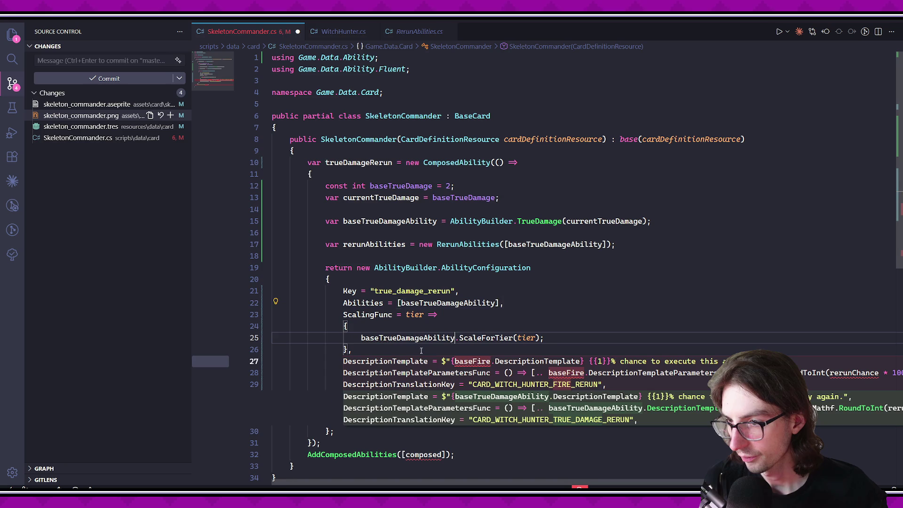
scroll(461, 318, "down", 1)
key("Escape")
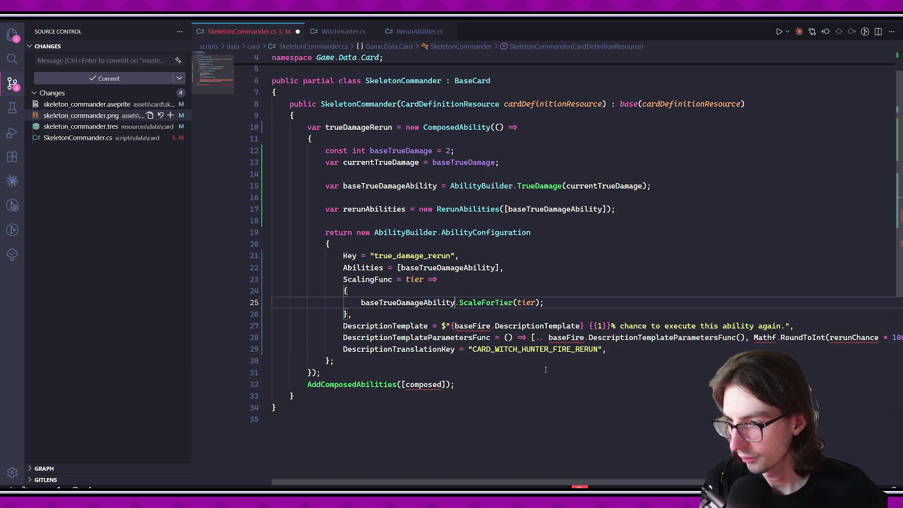
Replace baseFire with baseTrueDamageAbility in the description template.
left_click(491, 326)
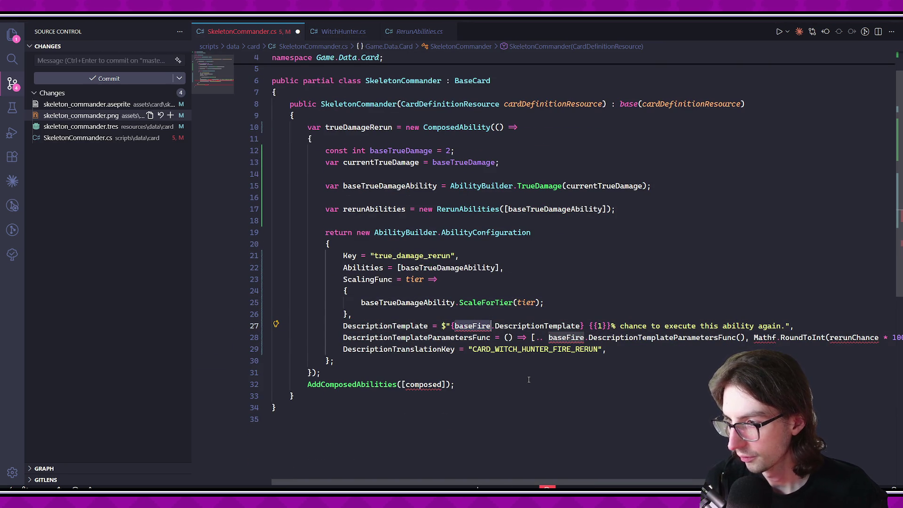
key("BackSpace")
key("BackSpace")
key("BackSpace")
type("T")
key("Down")
key("Tab")
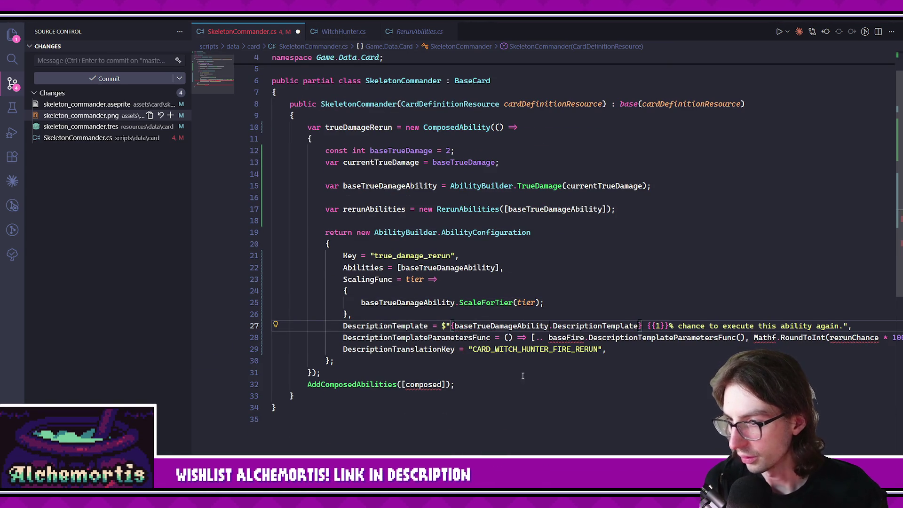
scroll(569, 355, "right", 2)
left_click(663, 371)
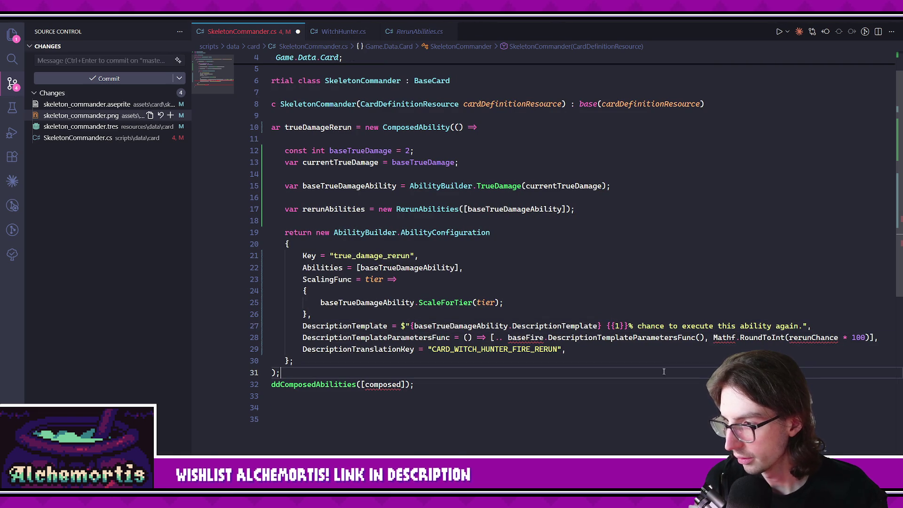
Rewrite the description to 'Execute this ability again for each allied {{{{undead}}}} item.' and save.
left_click(621, 326)
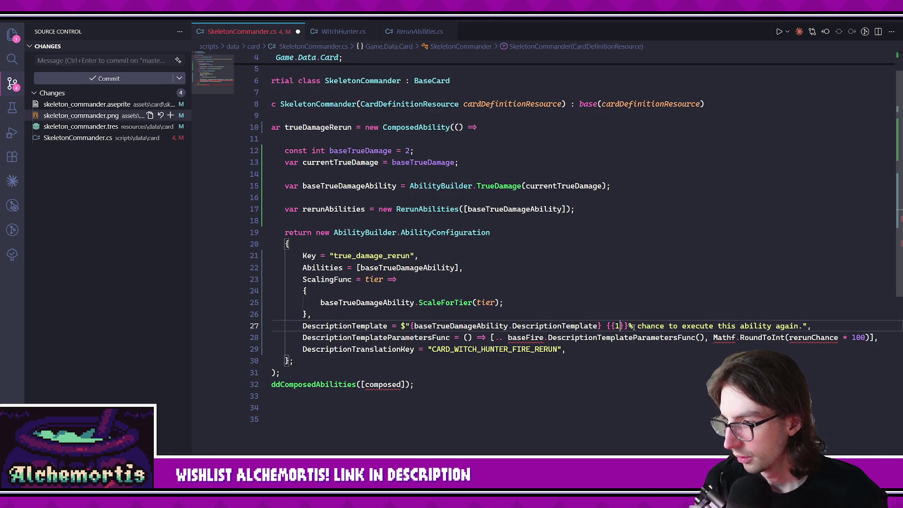
left_click_drag(607, 326, 799, 326)
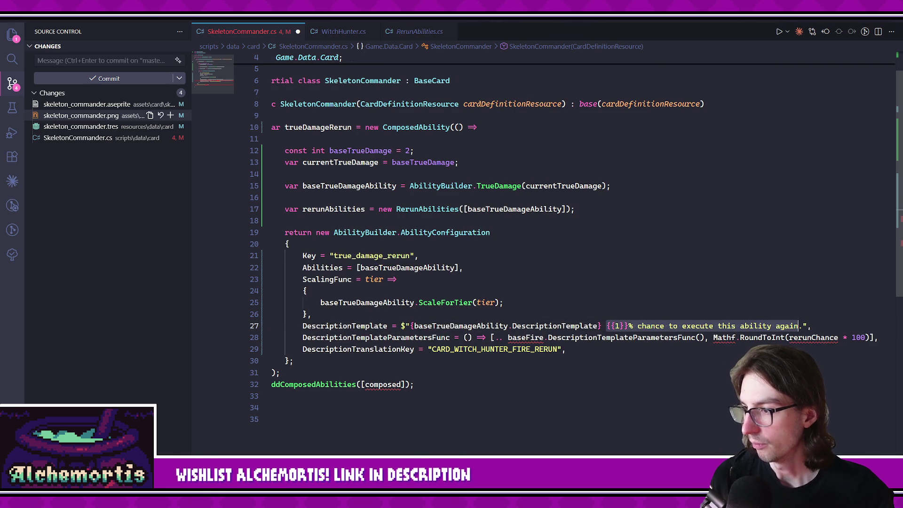
type("Execute this abi")
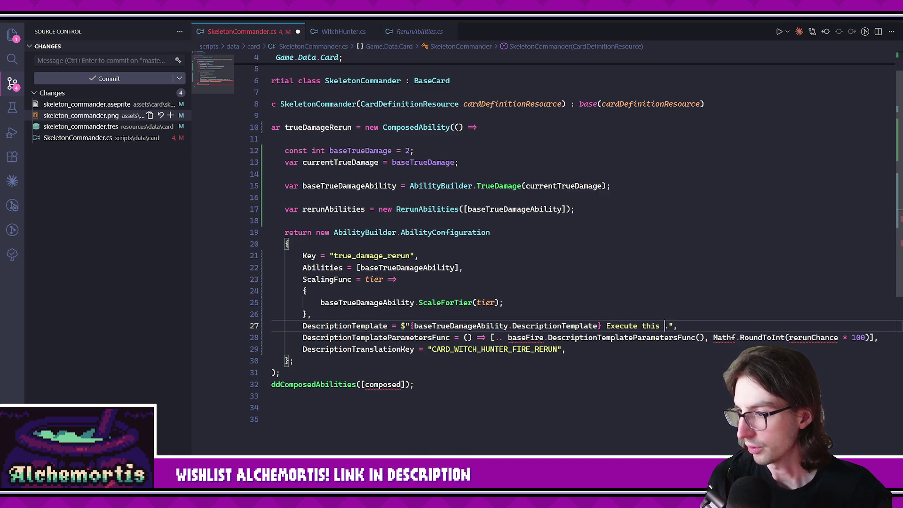
type("lity again for each ")
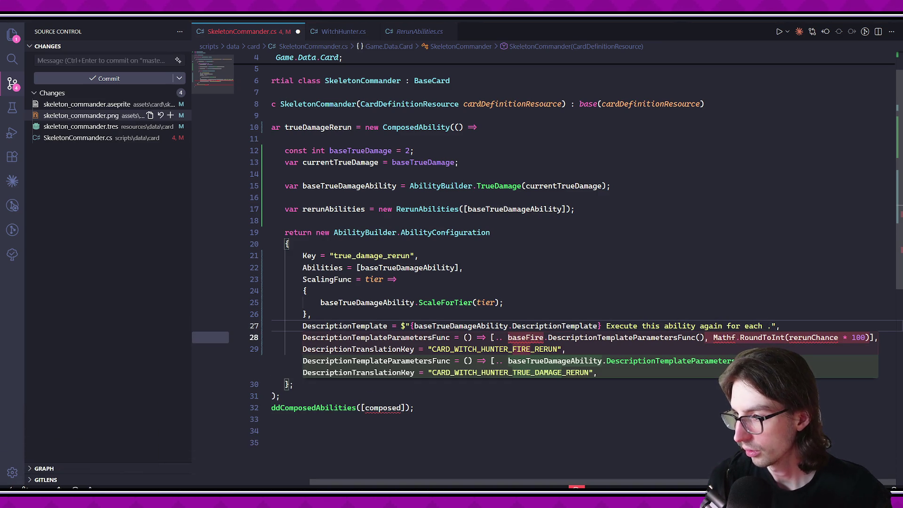
type("allied")
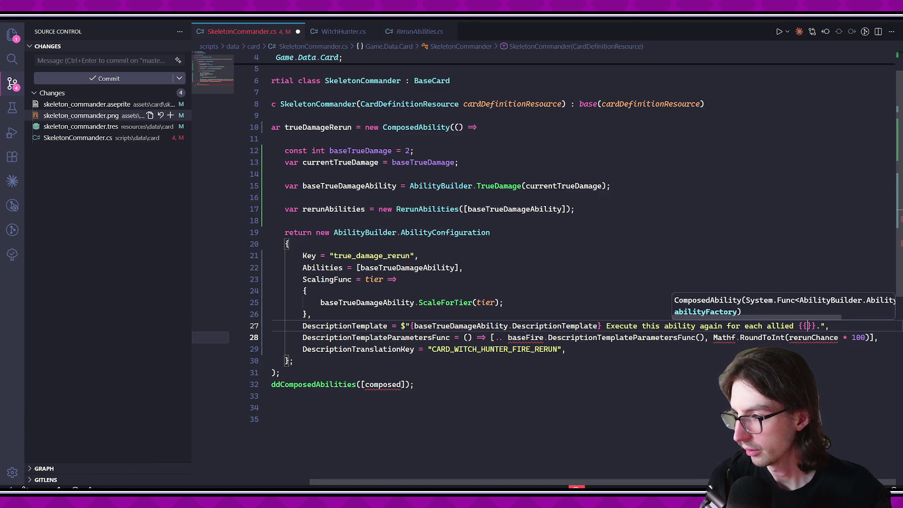
key("BackSpace")
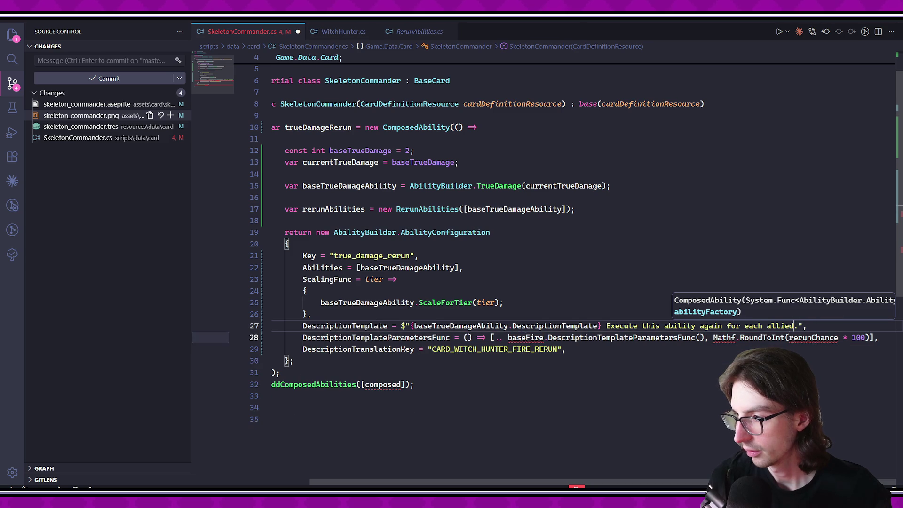
type("ed {{")
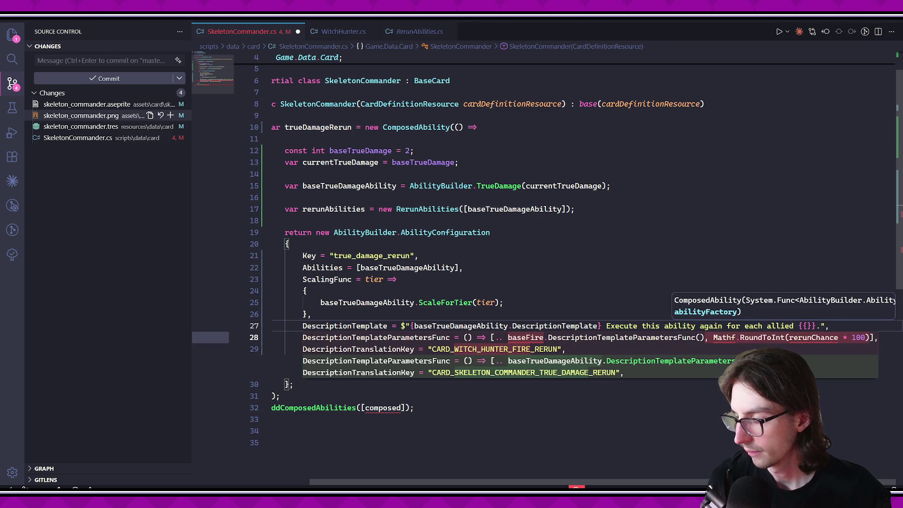
type("{{undead}}}} ")
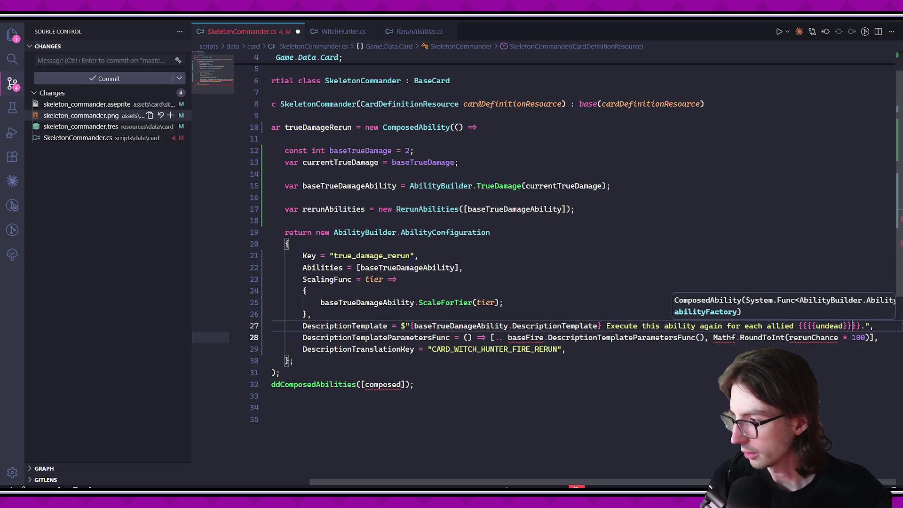
type("item")
left_click(704, 407)
key("ctrl+s")
Delete the old baseFire description parameters on line 28.
scroll(677, 402, "left", 1)
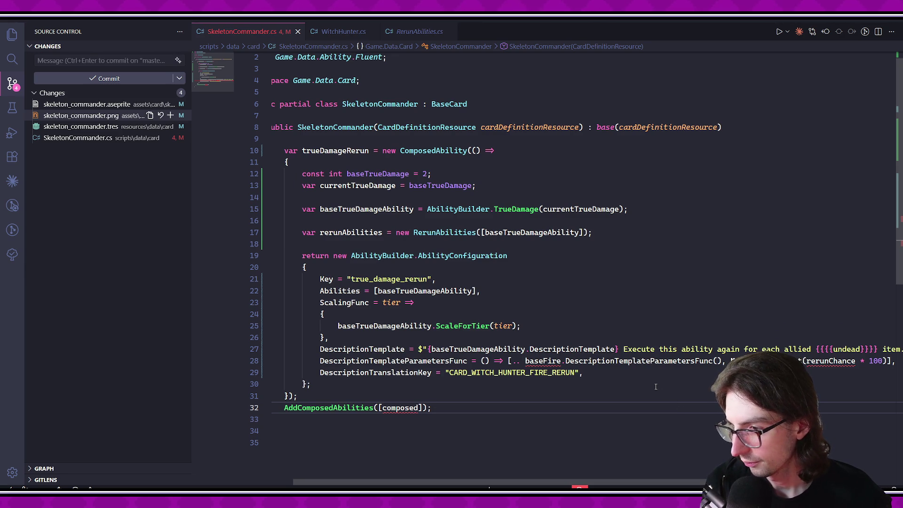
scroll(629, 401, "right", 1)
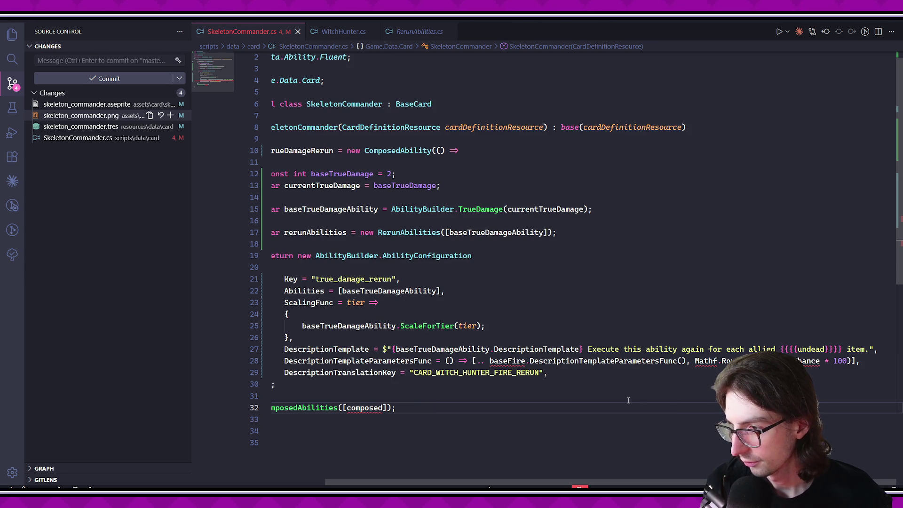
left_click_drag(475, 360, 850, 364)
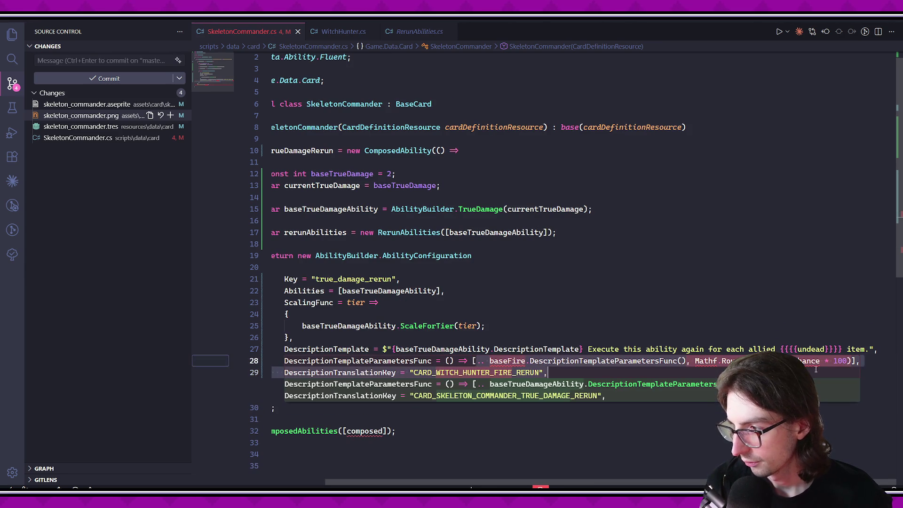
key("BackSpace")
scroll(705, 404, "left", 2)
left_click(594, 446)
Change the translation key to CARD_SKELETON_COMMANDER_TRUE_DAMAGE_RERUN.
left_click_drag(500, 373, 571, 372)
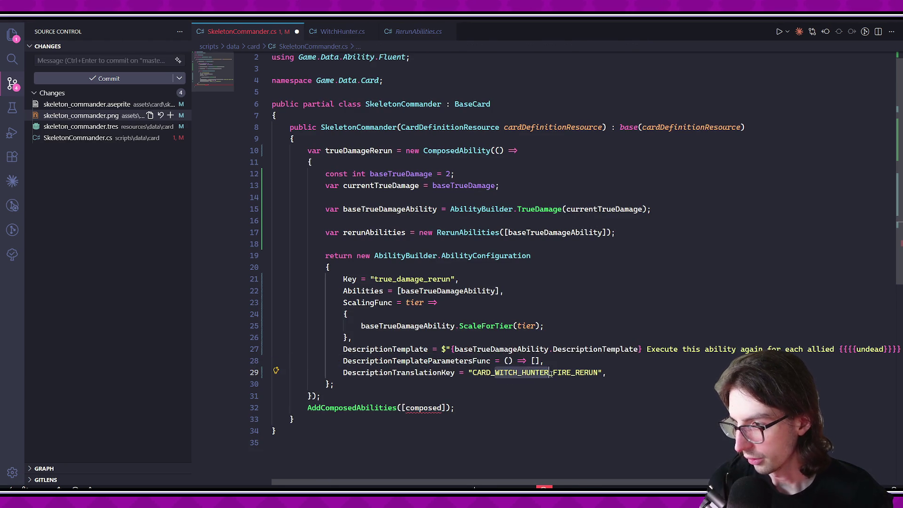
type("SKELE")
type("TON_COMMANDER")
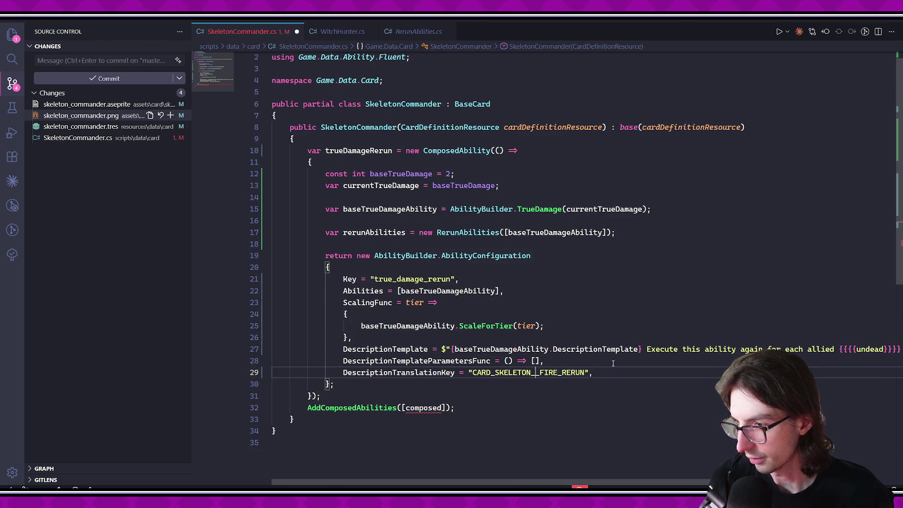
key("Delete")
key("Delete")
key("Delete")
type("_TRUE_DAMAGE")
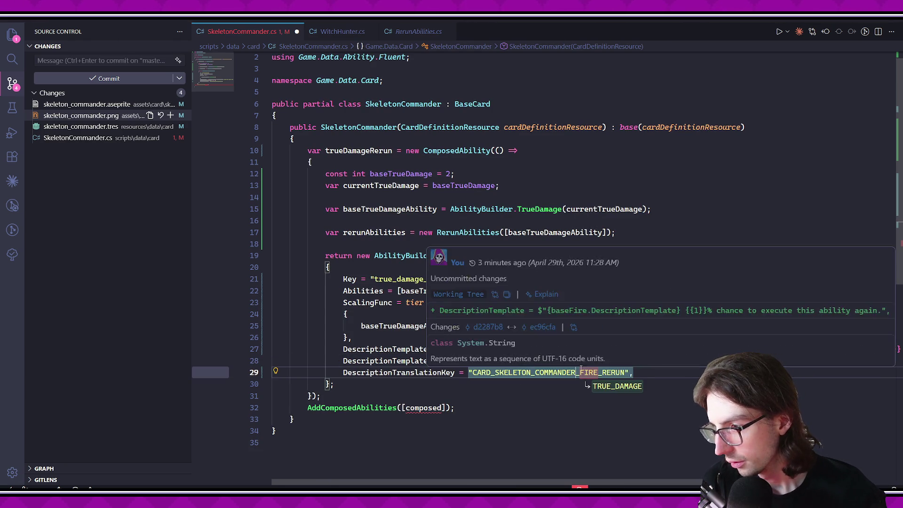
Replace composed with trueDamageRerun in AddComposedAbilities and save the file.
left_click(621, 396)
scroll(517, 376, "down", 1)
double_click(424, 372)
type("tru")
key("Down")
key("Tab")
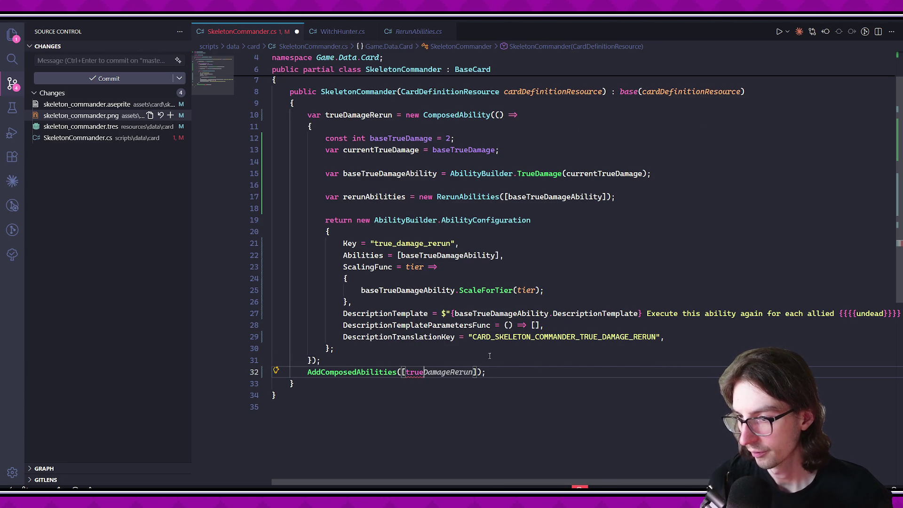
key("ctrl+End")
key("ctrl+s")
key("Up")
key("Up")
key("Up")
key("End")
key("Return")
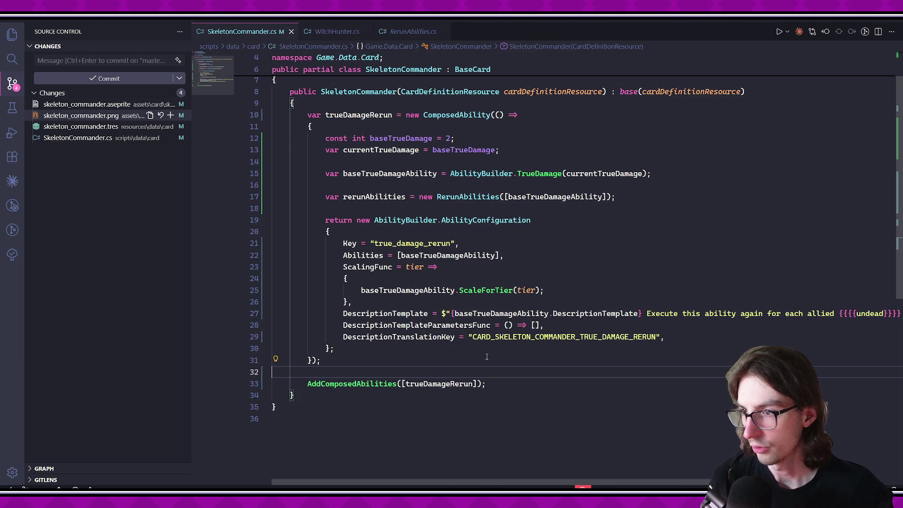
Go to the RerunAbilities class definition from SkeletonCommander.cs.
scroll(484, 381, "up", 2)
scroll(493, 386, "right", 3)
scroll(545, 431, "left", 3)
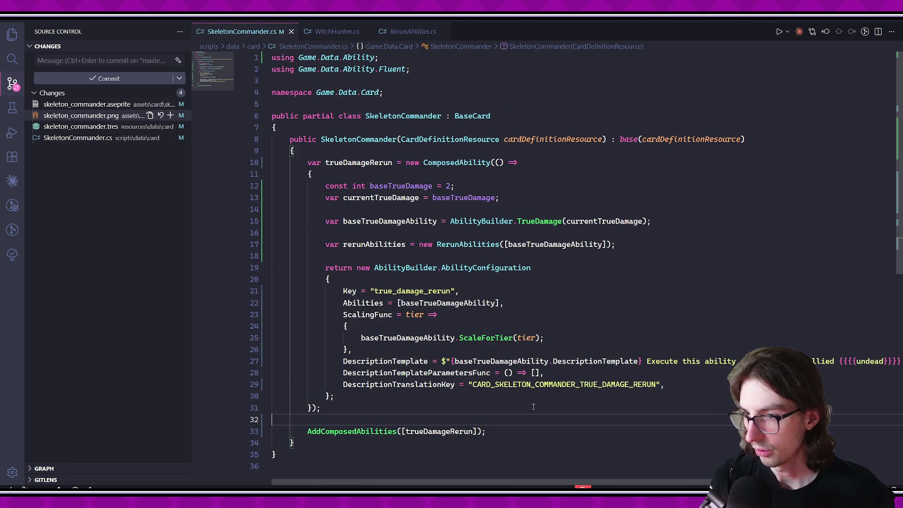
left_click_drag(437, 244, 615, 244)
left_click(621, 267)
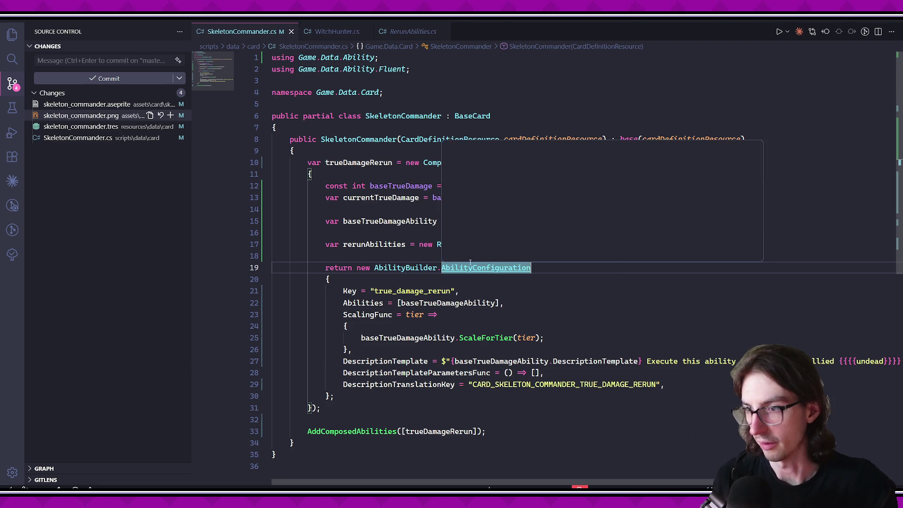
left_click(452, 245, "ctrl")
left_click(489, 286)
scroll(445, 277, "right", 3)
scroll(437, 286, "left", 3)
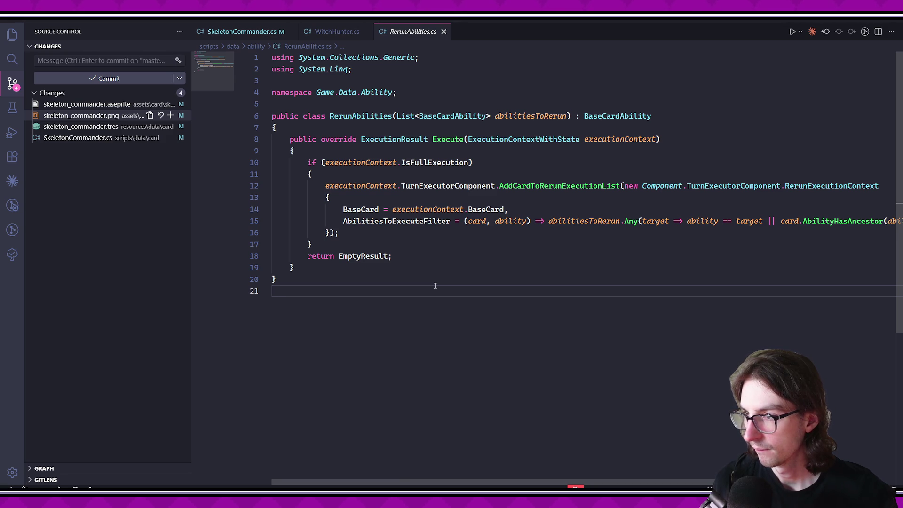
Add 'private Func<int> getRerunCountFunc = () => 1;' at the top of RerunAbilities and save.
left_click(395, 126)
key("Return")
key("Return")
key("Up")
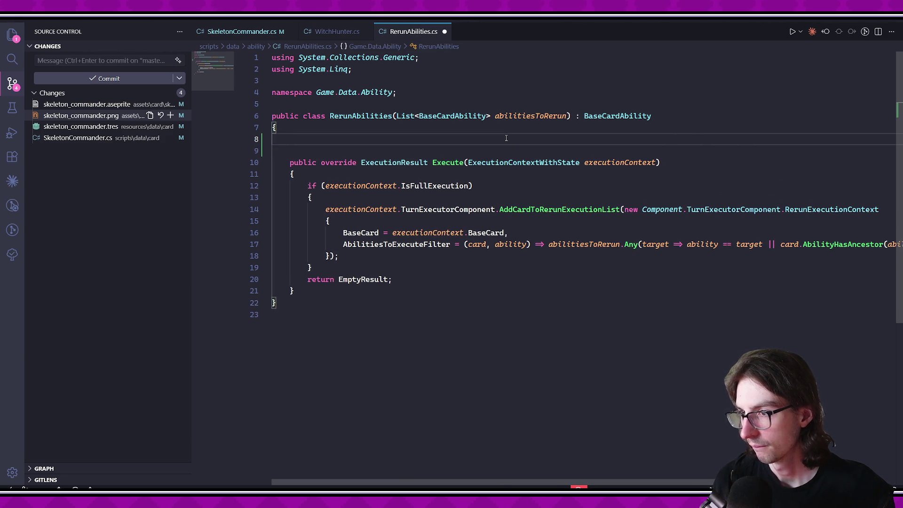
key("ctrl+z")
key("ctrl+z")
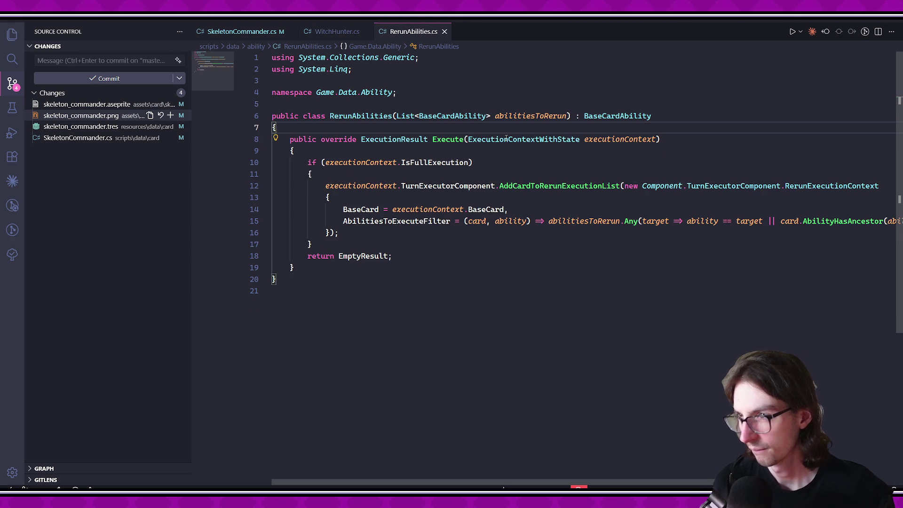
key("Return")
type("private")
key("Tab")
type("Func")
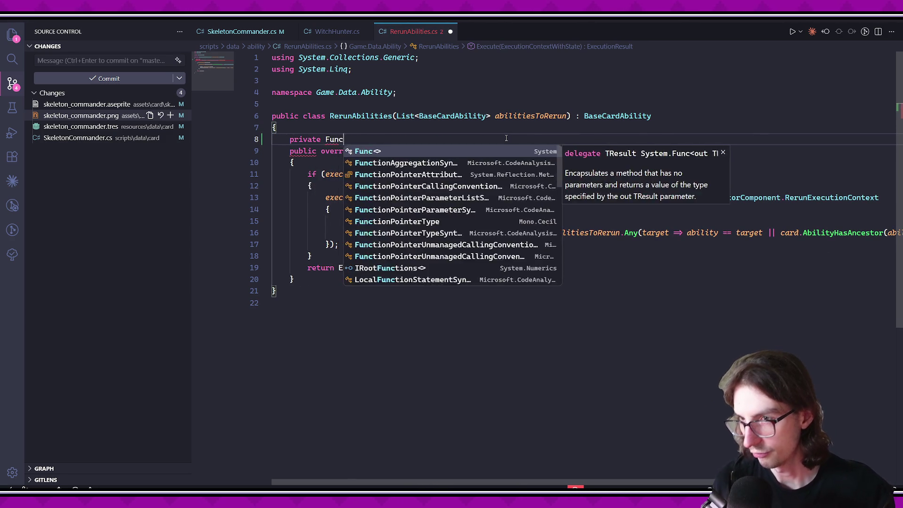
type("<")
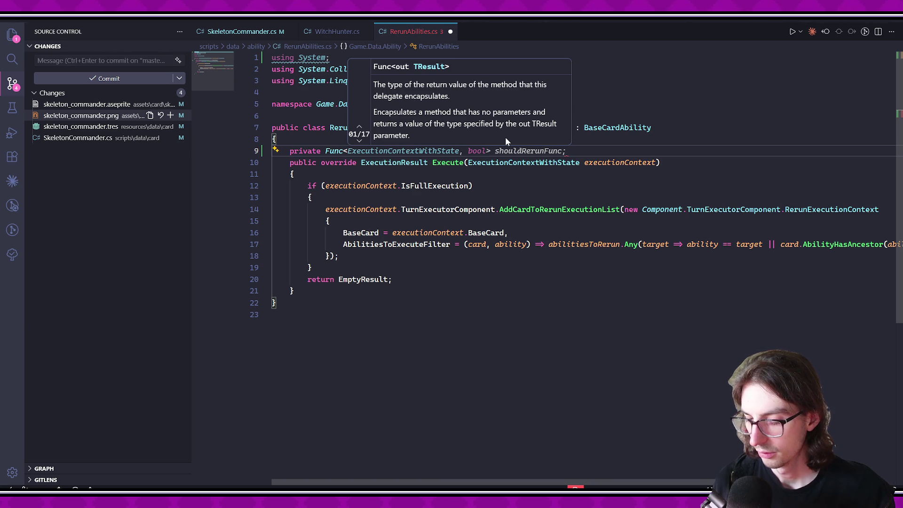
type("int>")
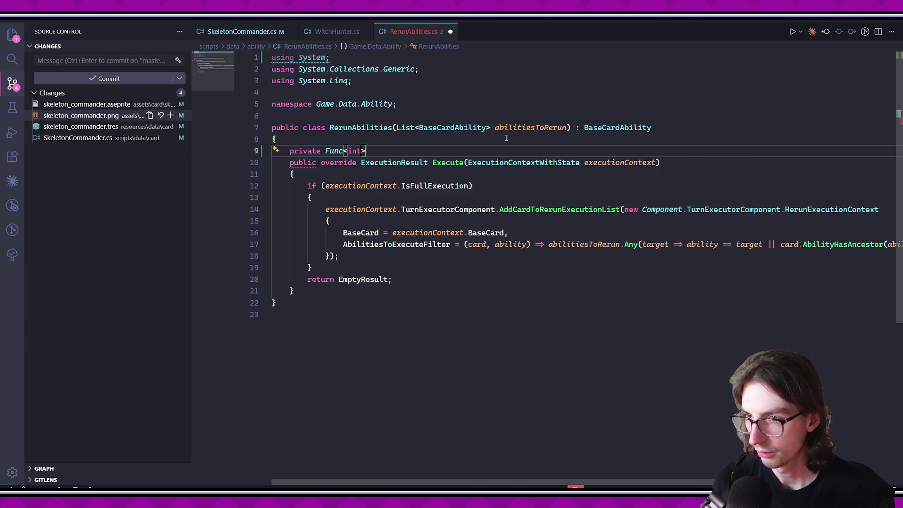
type(" ge")
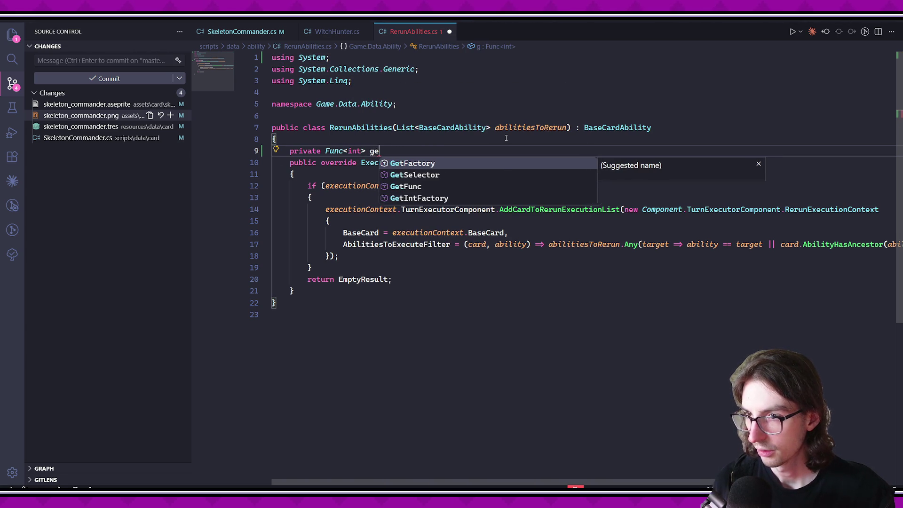
type("tRerunCountF")
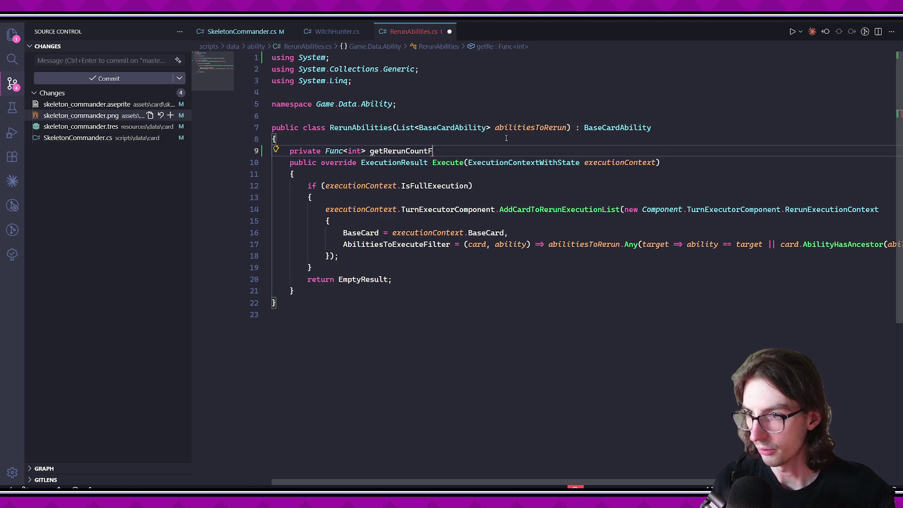
type("unc = () => 1")
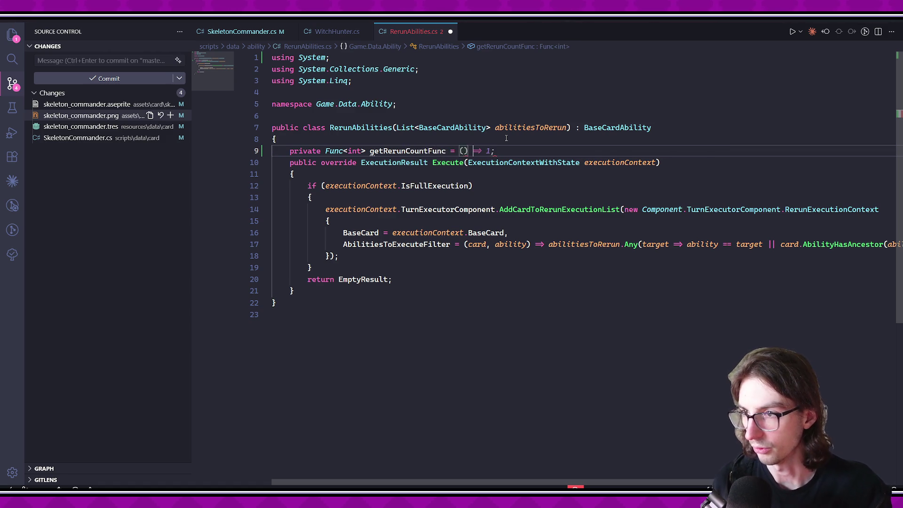
type(";")
key("Down")
key("ctrl+s")
Insert a new line inside the if block of the Execute method.
key("Down")
left_click(516, 195)
key("Return")
scroll(516, 195, "down", 1)
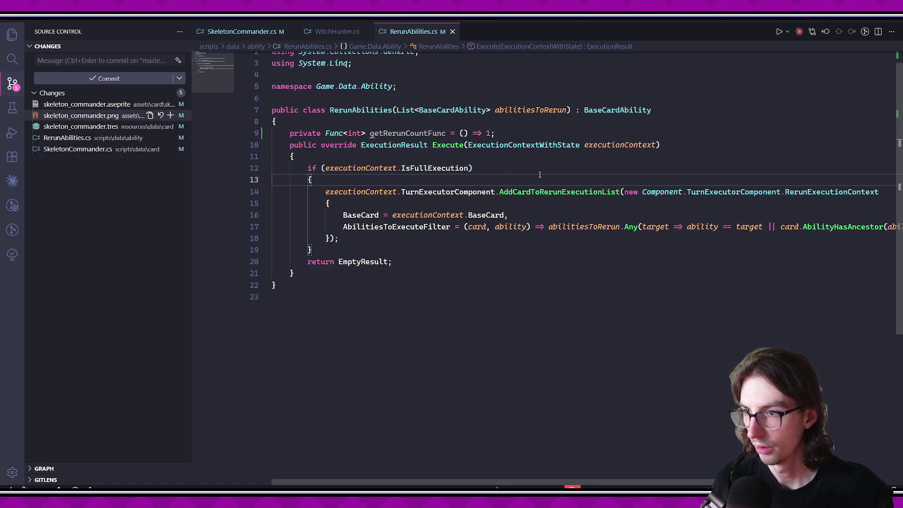
Wrap the AddCardToRerunExecutionList call in a for loop running getRerunCountFunc() times, then save.
type("for (var it")
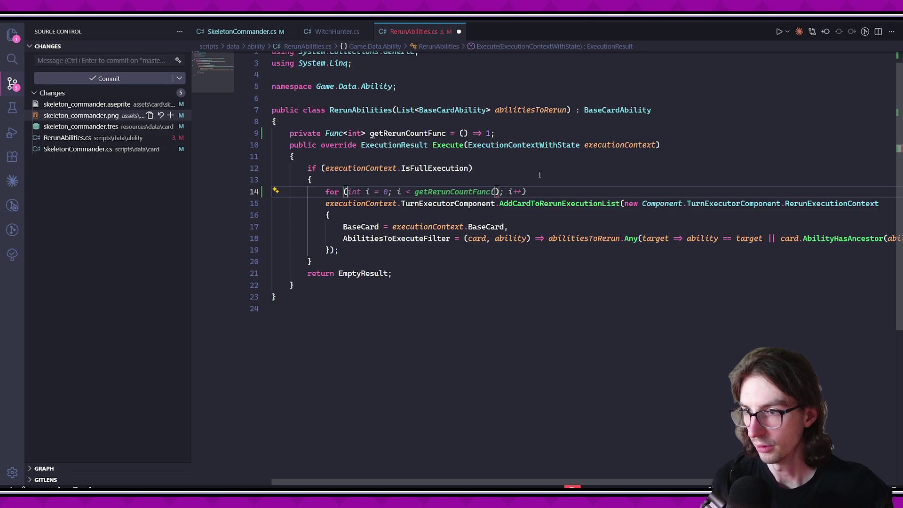
key("BackSpace")
key("BackSpace")
key("Tab")
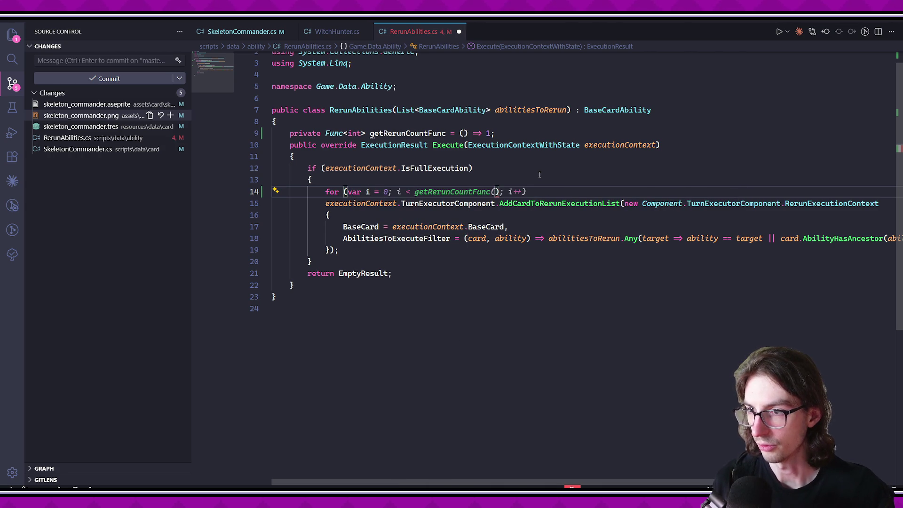
left_click(474, 181)
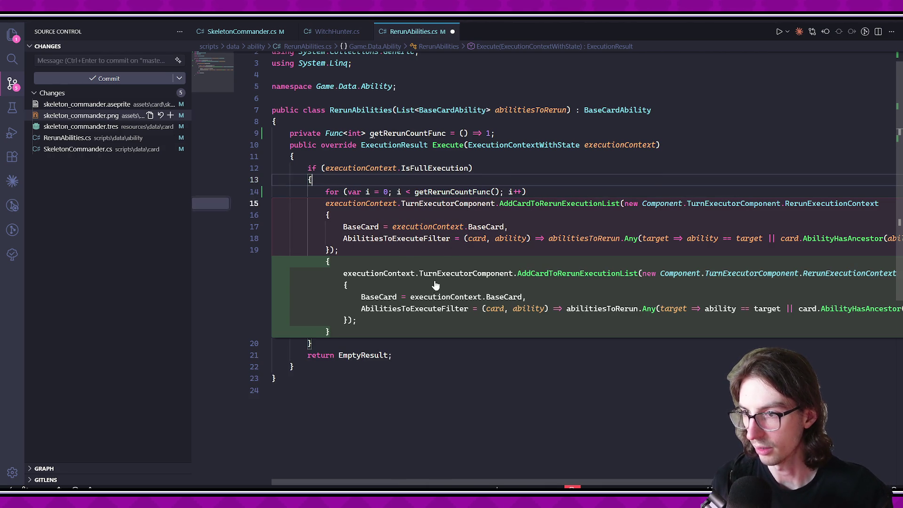
left_click(353, 226)
left_click(536, 191)
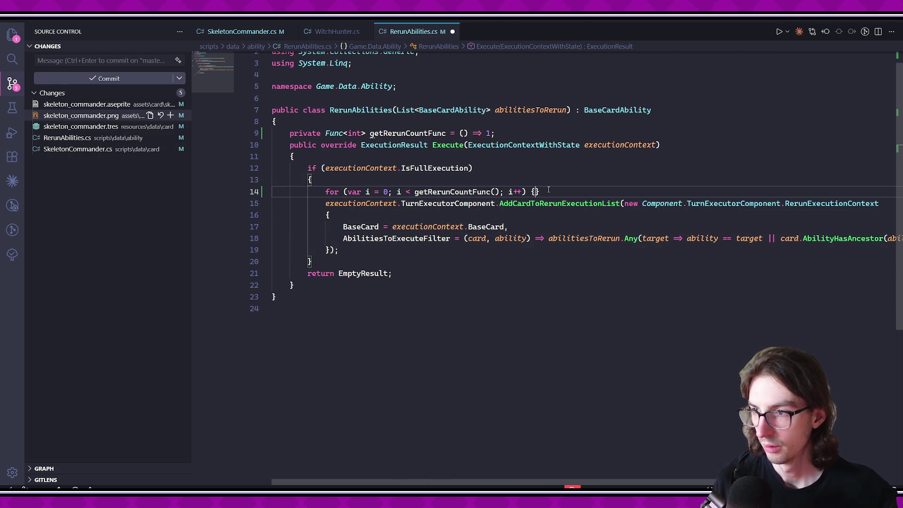
key("Return")
type("{")
key("Return")
key("shift+Down")
key("shift+Down")
key("shift+Down")
key("alt+Up")
key("Up")
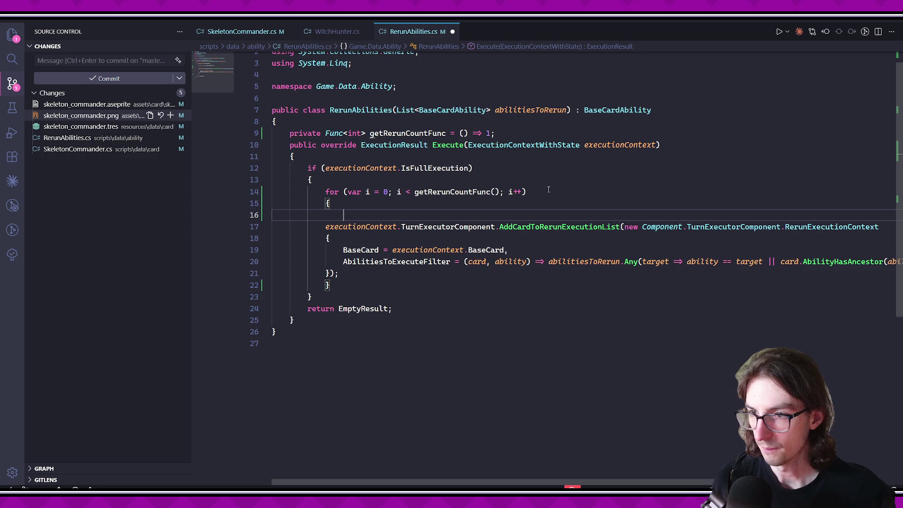
key("ctrl+s")
Add a 'Func<int> getRerunCountFunc' parameter to the RerunAbilities primary constructor.
left_click(565, 110)
type(", ")
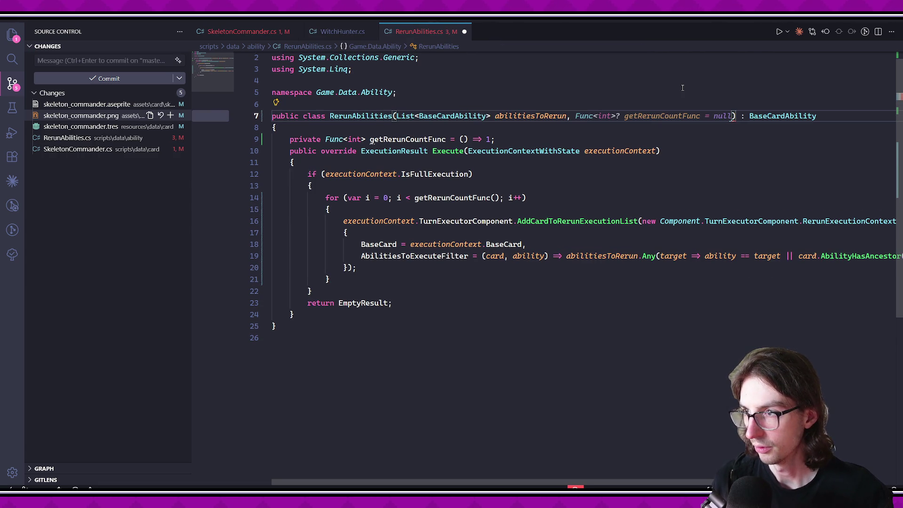
type("Func<int<")
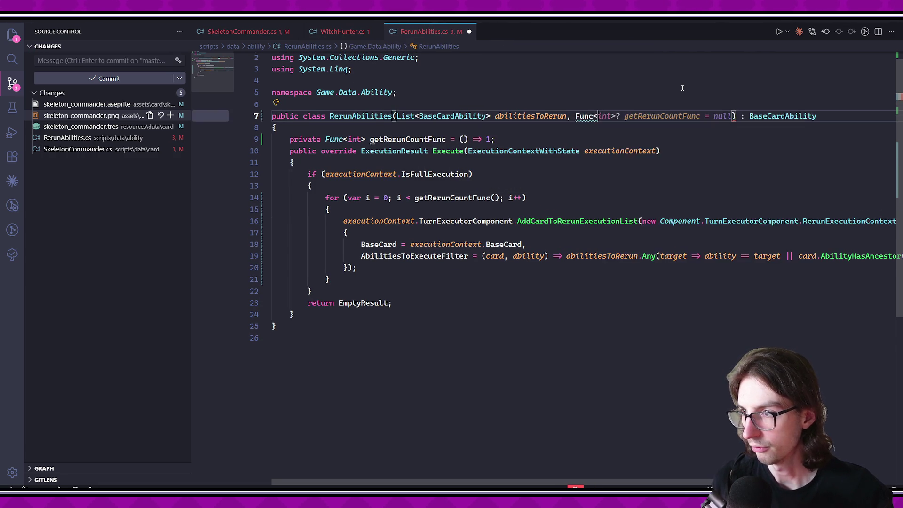
key("BackSpace")
type("> getRerun")
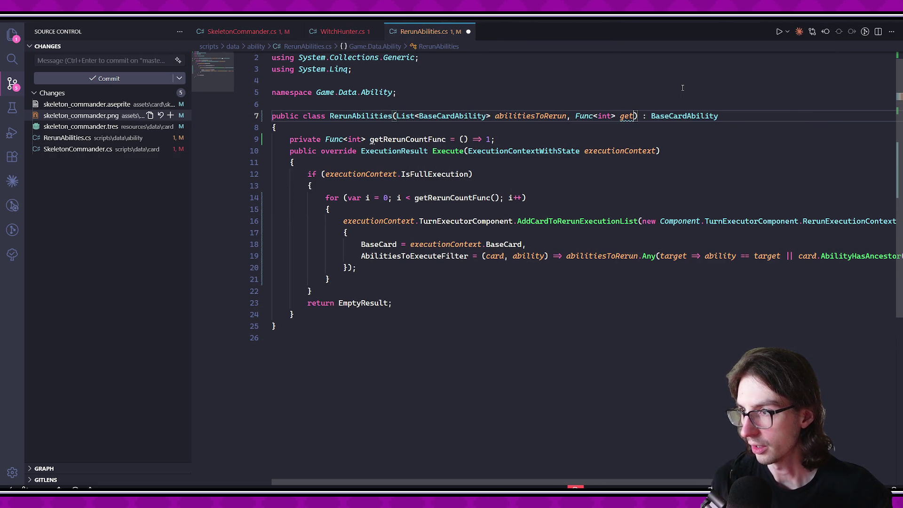
type("CountFunc")
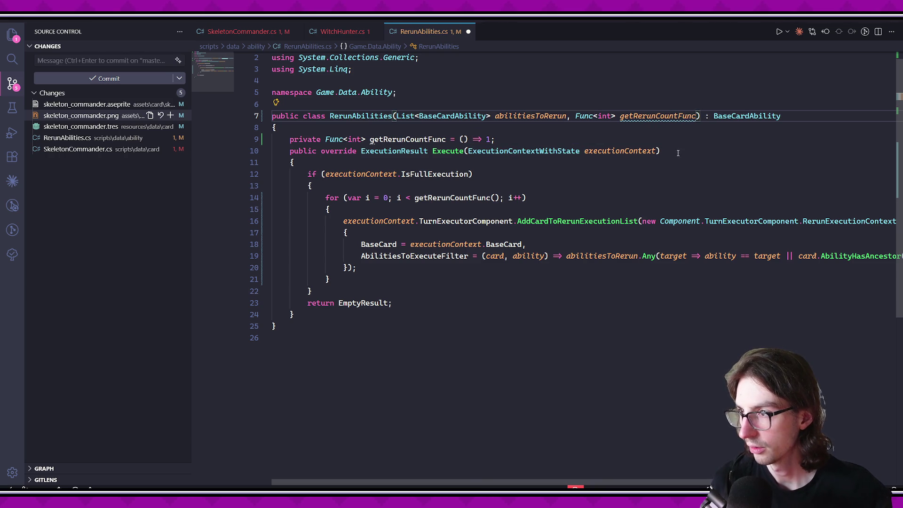
key("BackSpace")
Restore the field on line 9 as 'const int defaultRerunCount = 1' and save.
left_click(457, 140)
type("get")
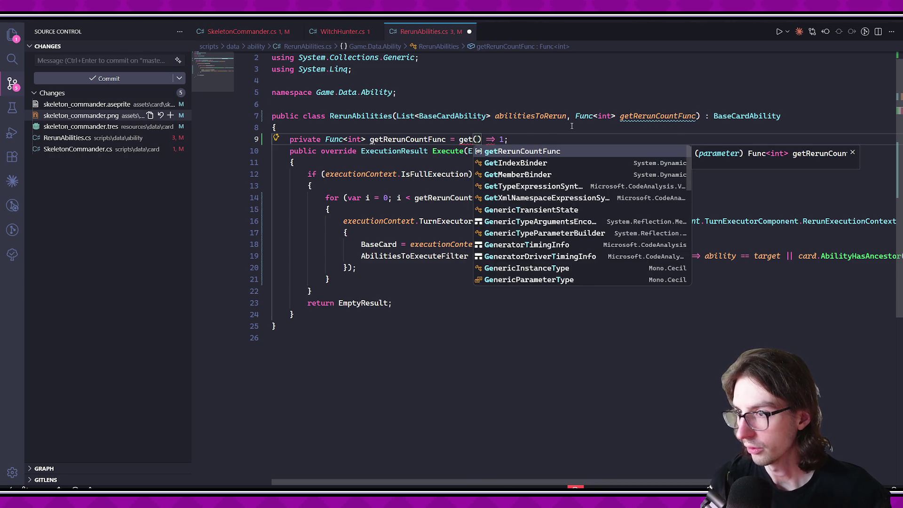
key("BackSpace")
key("BackSpace")
key("BackSpace")
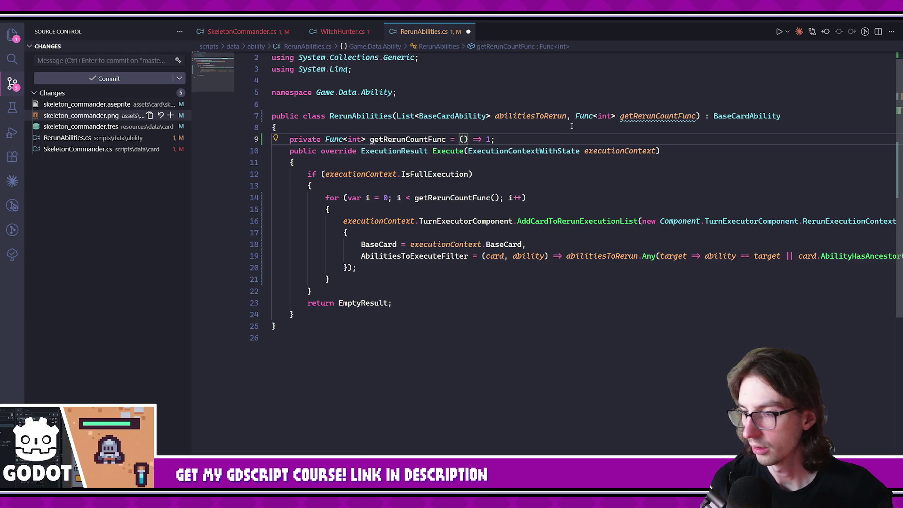
double_click(407, 139)
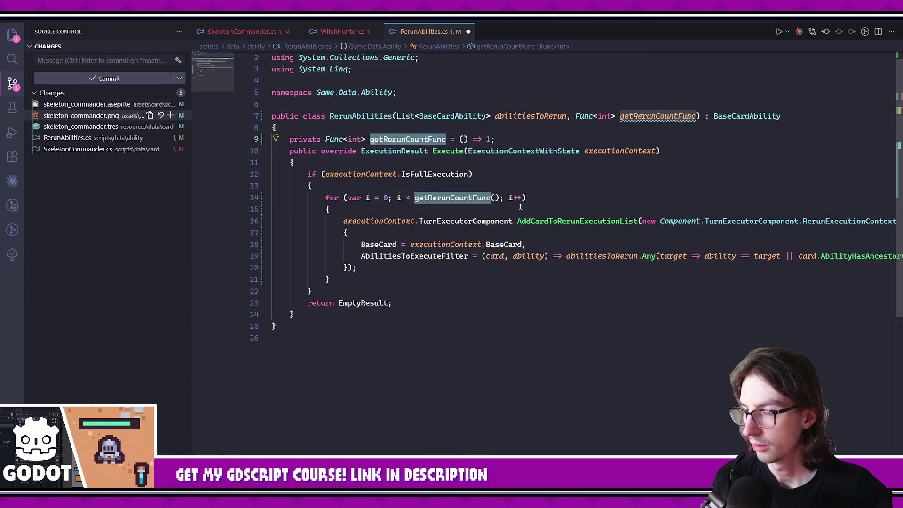
key("ctrl+period")
key("Escape")
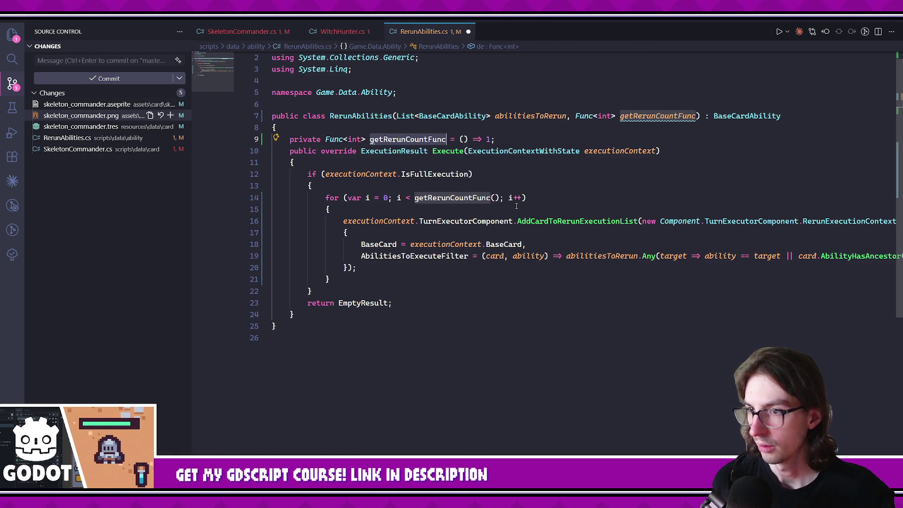
left_click(323, 139)
key("ctrl+z")
key("ctrl+z")
key("ctrl+z")
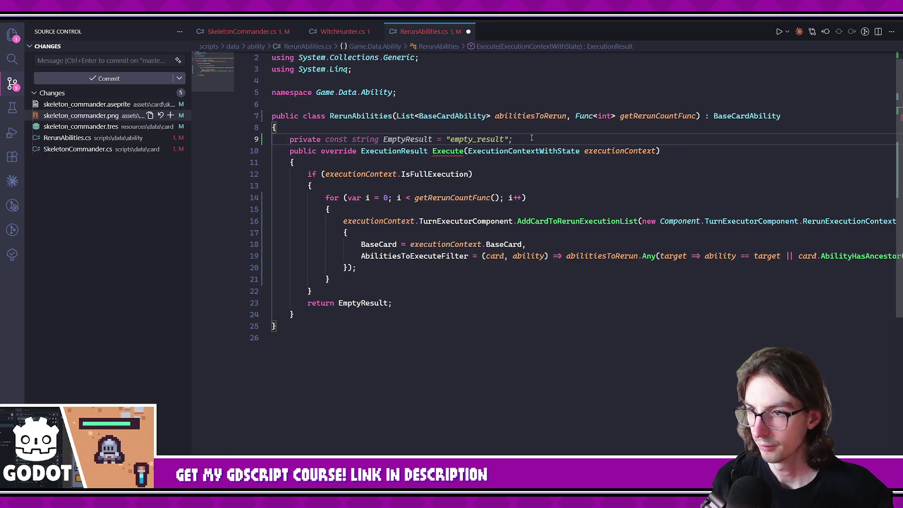
key("ctrl+z")
key("ctrl+z")
key("ctrl+z")
key("ctrl+y")
key("ctrl+y")
key("ctrl+y")
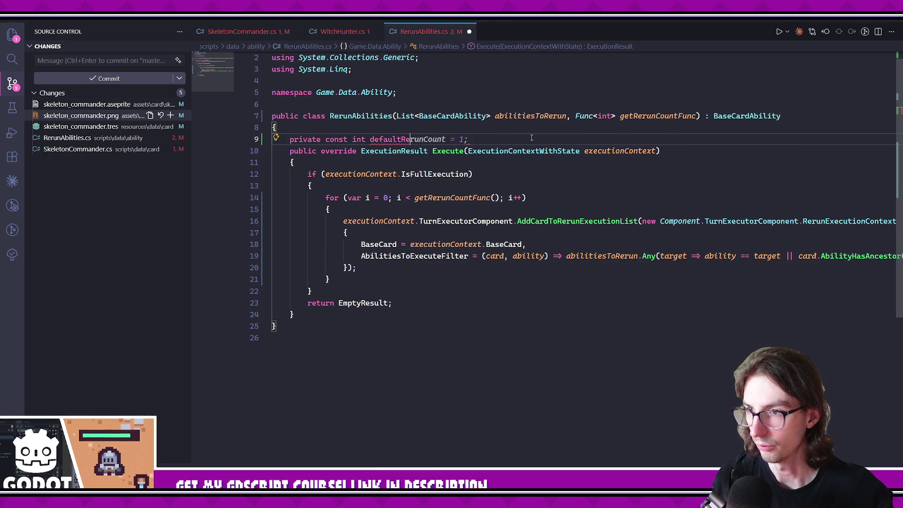
key("ctrl+s")
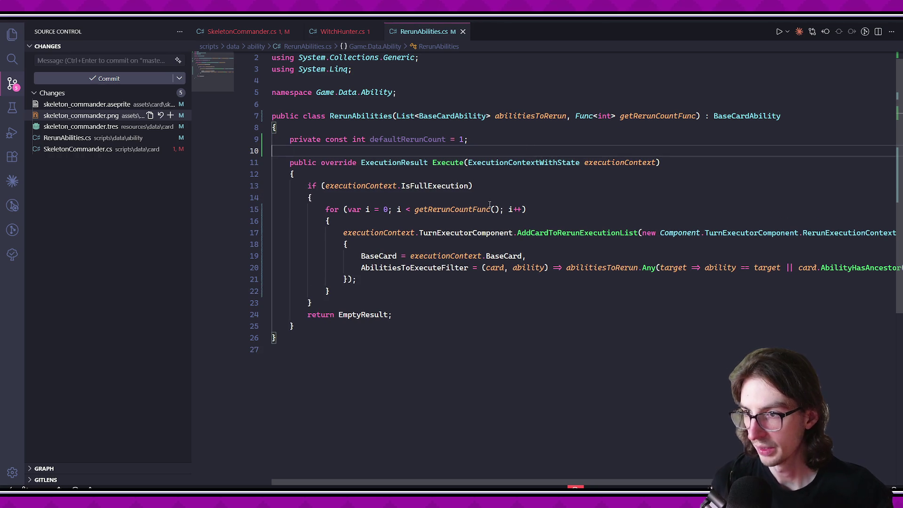
Make the loop run getRerunCountFunc?.Invoke() ?? defaultRerunCount times and save.
left_click(491, 210)
type("?.")
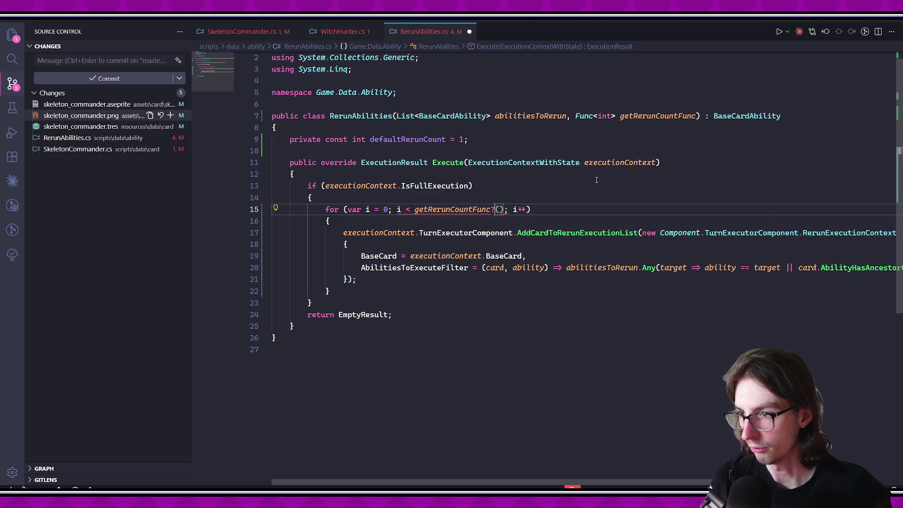
type("Inv")
key("Tab")
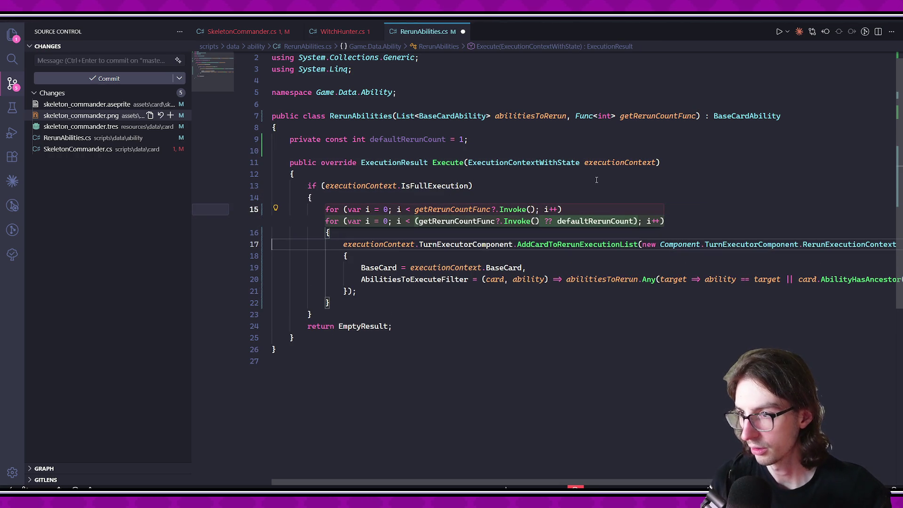
key("Tab")
key("ctrl+s")
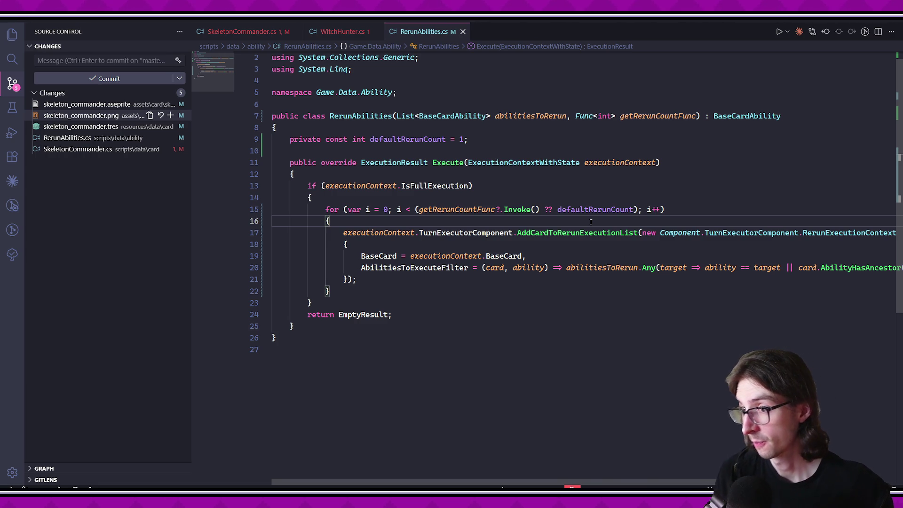
Return to SkeletonCommander.cs and jump back to the RerunAbilities class definition.
scroll(517, 235, "right", 5)
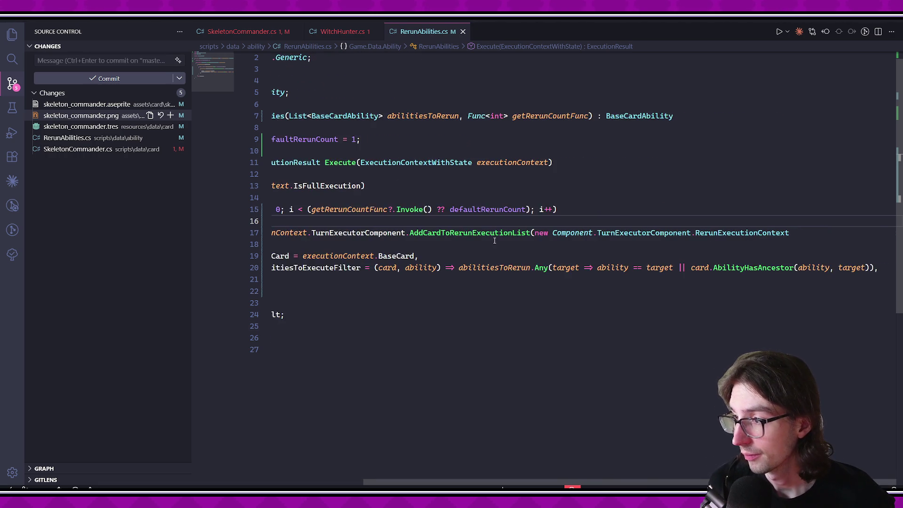
scroll(494, 240, "left", 5)
left_click(571, 339)
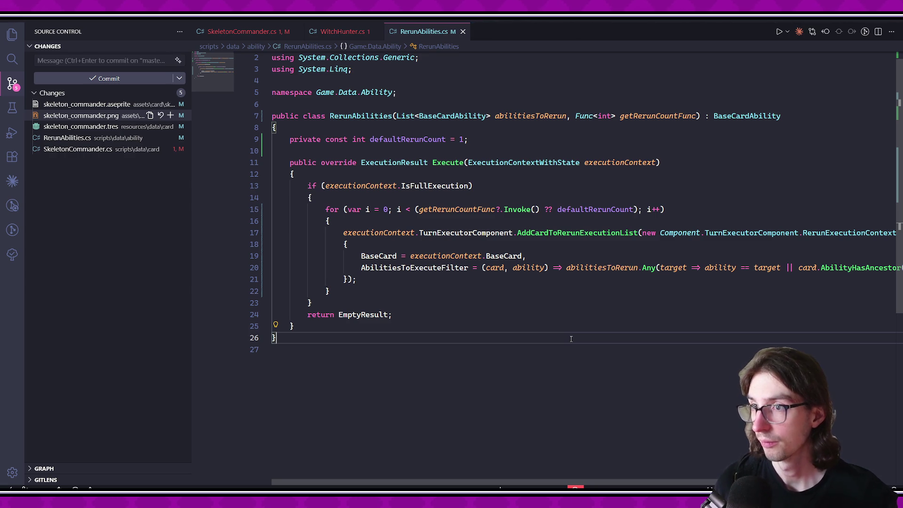
left_click(260, 32)
left_click(574, 291)
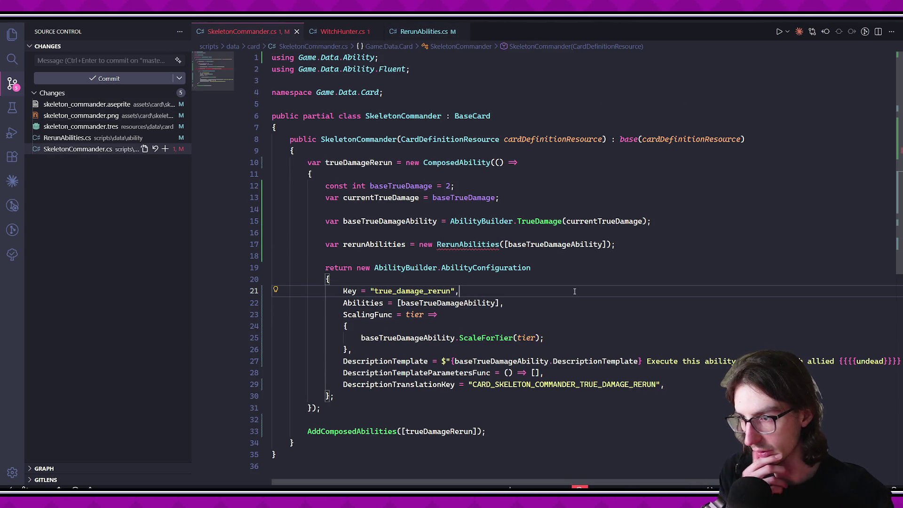
left_click(468, 244, "ctrl")
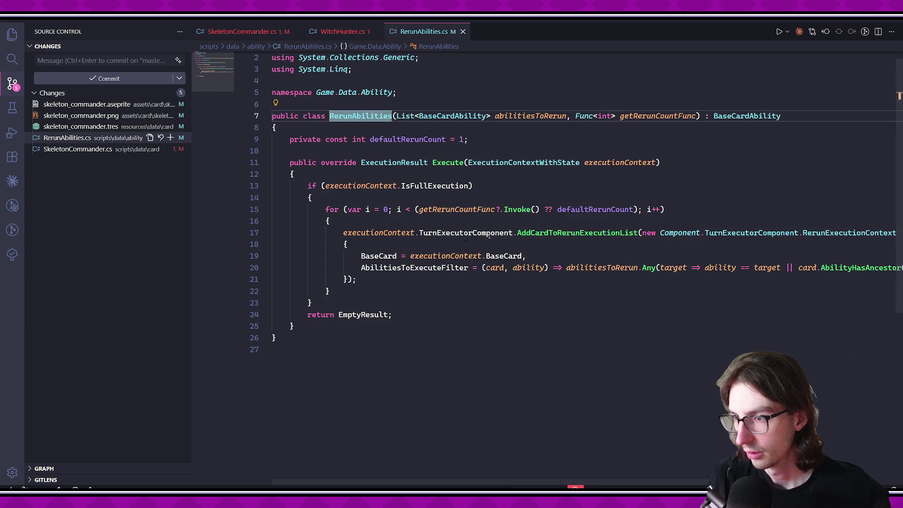
Give the getRerunCountFunc parameter a default of null, save, and return to SkeletonCommander.cs.
left_click(699, 116)
type("= null")
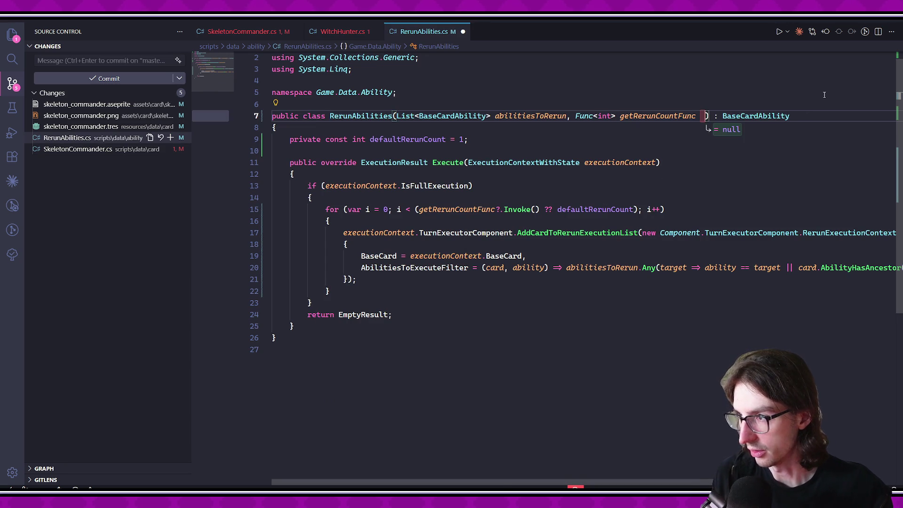
key("ctrl+s")
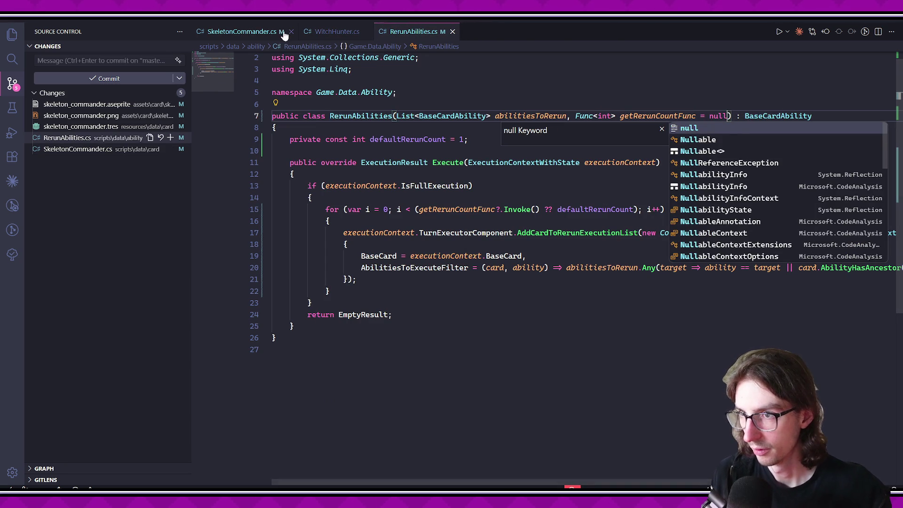
key("alt+Left")
left_click(599, 268)
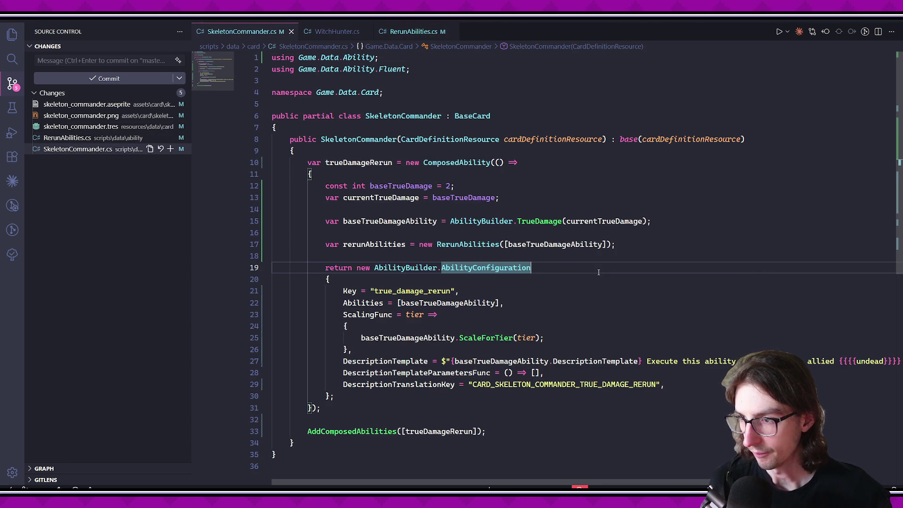
left_click(588, 205)
left_click(588, 202)
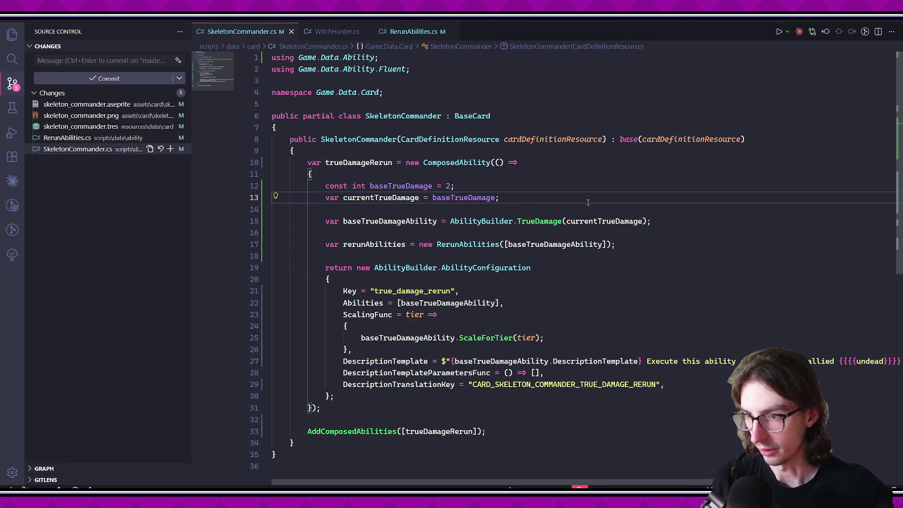
In SecondaryCardTag.cs, add 'Undead = 1 << 1' after Fungus and save.
key("ctrl+p")
type("SecondaryCardTag")
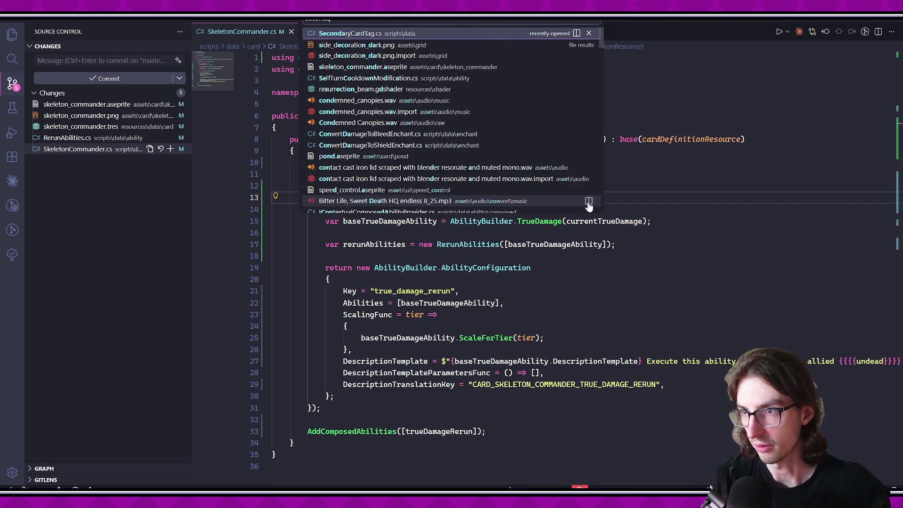
key("Return")
left_click(418, 151)
type(",")
key("Return")
type("Undead = 1 << 1")
key("ctrl+s")
Check the new Fungus and Undead entries, then switch back to SkeletonCommander.cs.
left_click(373, 185)
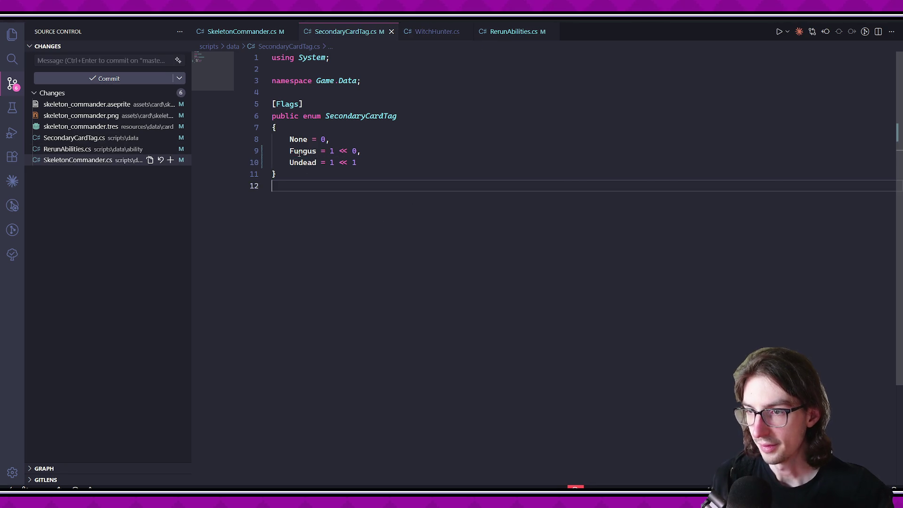
left_click_drag(290, 151, 358, 163)
left_click(303, 162)
left_click_drag(286, 162, 357, 162)
left_click(387, 196)
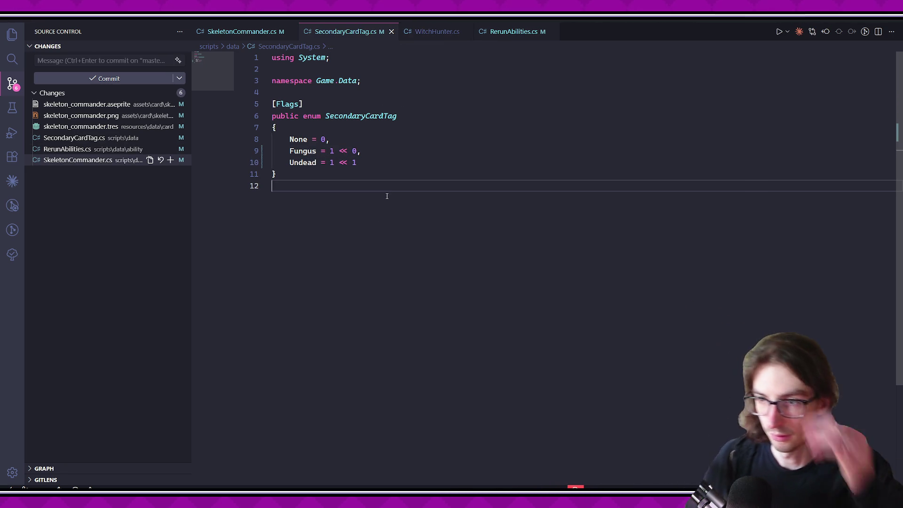
left_click(240, 32)
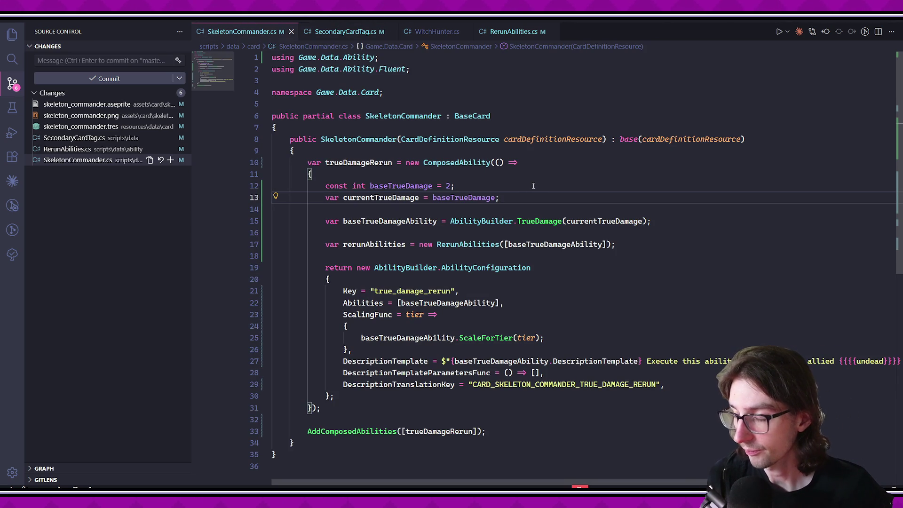
Start a new line 'var queryTargetProvider = QueryTargetProvider' in SkeletonCommander.
key("Return")
key("Return")
type("var ")
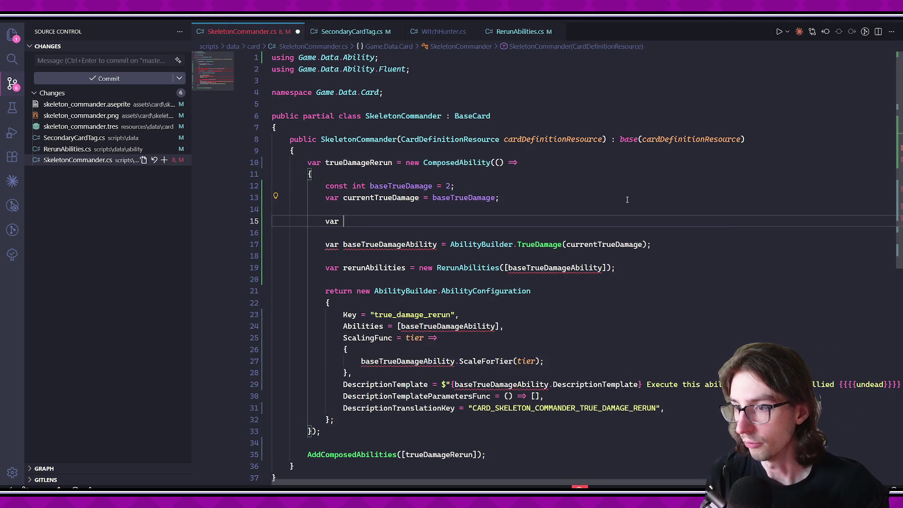
type("queryTargetProvider = Query")
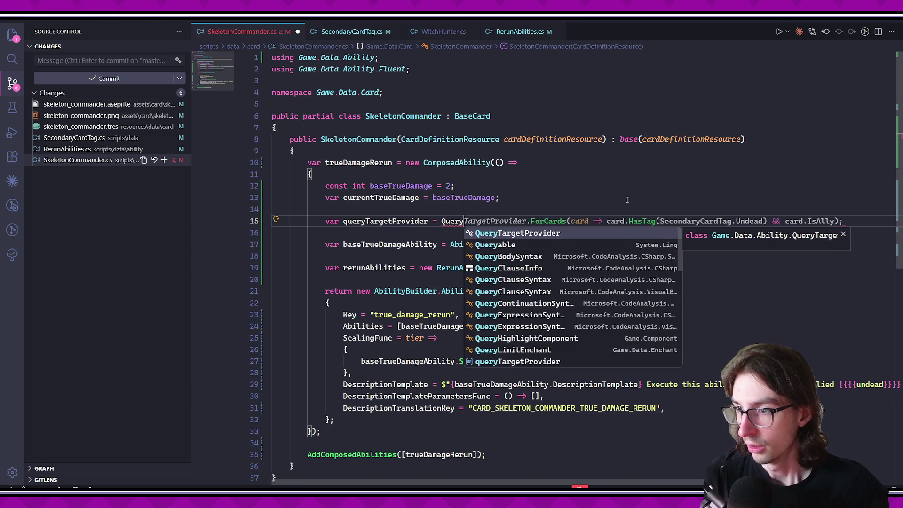
key("Tab")
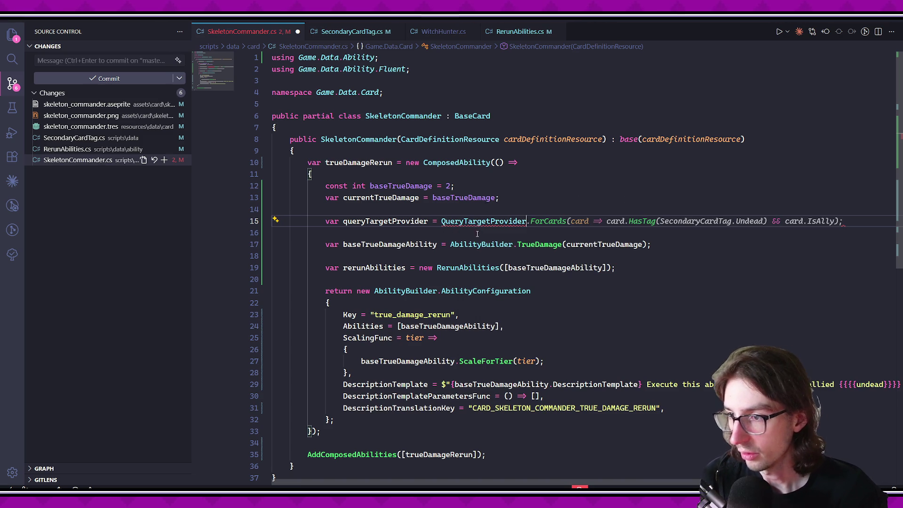
Go to the QueryTargetProvider definition and add blank lines after RandomEnemyQuery.
key("F12")
scroll(477, 234, "down", 1)
left_click(471, 238)
left_click(451, 122)
left_click(357, 355)
key("Return")
key("Return")
Begin a public static AllAlliesWithTagsQuery member taking a CardTag tag.
type("public static QueryT")
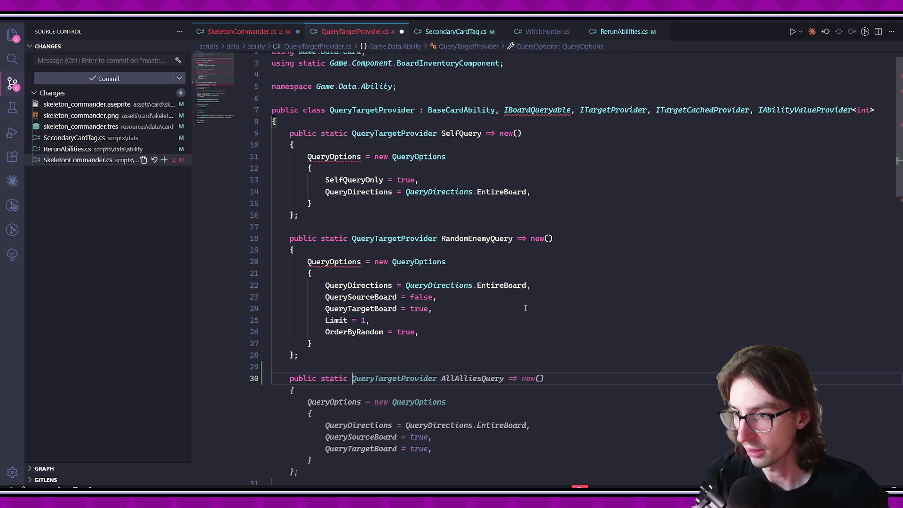
type("argetProvid")
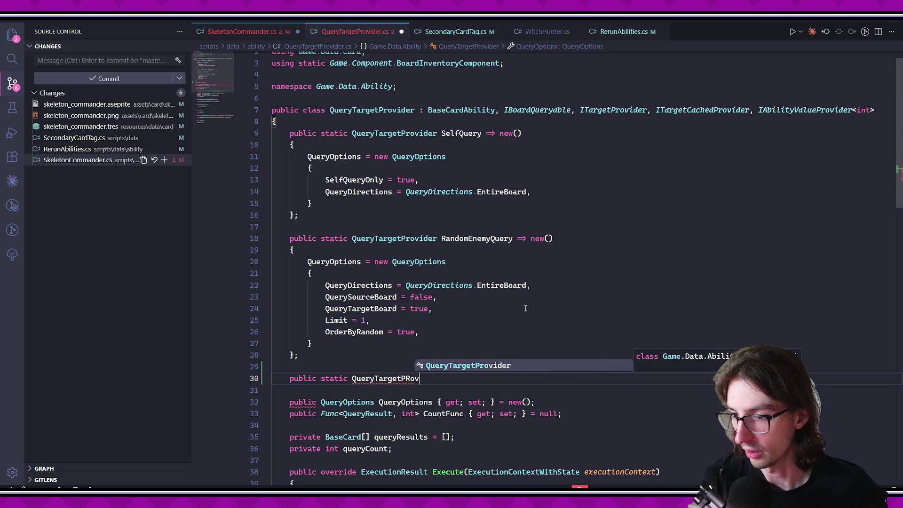
type("er AllAlli")
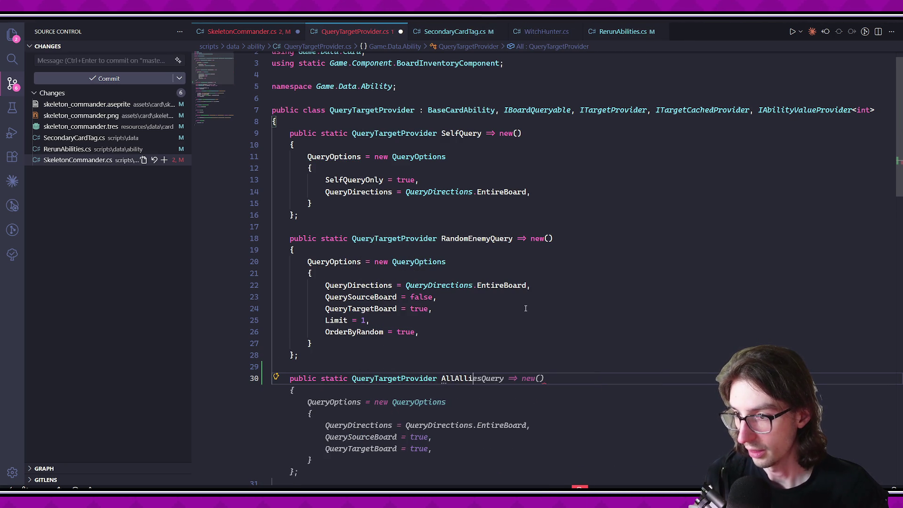
type("esWithTag")
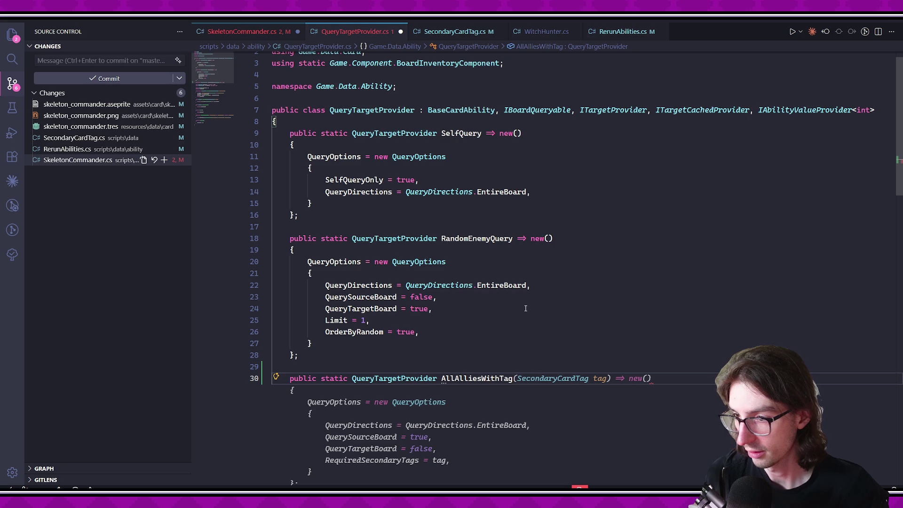
type("(")
type(" = (")
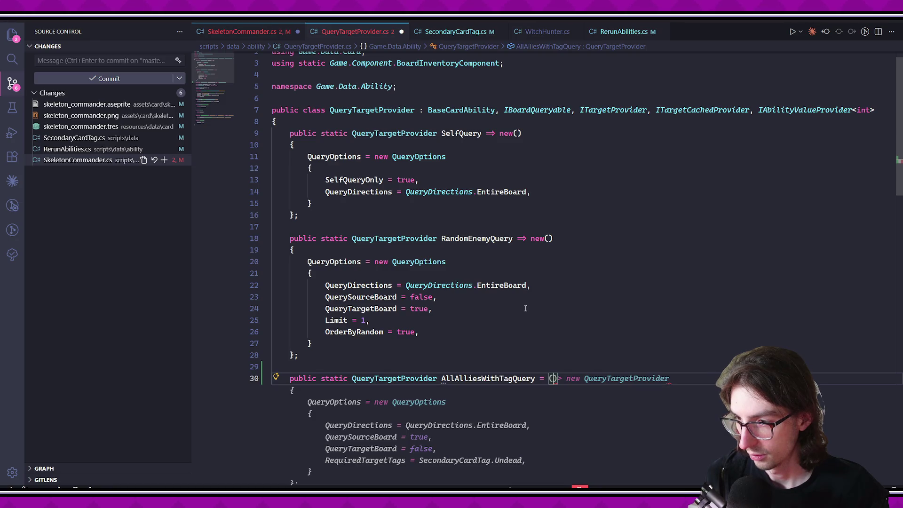
type("C")
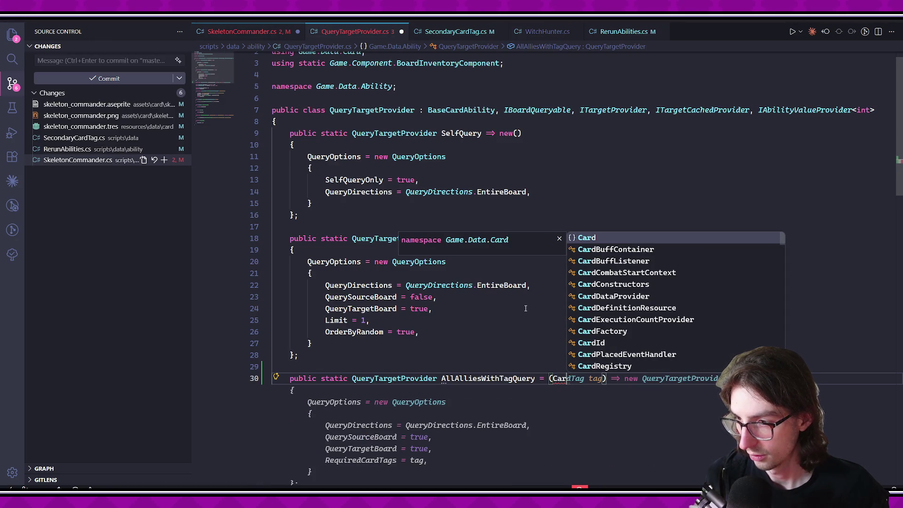
key("BackSpace")
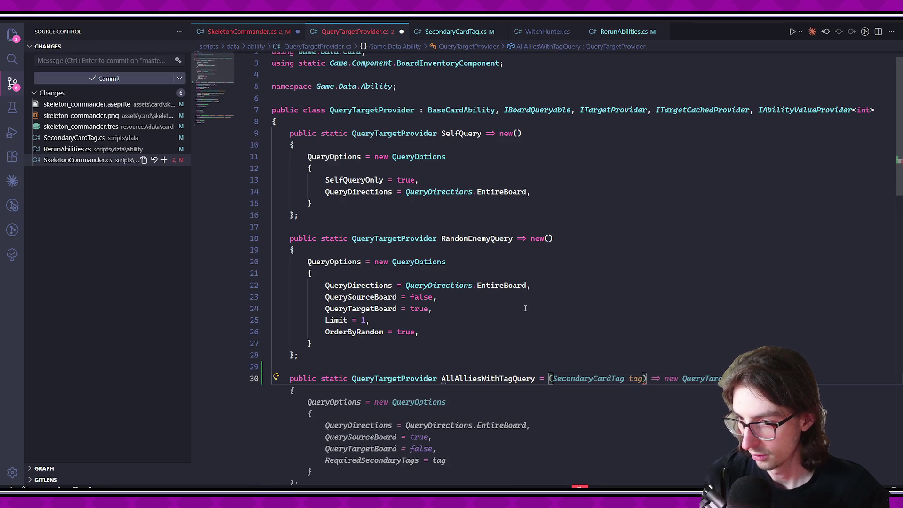
type("CardTa")
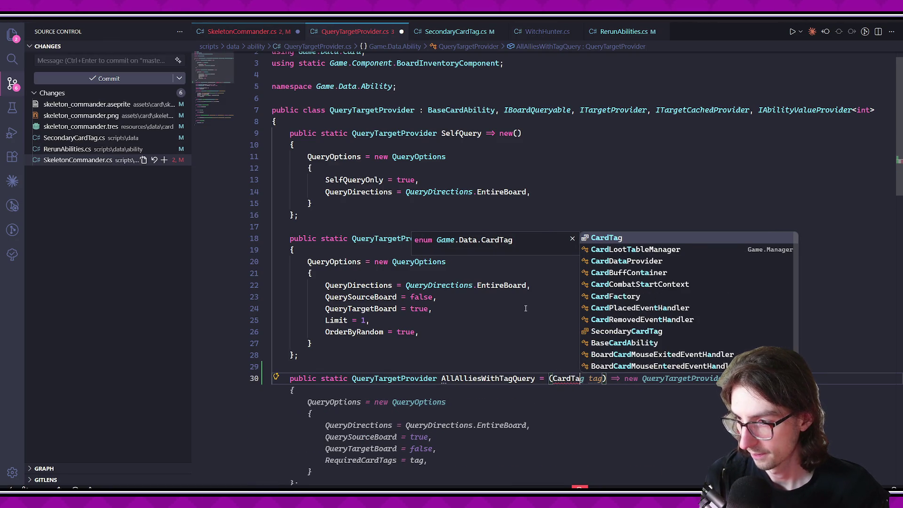
key("Tab")
key("Tab")
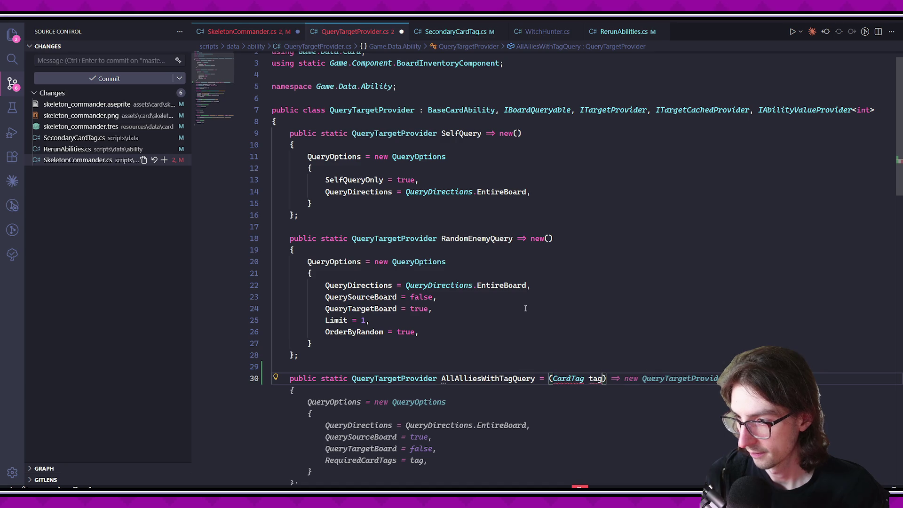
left_click(518, 378)
type("s")
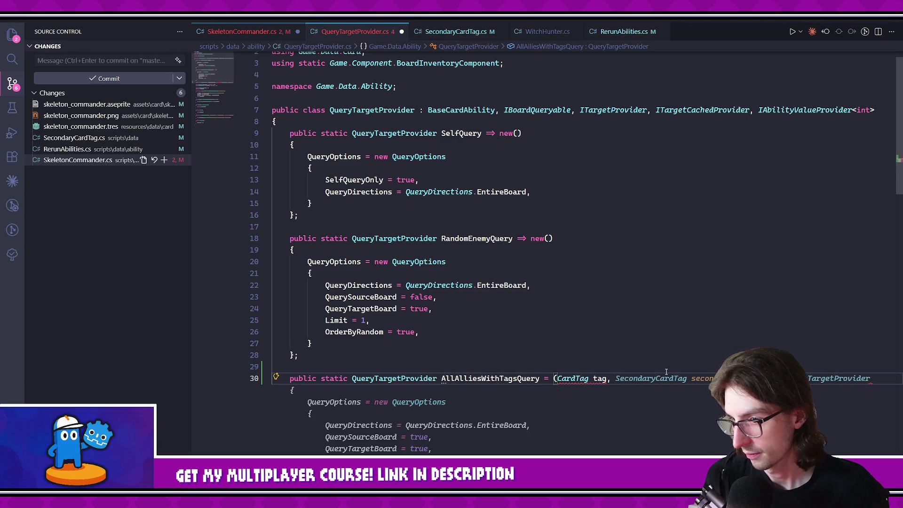
Type the member as Func<CardTag, SecondaryCardTag, QueryTargetProvider>.
scroll(584, 383, "down", 1)
left_click(393, 343)
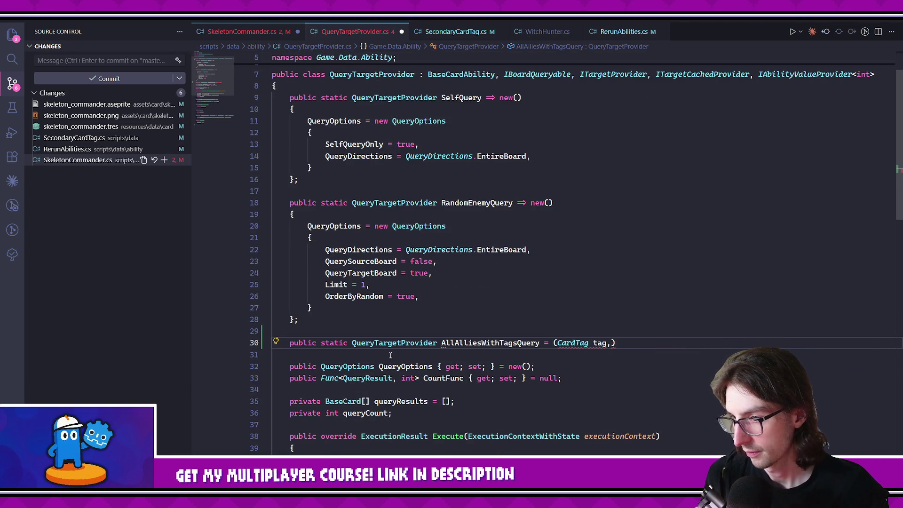
left_click(352, 342)
type("Func")
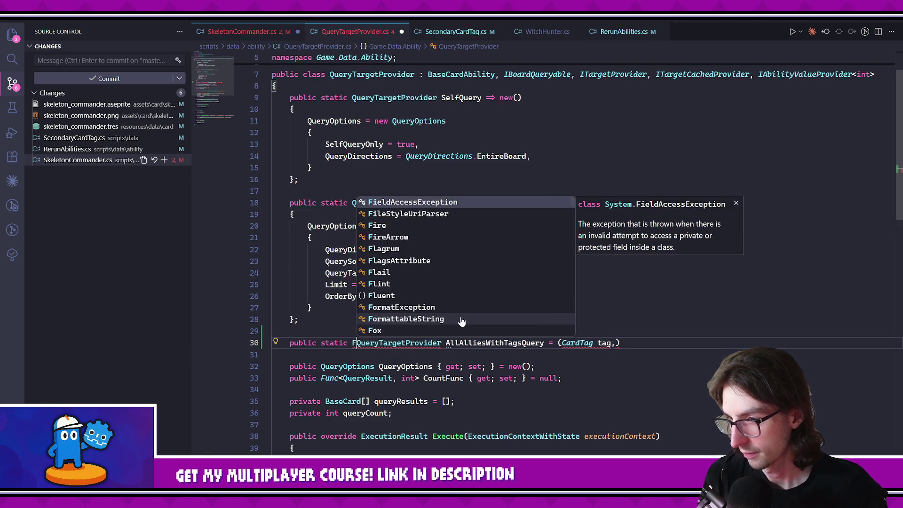
type("<")
type(">")
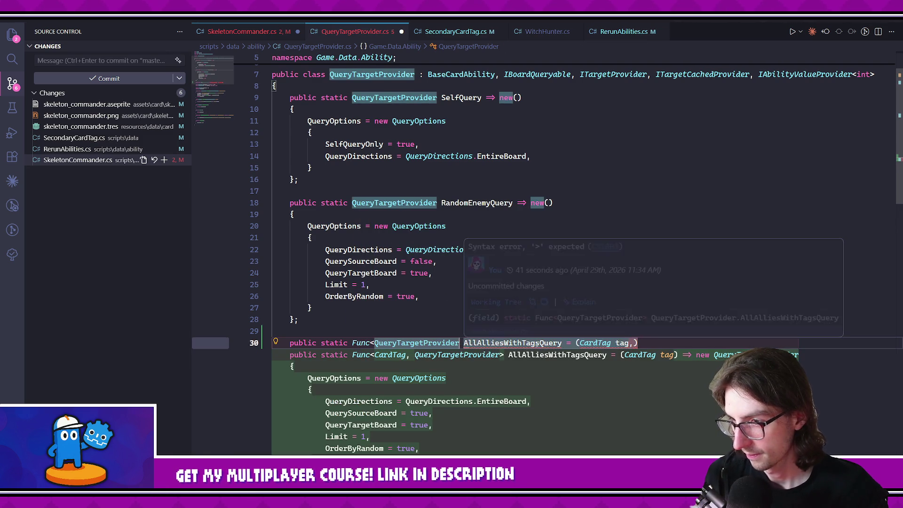
key("Escape")
left_click(536, 366)
mouse_move(621, 346)
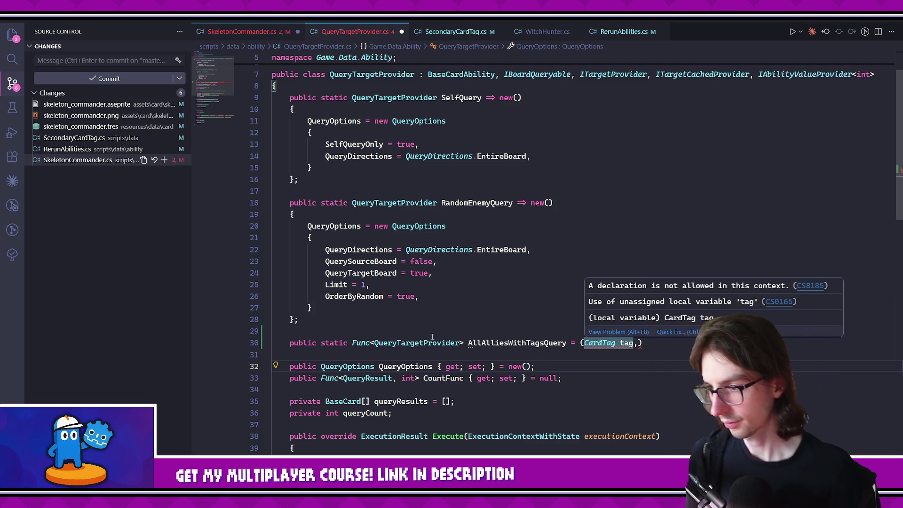
left_click(372, 342)
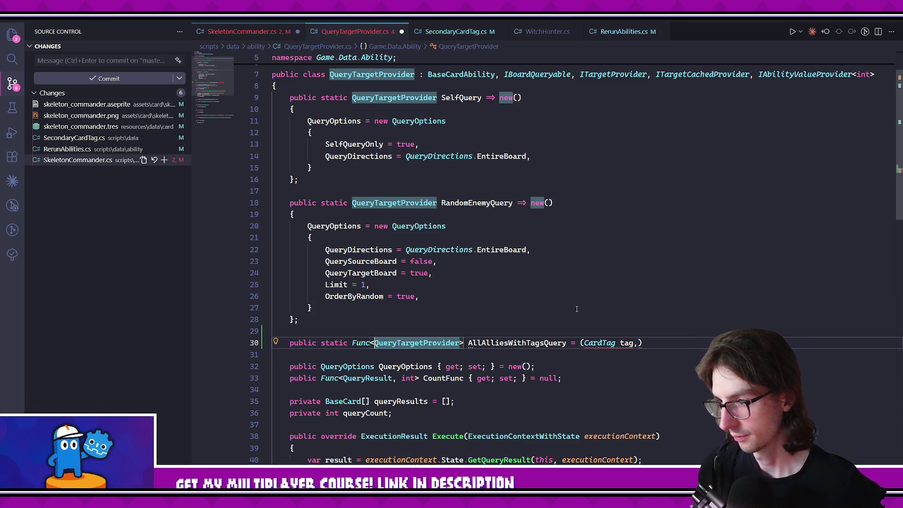
type("CardTag, S")
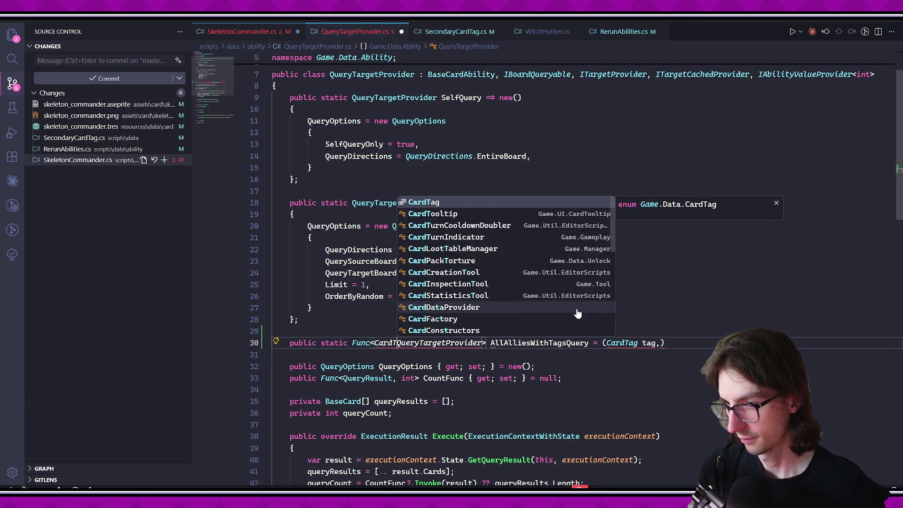
type("econdary")
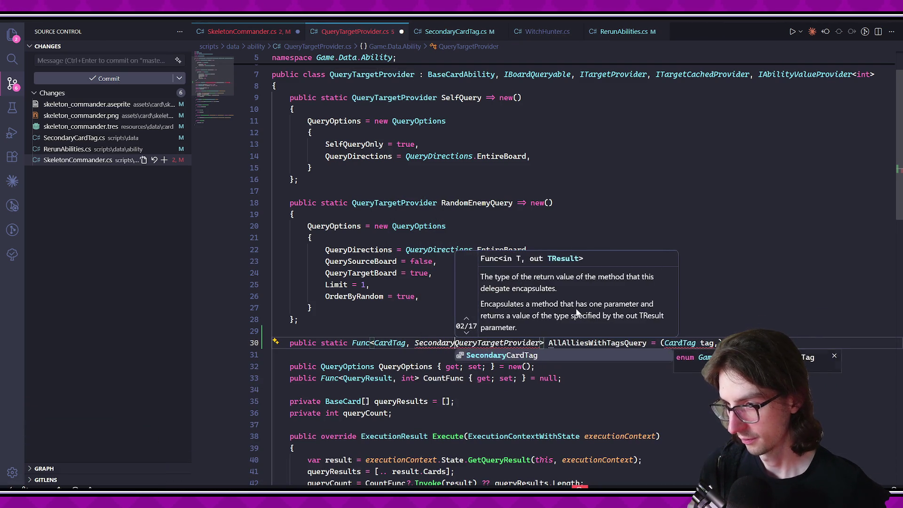
key("Tab")
type(",")
Write the (tag, secondaryTag) => lambda body returning a QueryOptions initializer.
left_click(711, 343)
type("tag, se")
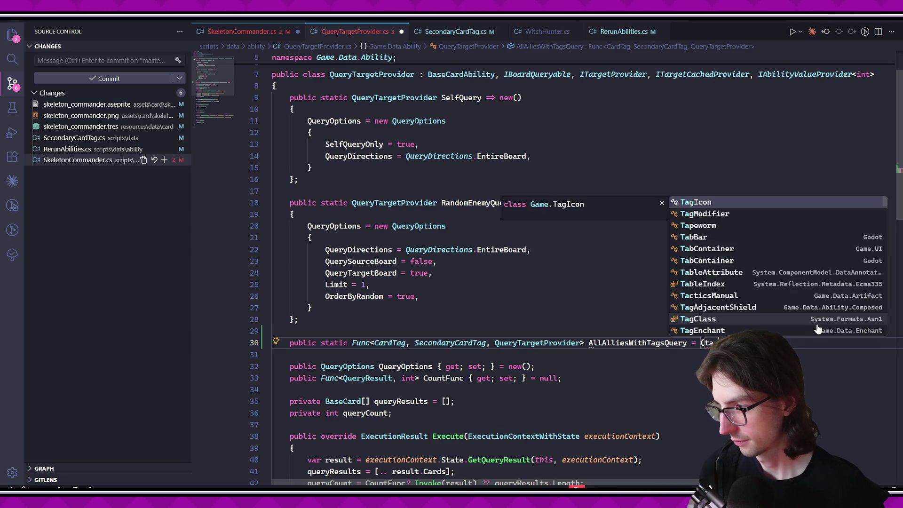
type("condaryTag) =>")
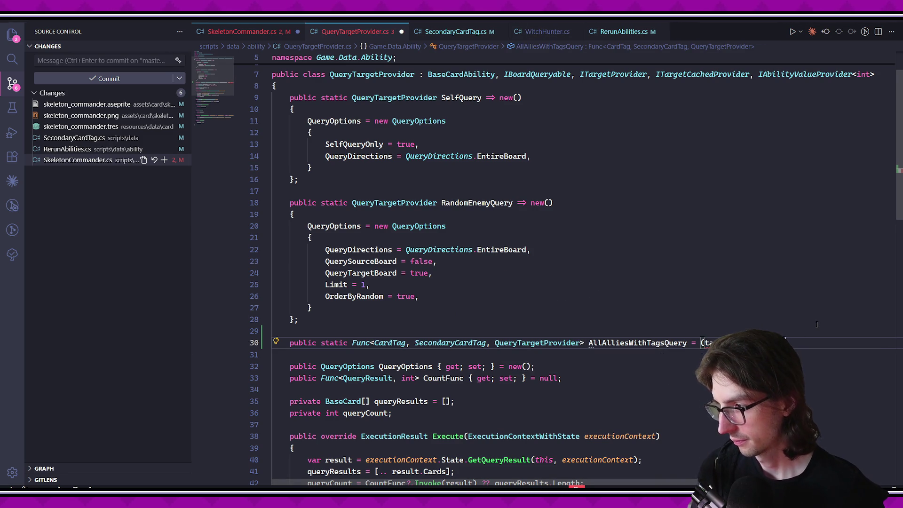
key("Return")
type("{")
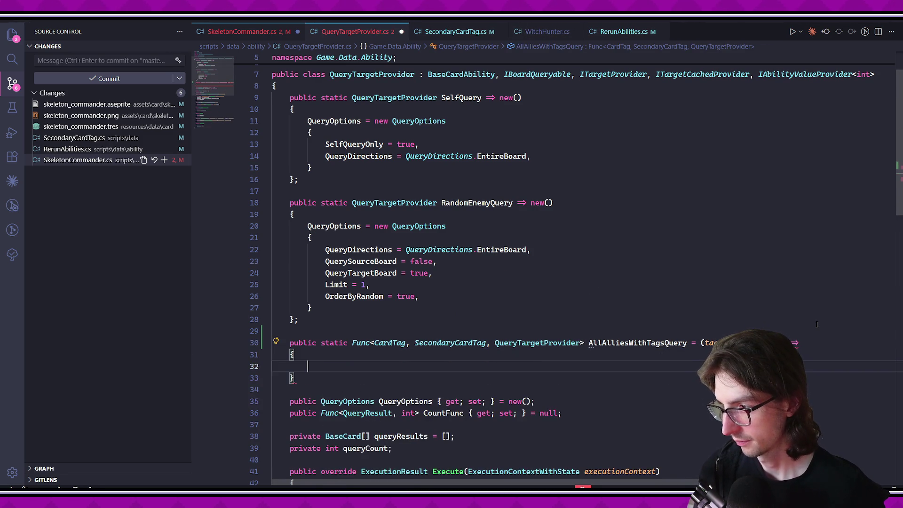
key("Return")
scroll(800, 310, "down", 2)
type("return")
key("Tab")
Replace RequiredCardTags with TagFilter and RequiredSecondaryCardTags with SecondaryTagFilter, then save.
left_click(461, 335)
scroll(440, 338, "down", 1)
key("Down")
key("Down")
key("Down")
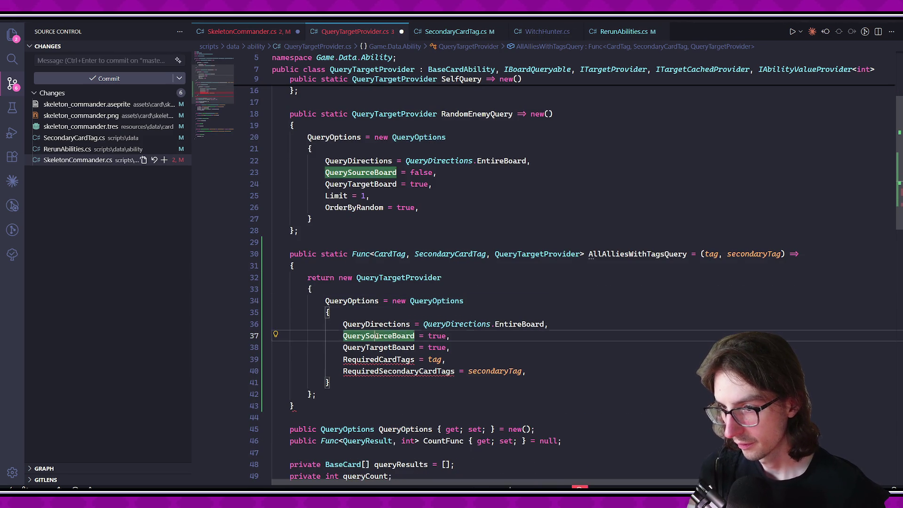
key("ctrl+BackSpace")
type("T")
key("Tab")
left_click(401, 371)
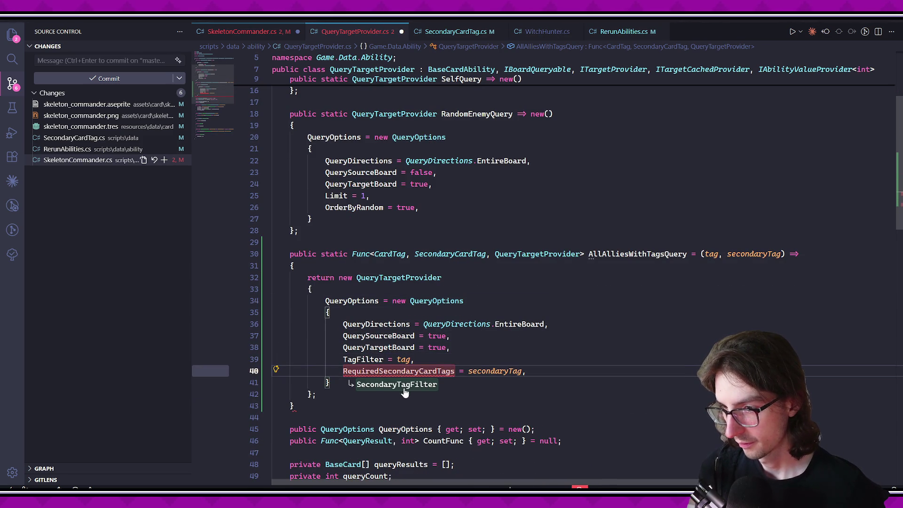
key("Tab")
key("Tab")
key("Tab")
key("ctrl+s")
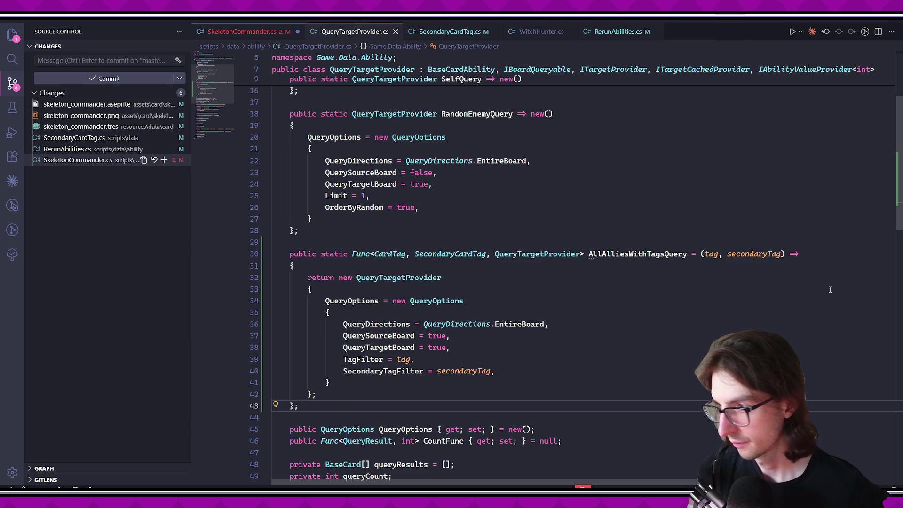
Try a default value for the tag parameter, drop it, and save.
left_click(720, 254)
type("= c")
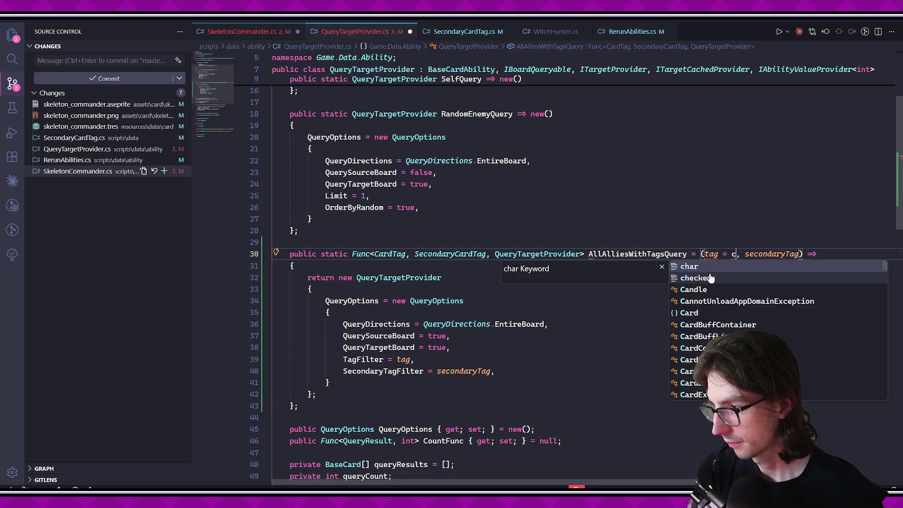
key("Escape")
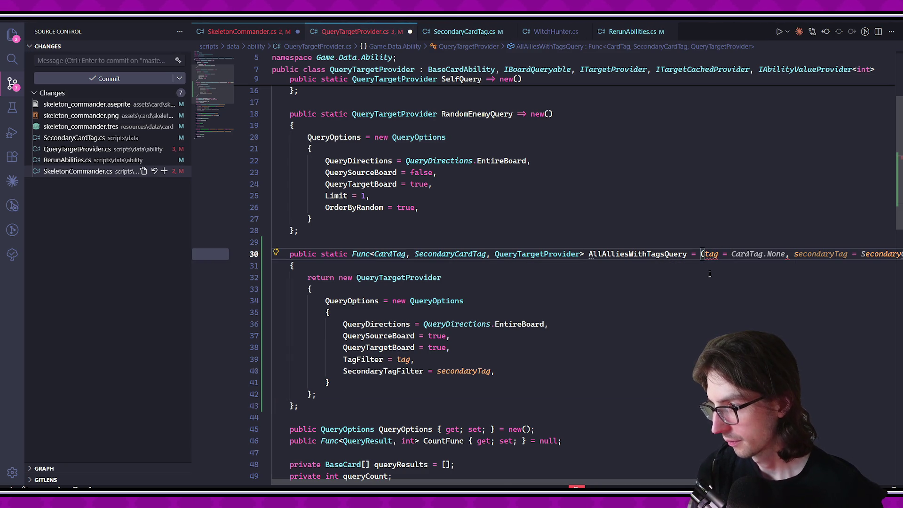
scroll(682, 282, "right", 3)
key("ctrl+s")
Set QueryTargetBoard to false, save, and return to SkeletonCommander.cs.
left_click(628, 290)
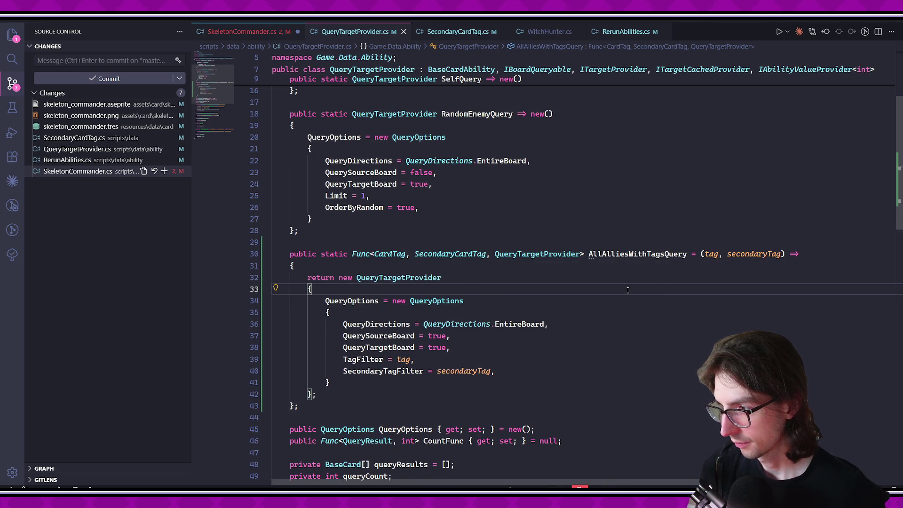
scroll(627, 290, "up", 3)
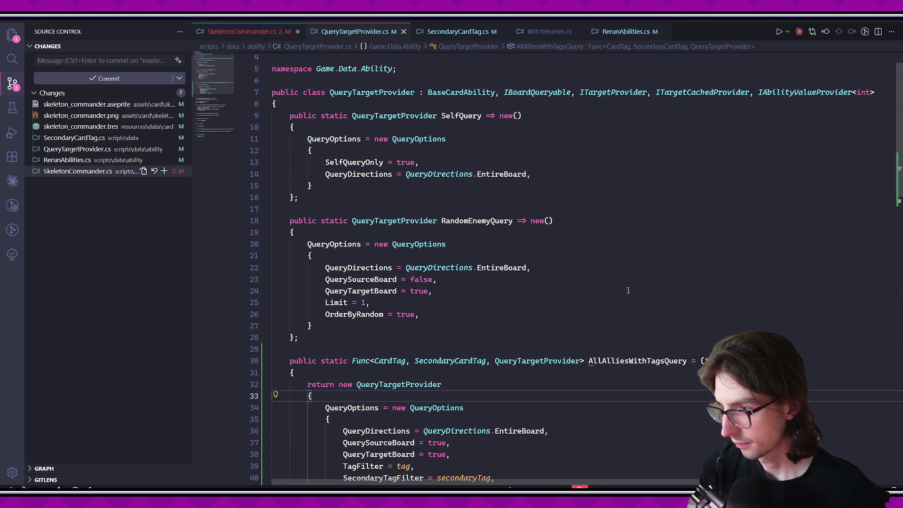
scroll(627, 290, "down", 4)
left_click(625, 296)
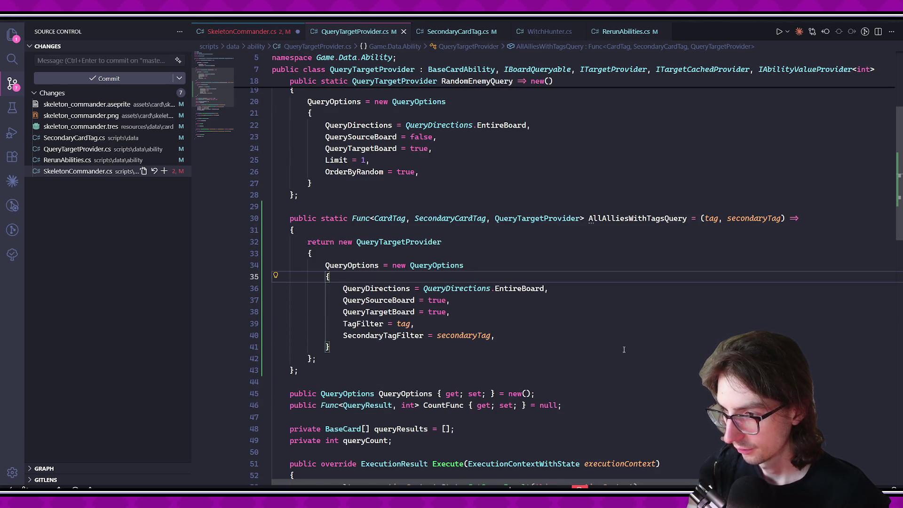
double_click(437, 312)
type("false")
key("ctrl+shift+p")
key("Escape")
key("ctrl+s")
left_click(514, 357)
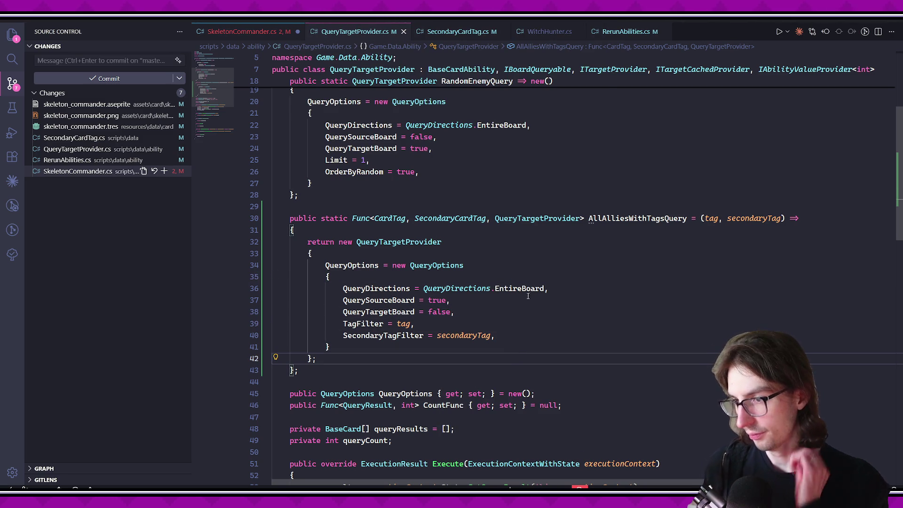
left_click(250, 32)
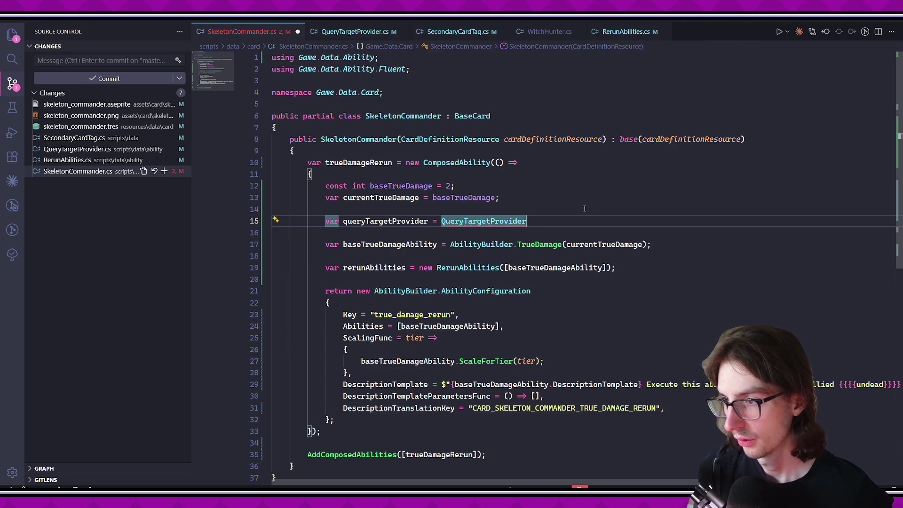
Complete the line with .AllAlliesWithTagsQuery(CardTag.None, SecondaryCardTag.Undead) and save.
type(".")
key("Tab")
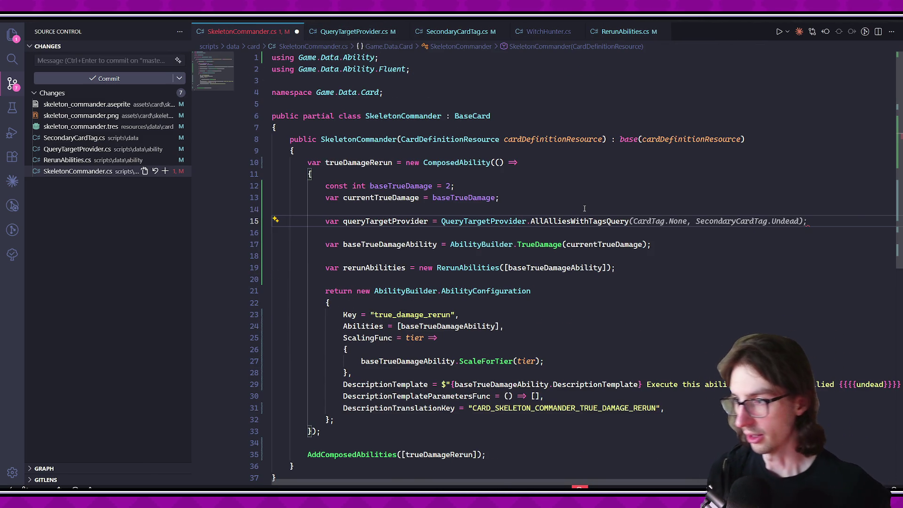
key("Tab")
type("CardTag.Non")
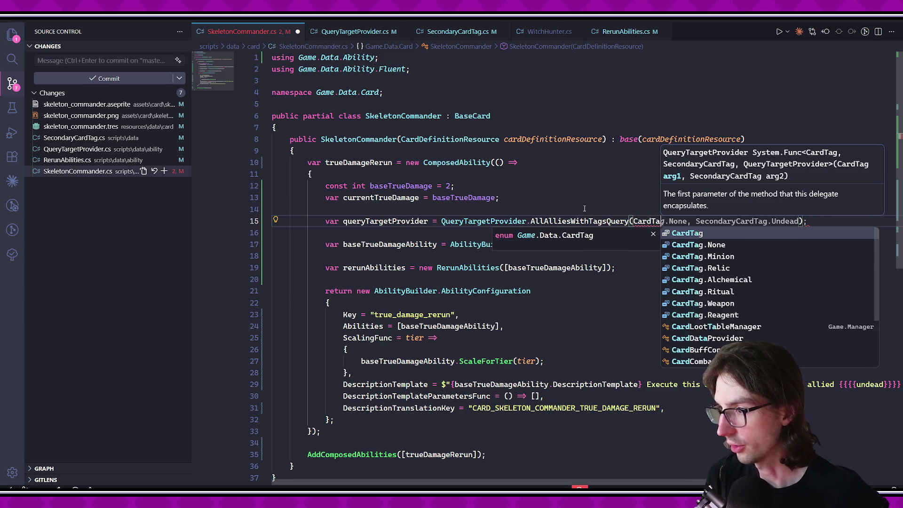
key("Tab")
key("Tab")
type("Secon")
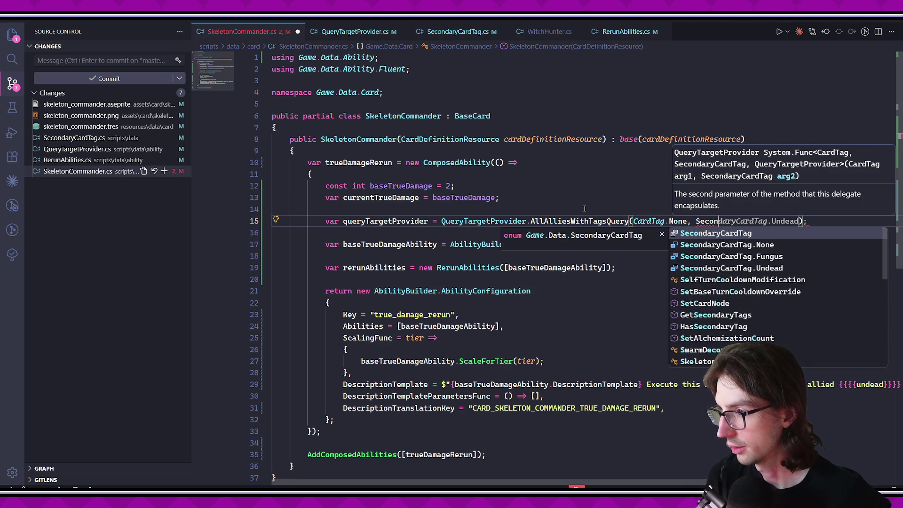
key("Return")
key("ctrl+s")
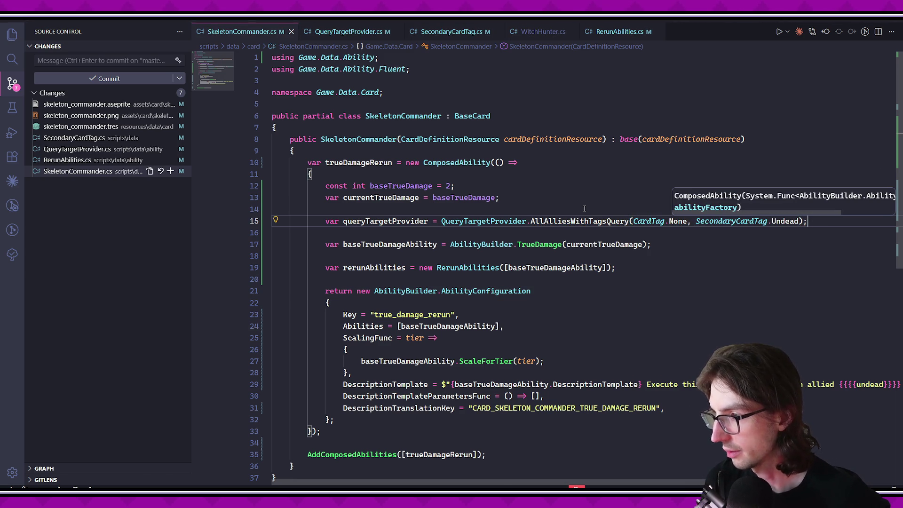
Declare AllAlliesWithTagsQuery static readonly to address the CA2211 warning, and save.
left_click(562, 225, "ctrl")
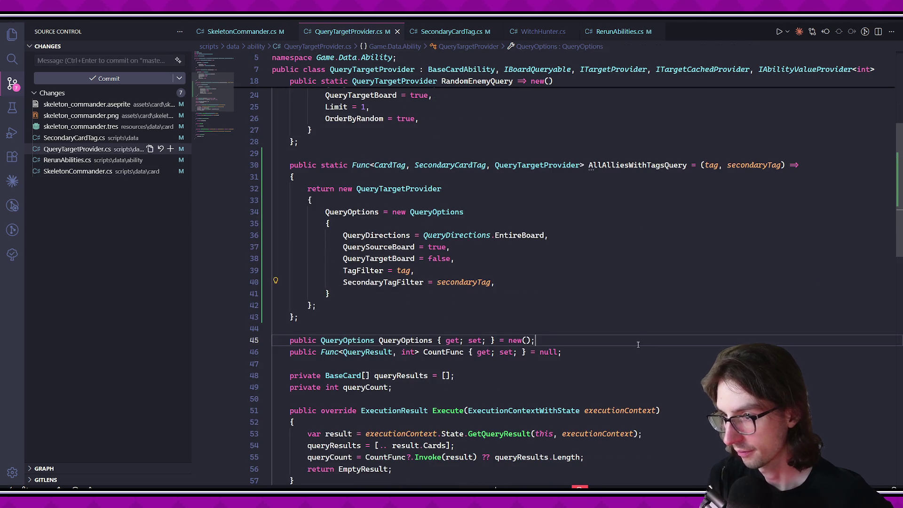
scroll(630, 332, "up", 5)
scroll(622, 327, "down", 3)
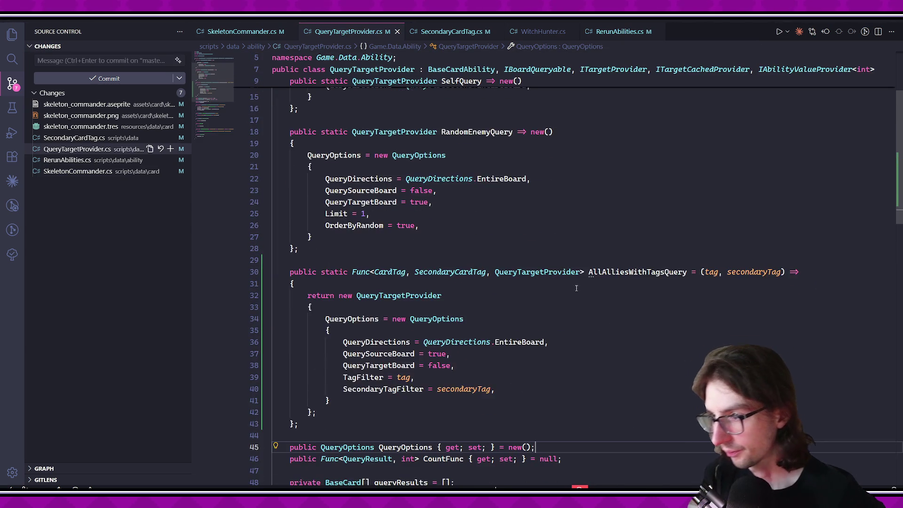
left_click(590, 255)
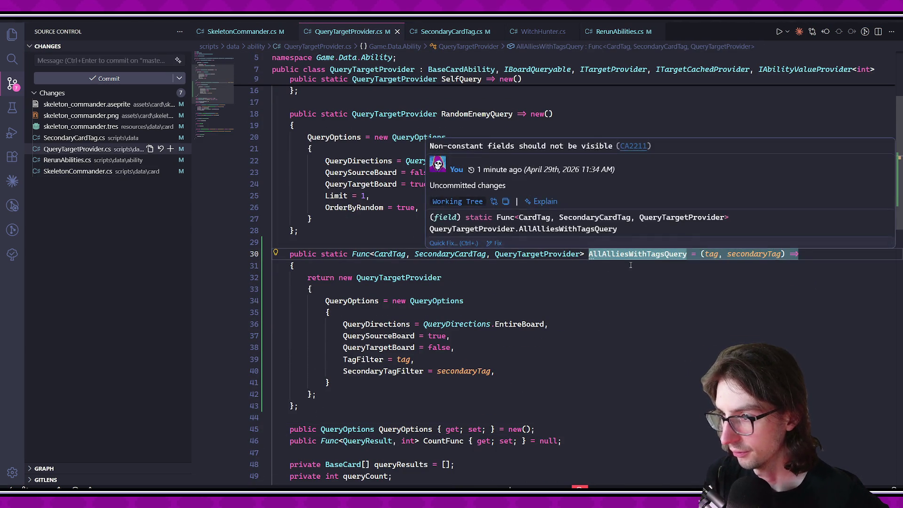
key("ctrl+period")
left_click(607, 274)
mouse_move(594, 255)
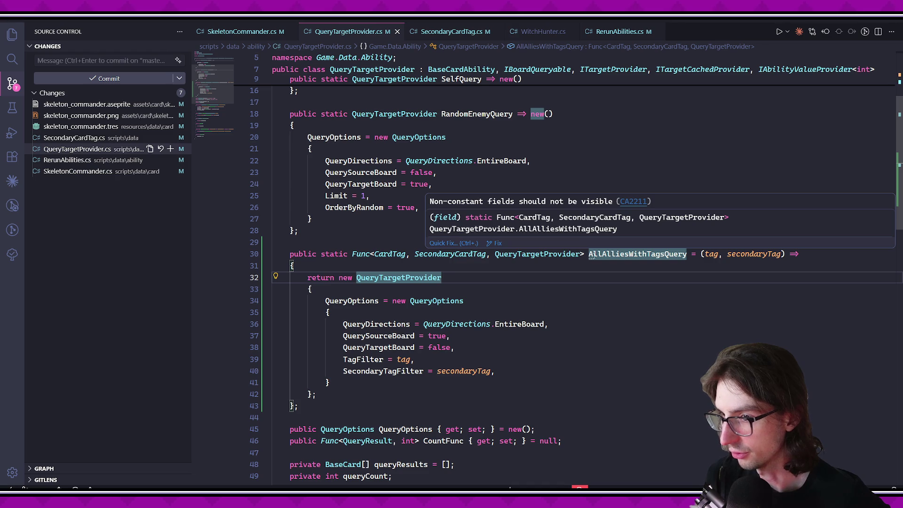
left_click(348, 254)
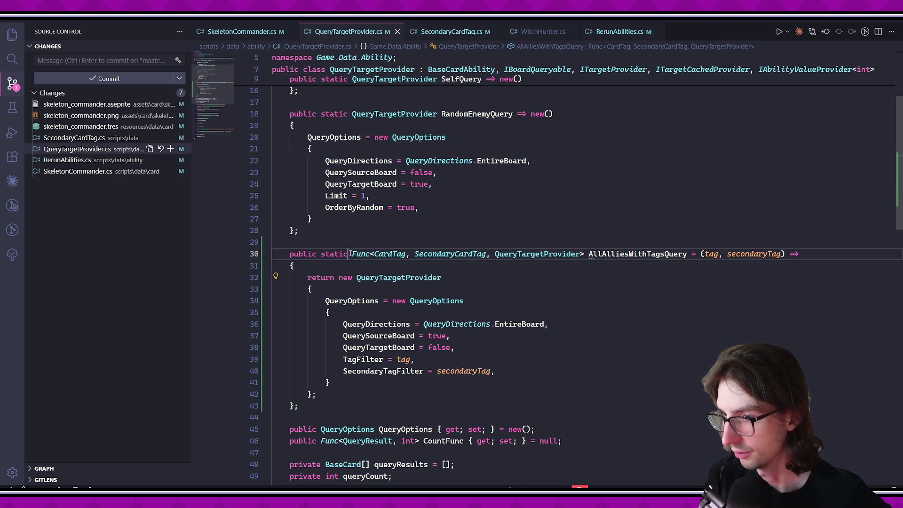
type("readonly")
left_click(484, 312)
key("ctrl+s")
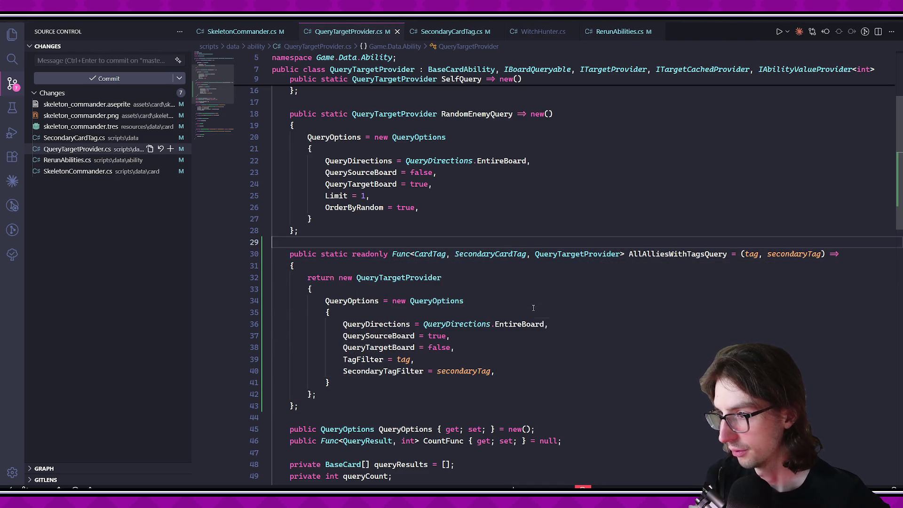
Try readonly on RandomEnemyQuery, undo it, and return to SkeletonCommander.cs.
scroll(478, 289, "up", 4)
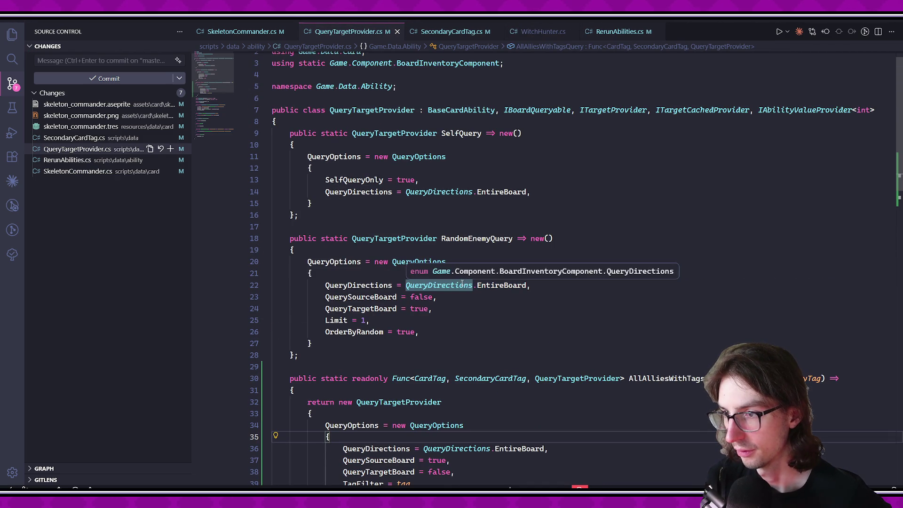
left_click(352, 239)
type("readonly")
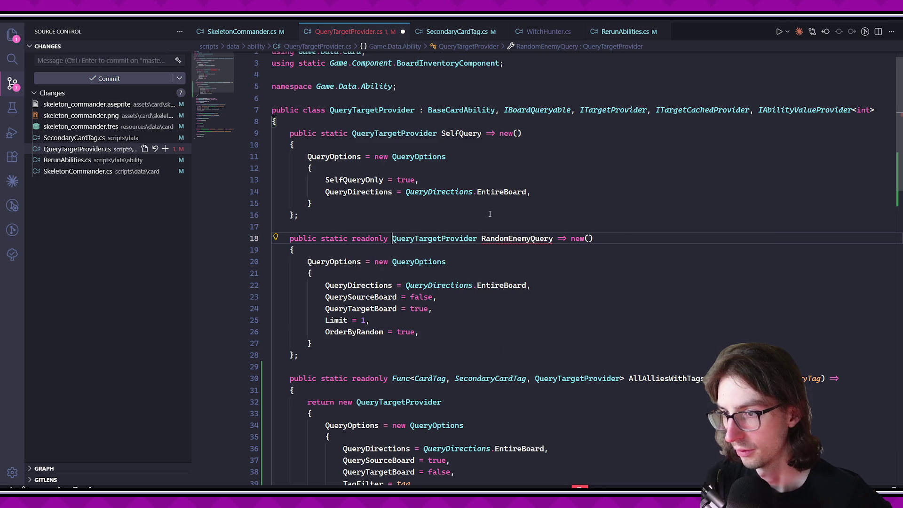
key("ctrl+z")
key("ctrl+z")
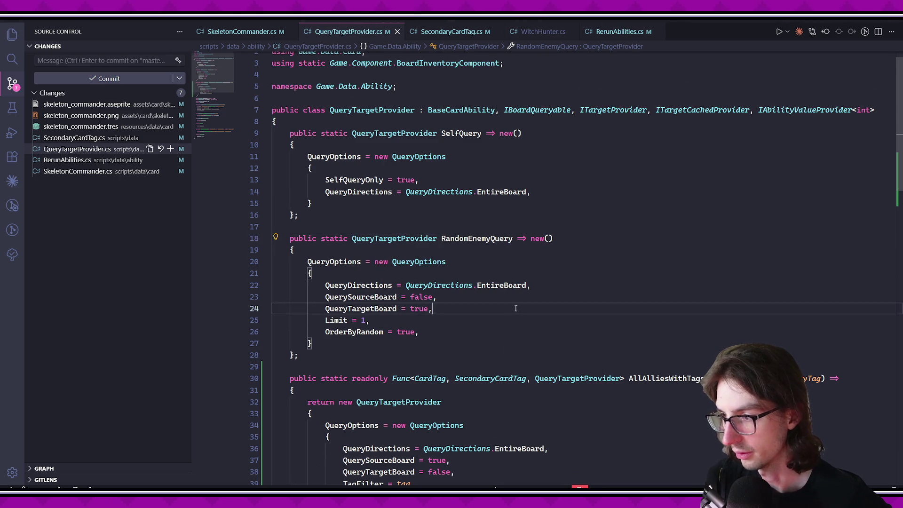
scroll(471, 211, "down", 5)
left_click(517, 342)
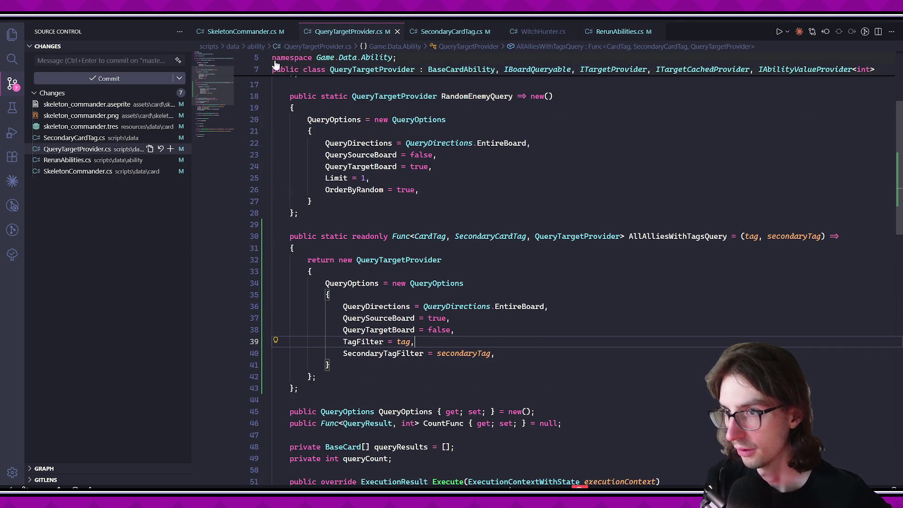
left_click(260, 37)
left_click(609, 314)
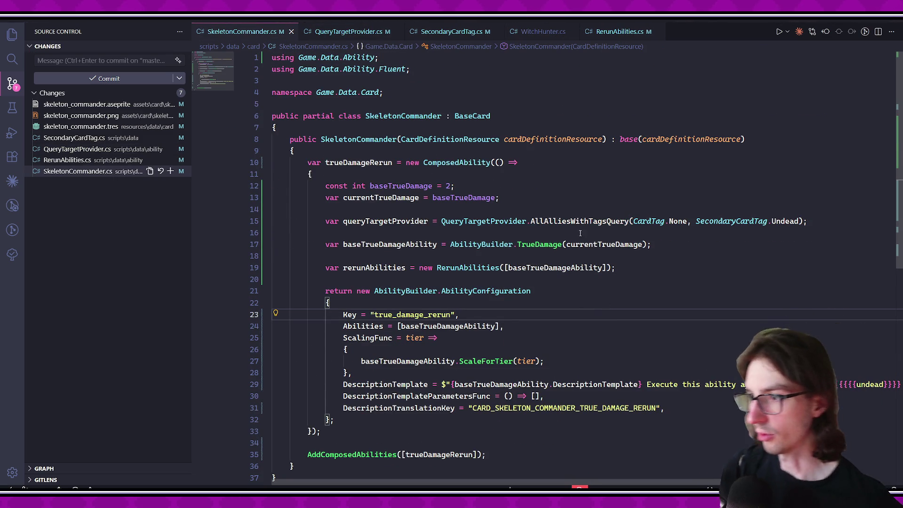
Remove the stray blank lines around the ability declarations and append queryTargetProvider to the Abilities list.
left_click(536, 232)
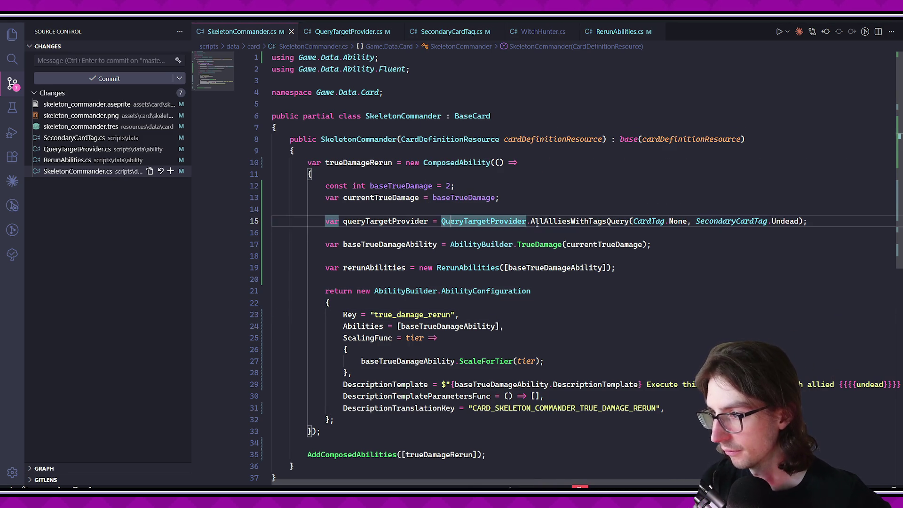
key("BackSpace")
left_click(500, 235)
key("End")
key("Delete")
left_click(498, 306)
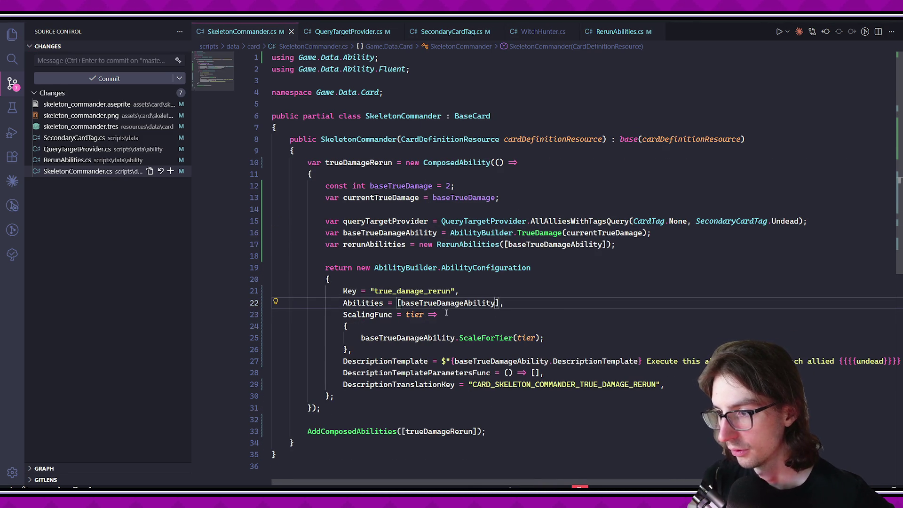
type(", queryTargetProvider")
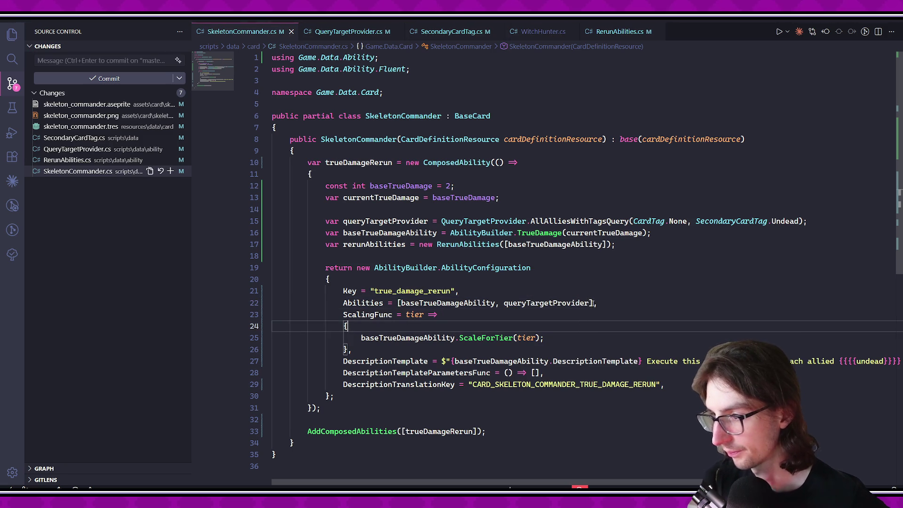
Pass '() => queryTargetProvider.GetValue()' as RerunAbilities' repeat count and save SkeletonCommander.cs.
left_click(429, 246)
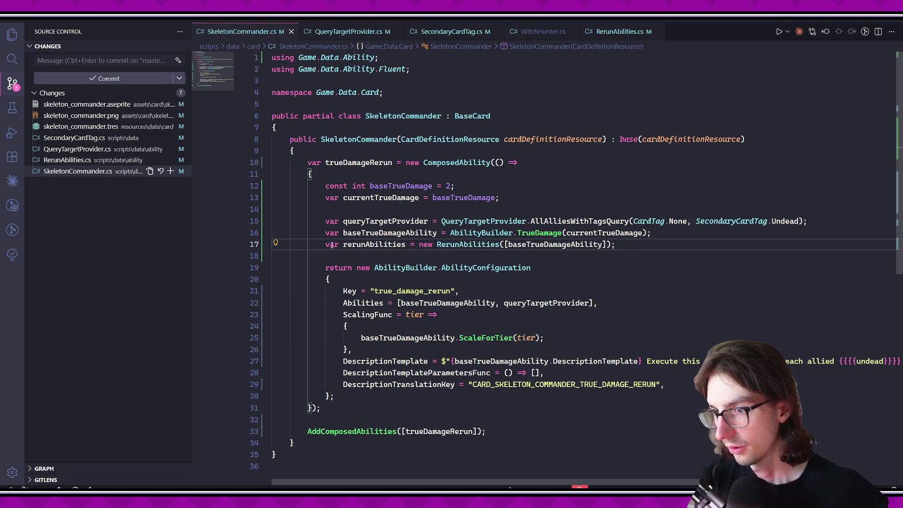
key("Return")
left_click(607, 256)
type(",")
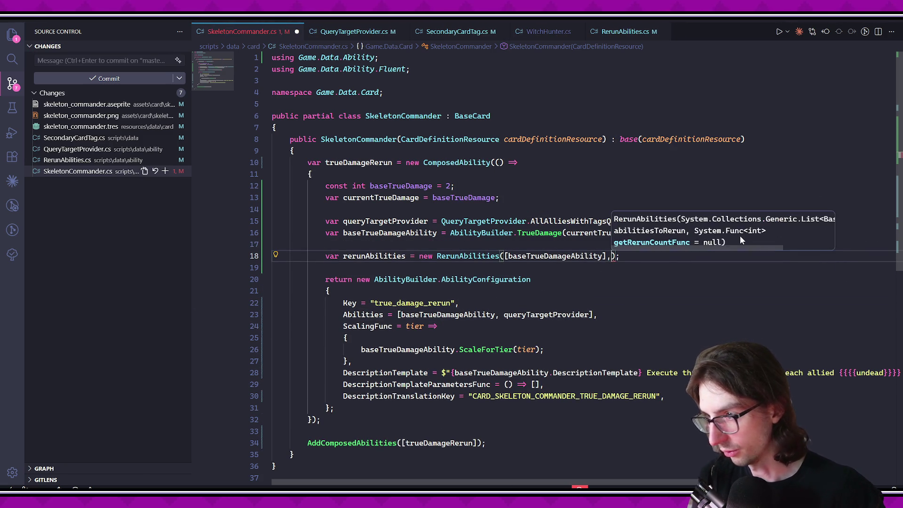
type(" () => queryTargetProvider.Get")
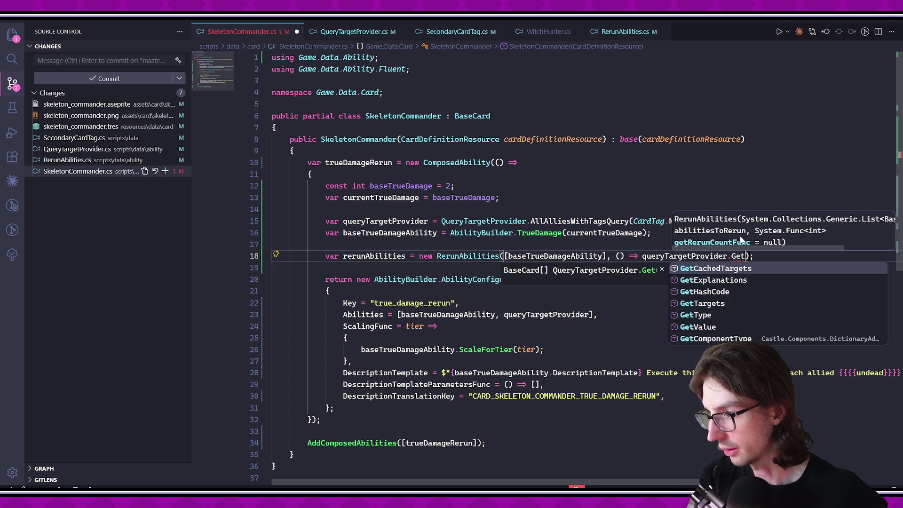
type("V")
key("Tab")
type("(")
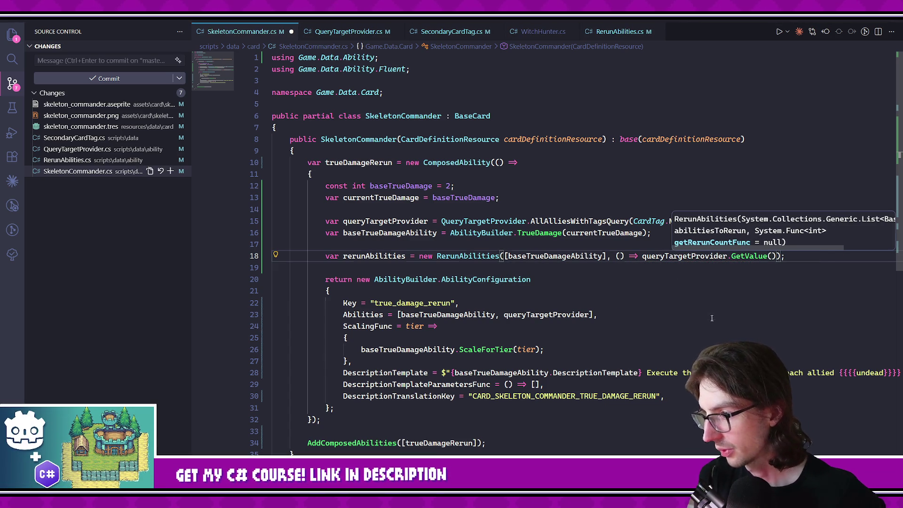
key("ctrl+s")
Append rerunAbilities to the Abilities list and save SkeletonCommander.cs.
left_click(686, 314)
left_click(659, 326)
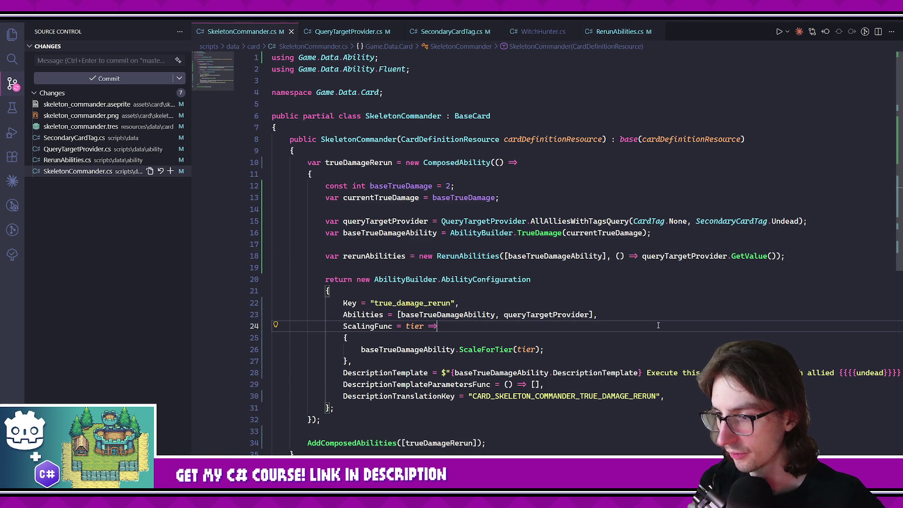
left_click(591, 314)
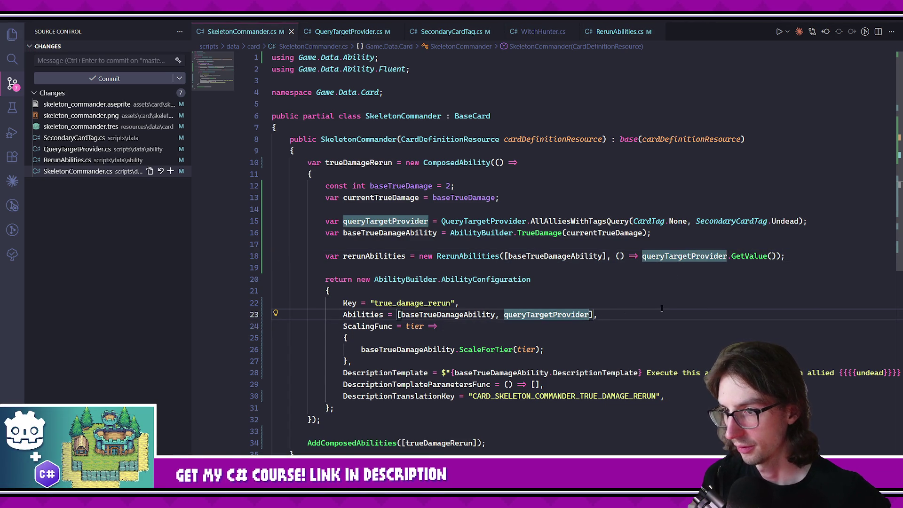
type(", rer")
key("Tab")
left_click(603, 343)
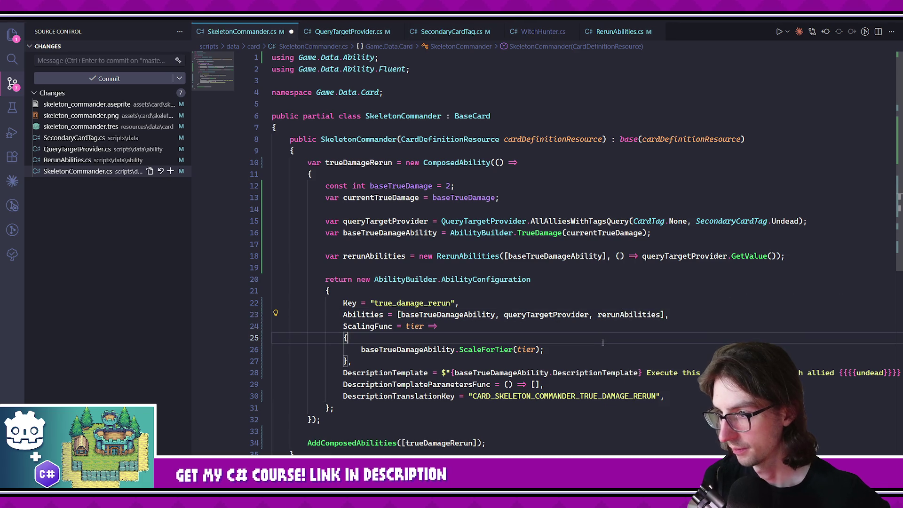
key("ctrl+s")
Look over the finished SkeletonCommander code, then return to the Godot editor.
scroll(588, 367, "down", 2)
left_click(559, 360)
scroll(558, 392, "right", 2)
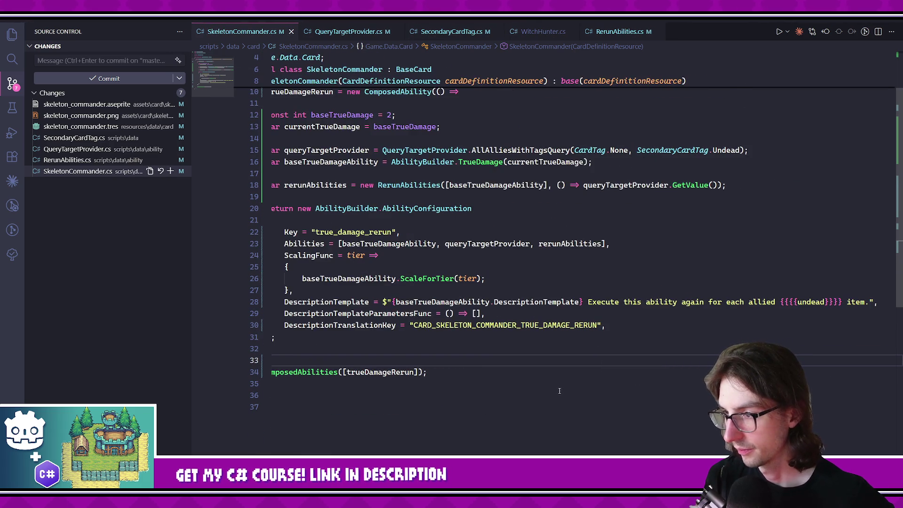
scroll(558, 391, "left", 2)
scroll(559, 392, "right", 2)
scroll(568, 384, "left", 2)
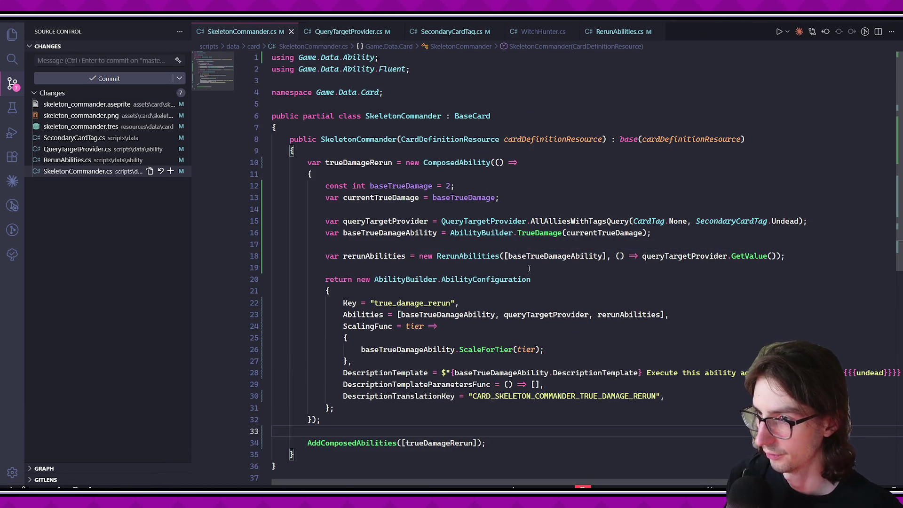
scroll(531, 257, "down", 3)
scroll(472, 342, "up", 1)
scroll(472, 342, "up", 3)
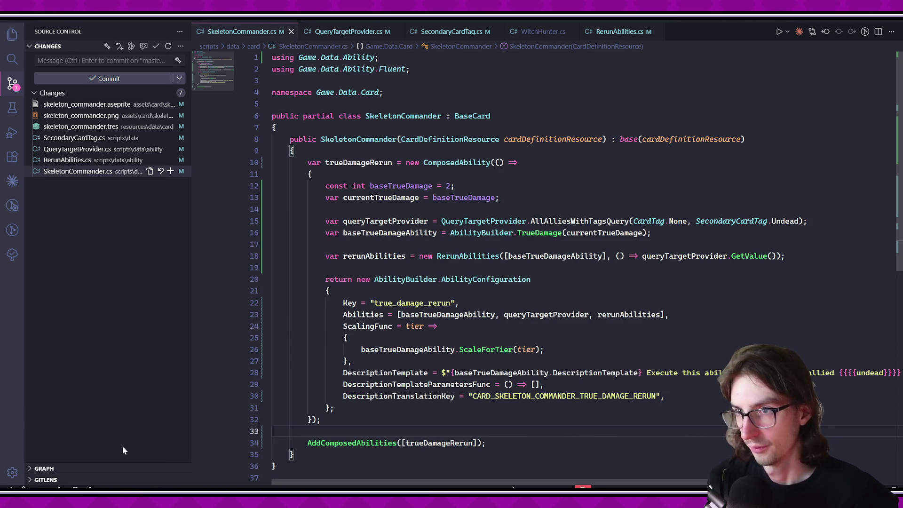
key("alt+Tab")
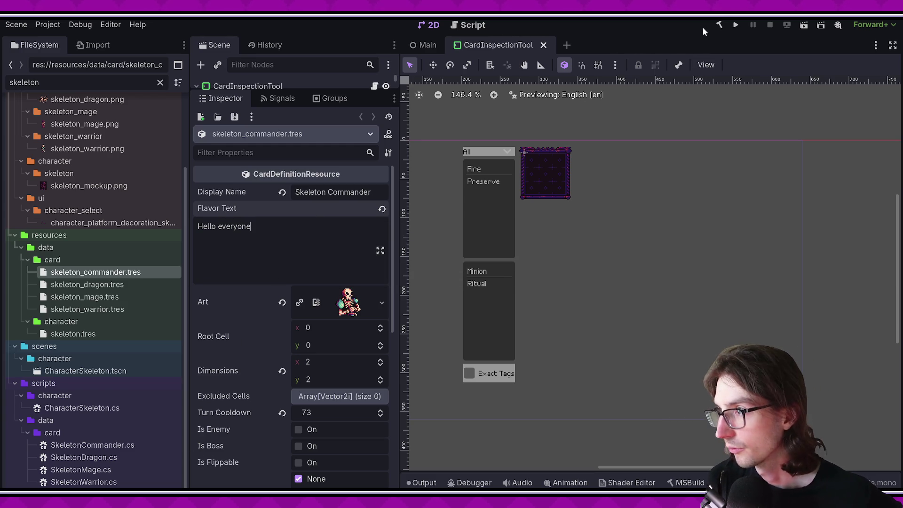
Build the .NET project with the hammer button, then bring up the skeleton commander sprite in Aseprite.
left_click(719, 24)
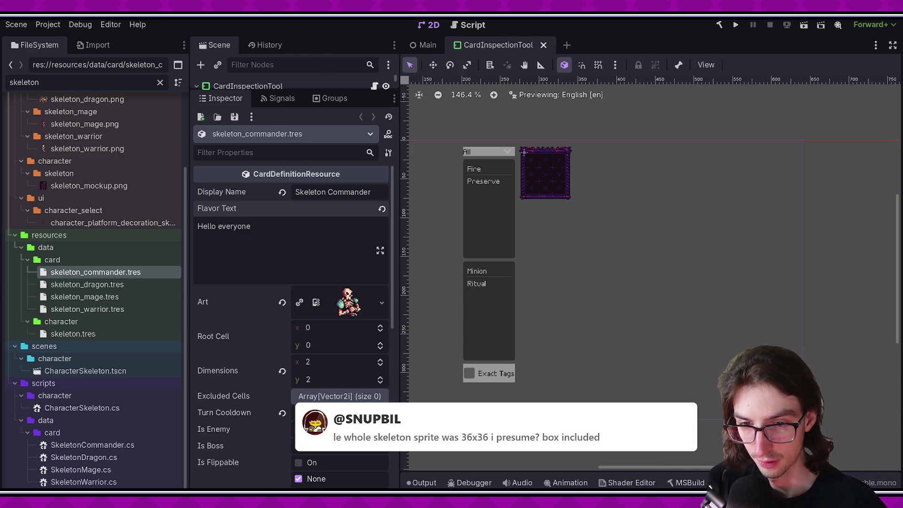
mouse_move(105, 506)
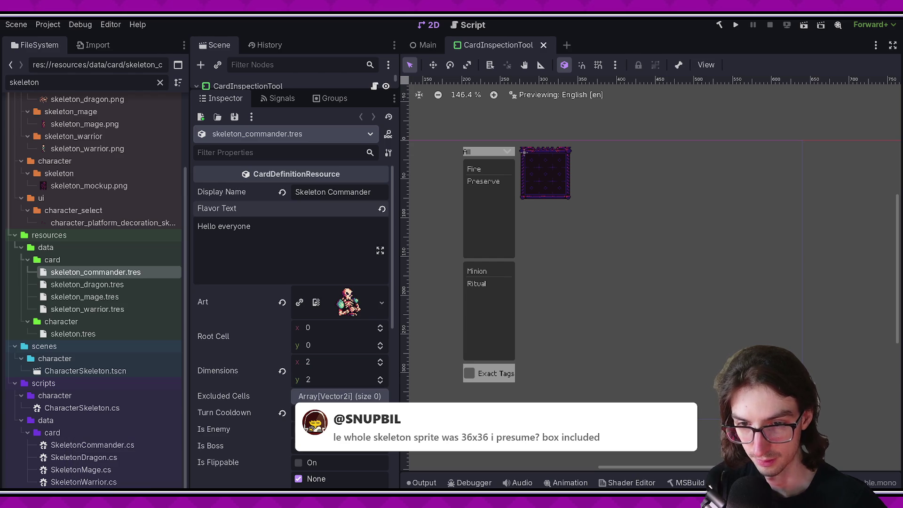
key("alt+Tab")
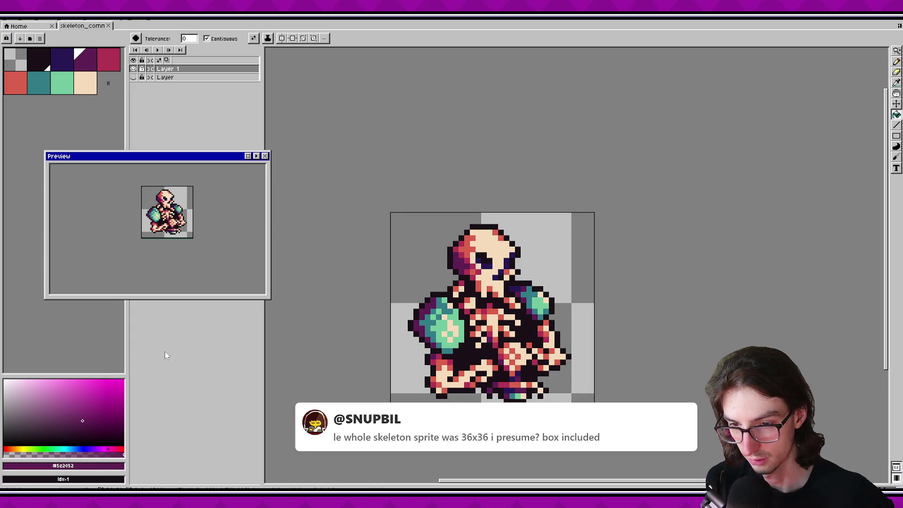
Leave the skeleton commander sprite and return to Godot's skeleton_commander.tres view.
key("alt+Tab")
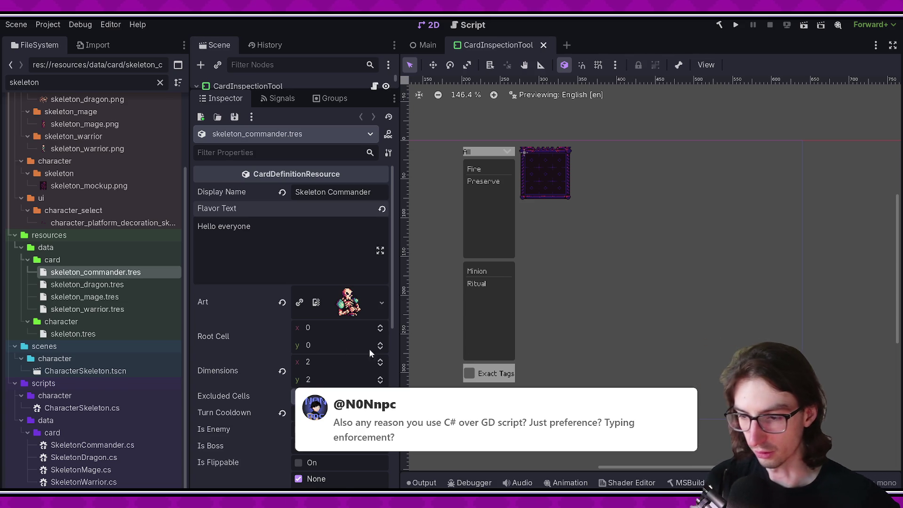
Have Godot save the scene and rebuild the .NET project, then come back to SkeletonCommander.cs.
scroll(340, 349, "down", 10)
scroll(392, 264, "up", 10)
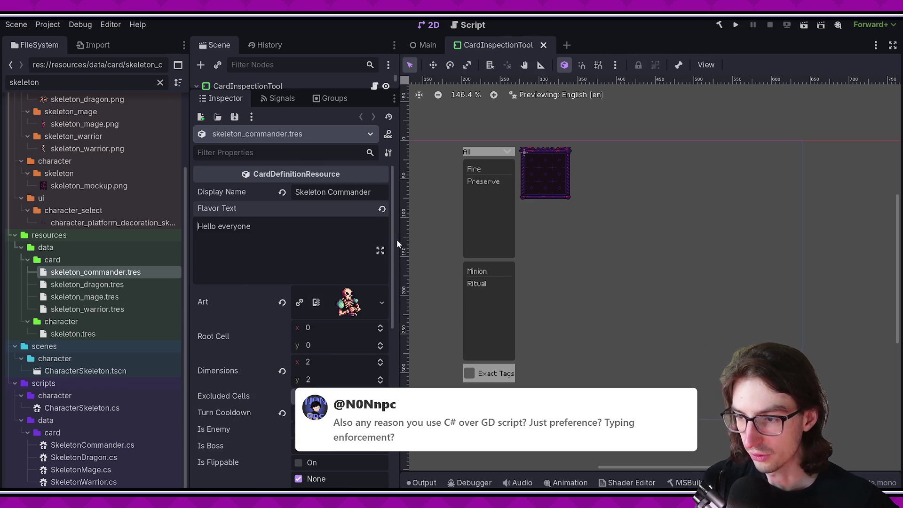
key("alt+Tab")
key("alt+Tab")
key("alt+Tab")
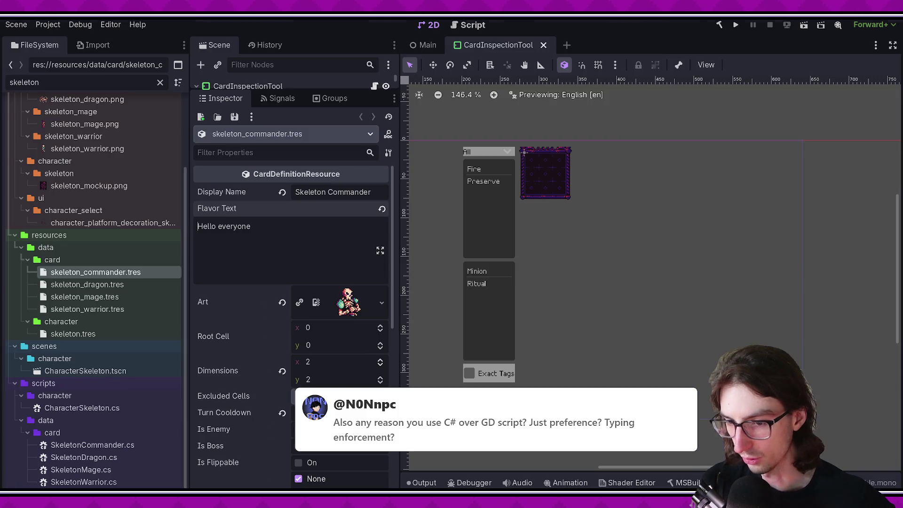
key("F5")
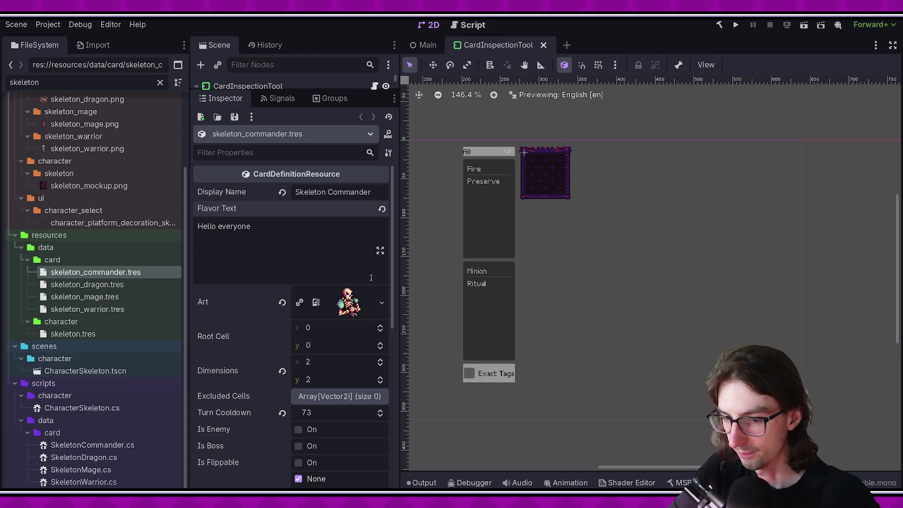
key("alt+Tab")
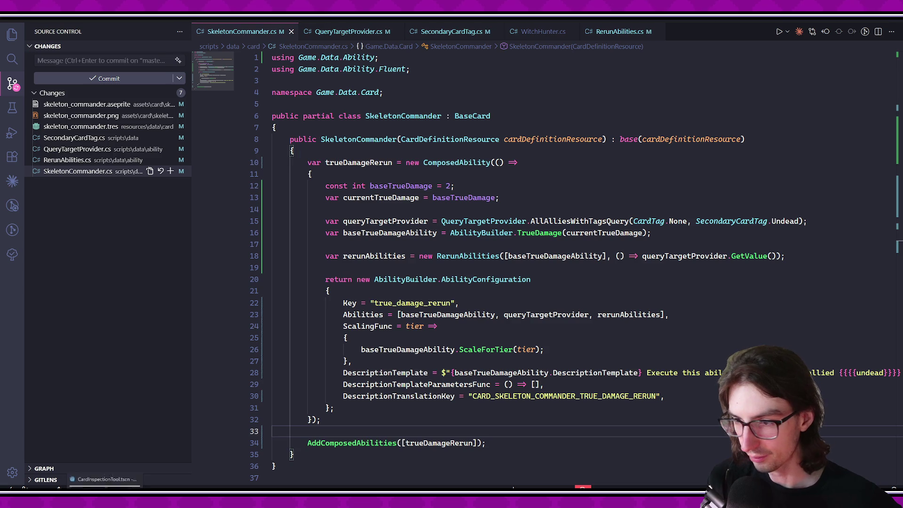
Run Godot's Translation Generator from the command palette and open the updated en.po diff in VS Code.
left_click(393, 423)
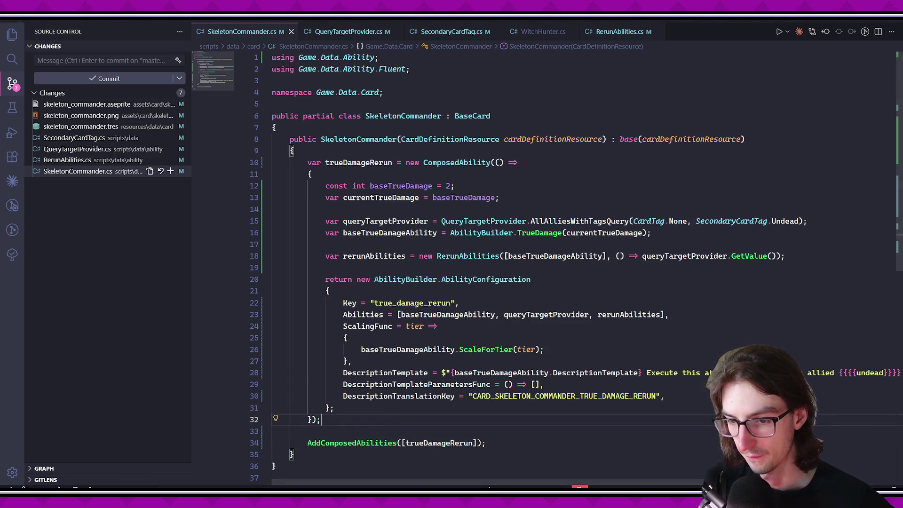
key("alt+Tab")
key("ctrl+shift+p")
type("tionTrans")
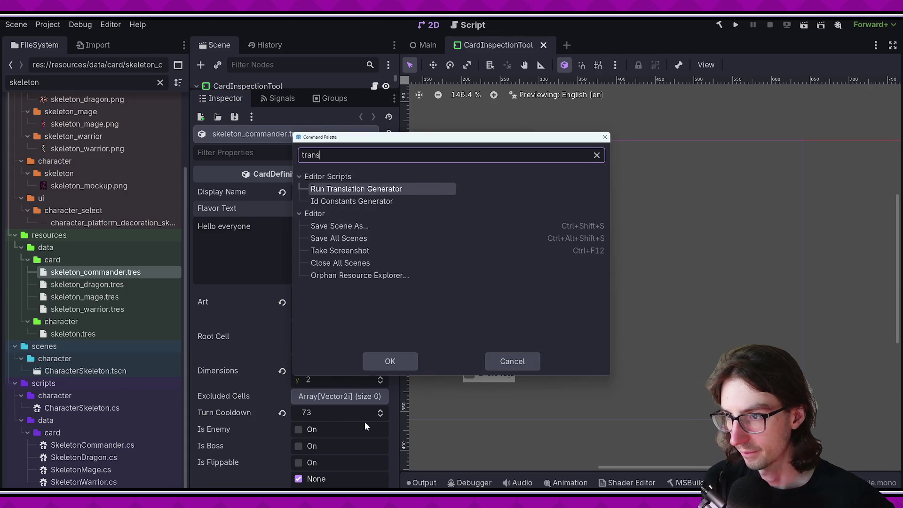
key("Return")
key("alt+Tab")
left_click(71, 137)
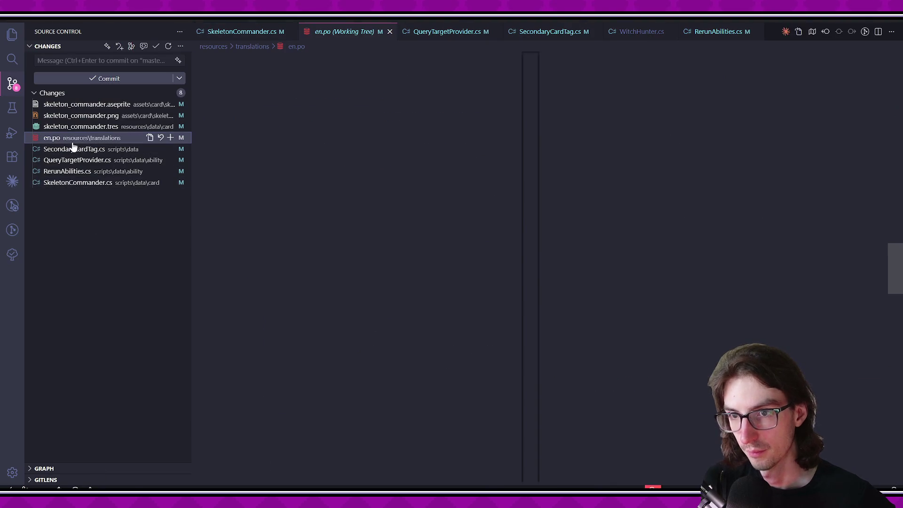
Check en.po's new CARD_SKELETON_COMMANDER_TRUE_DAMAGE_RERUN entry, then reopen SkeletonCommander.cs.
scroll(666, 262, "left", 2)
scroll(664, 262, "right", 6)
scroll(663, 263, "left", 6)
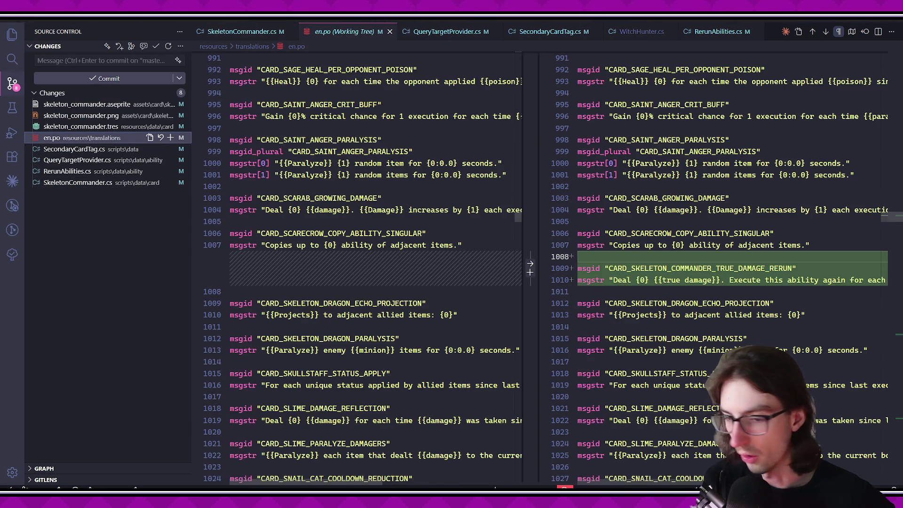
key("alt+Tab")
key("alt+Tab")
key("alt+Tab")
key("alt+Tab")
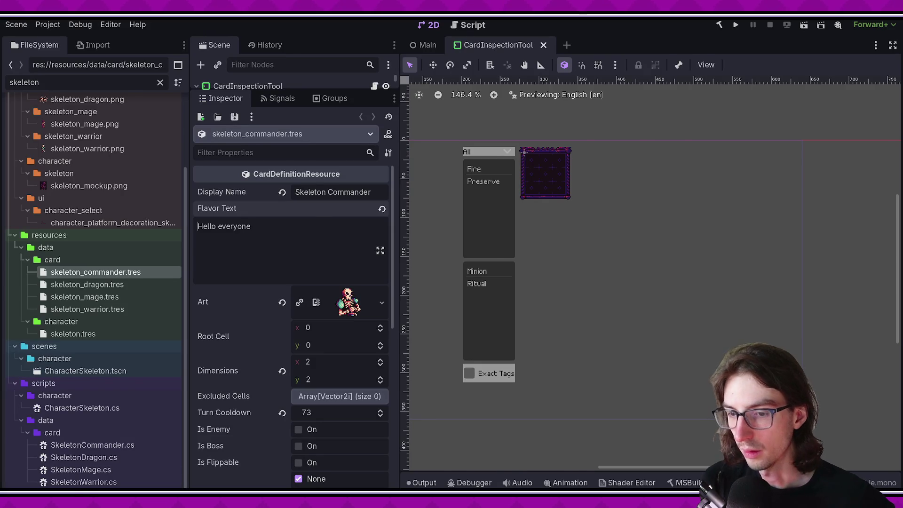
key("alt+Tab")
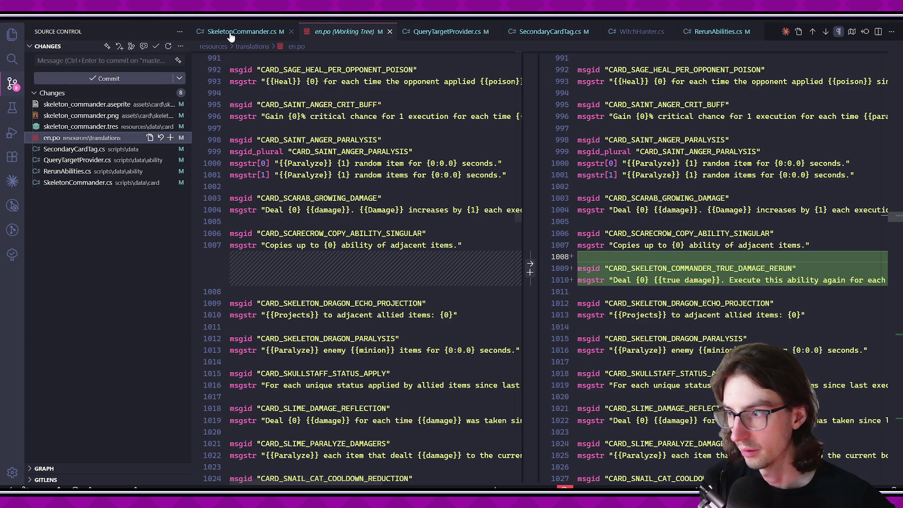
left_click(230, 33)
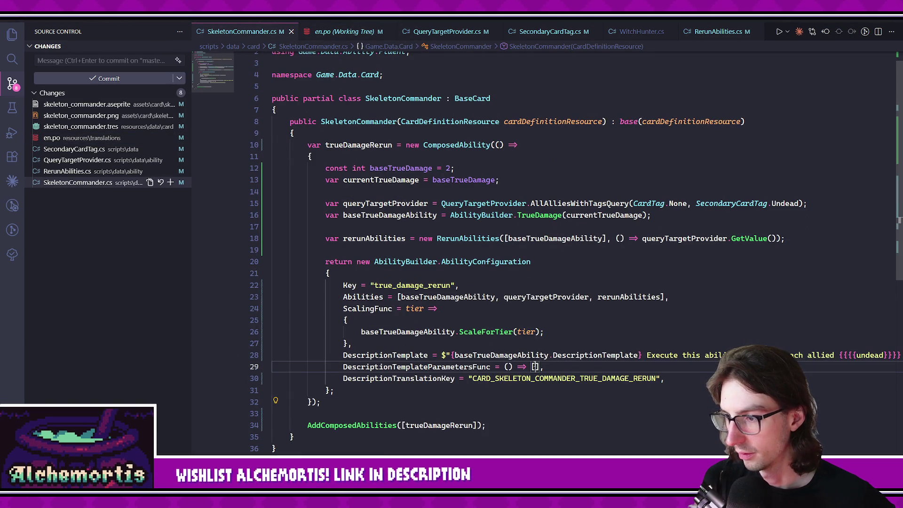
Fill line 29's description parameters with baseTrueDamageAbility.DescriptionTemplateParametersFunc and save.
left_click(535, 366)
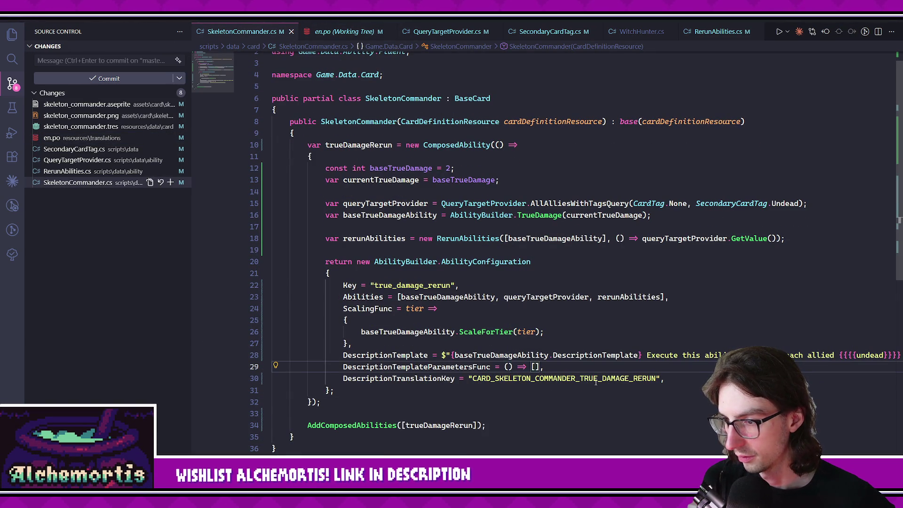
scroll(602, 384, "right", 2)
type("..")
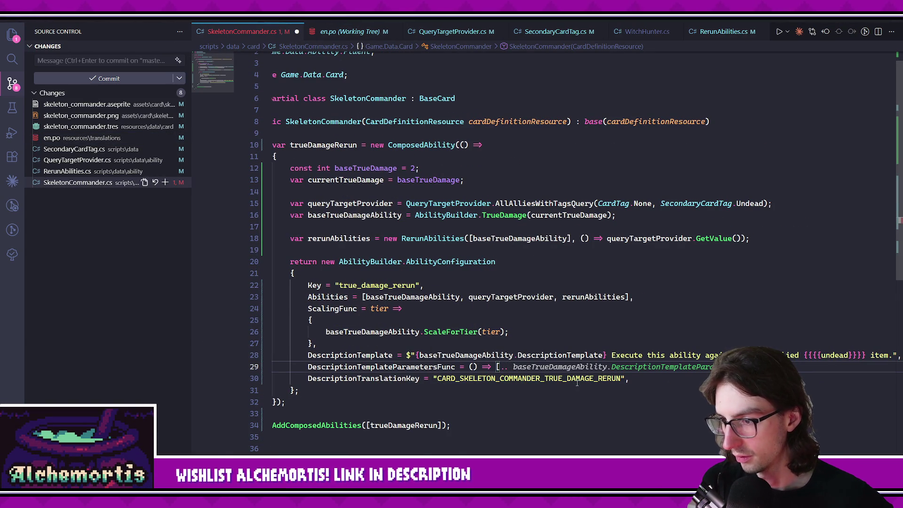
type("baseTrueDamage.")
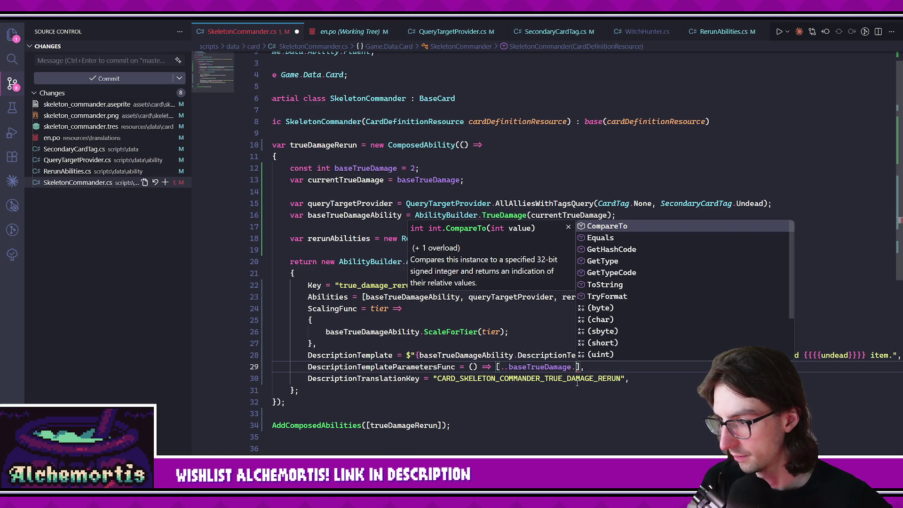
key("BackSpace")
type("Ability.")
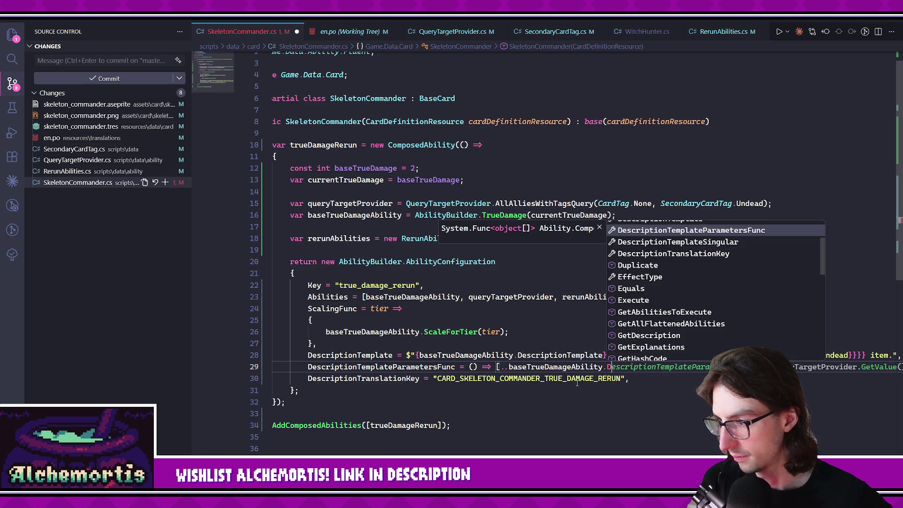
key("Tab")
key("Escape")
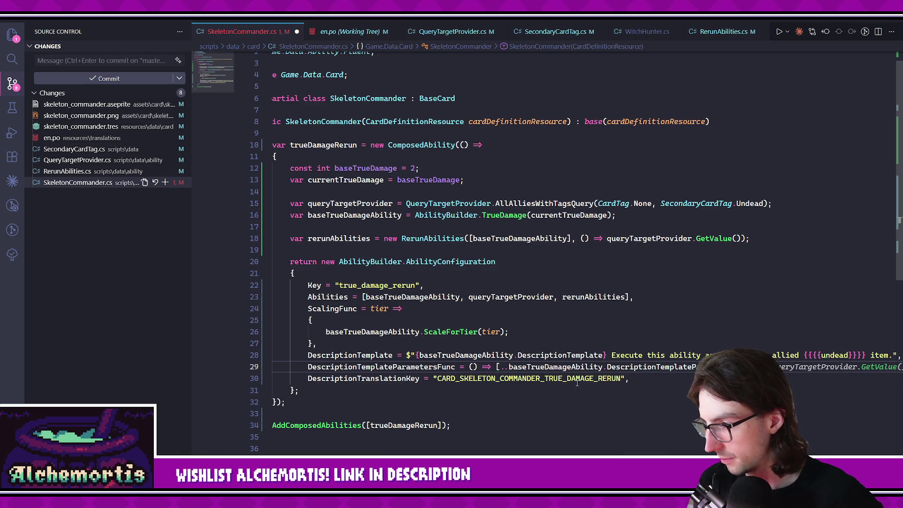
key("ctrl+s")
Delete the currentTrueDamage line and pass baseTrueDamage directly to TrueDamage, then return to Godot.
left_click(646, 437)
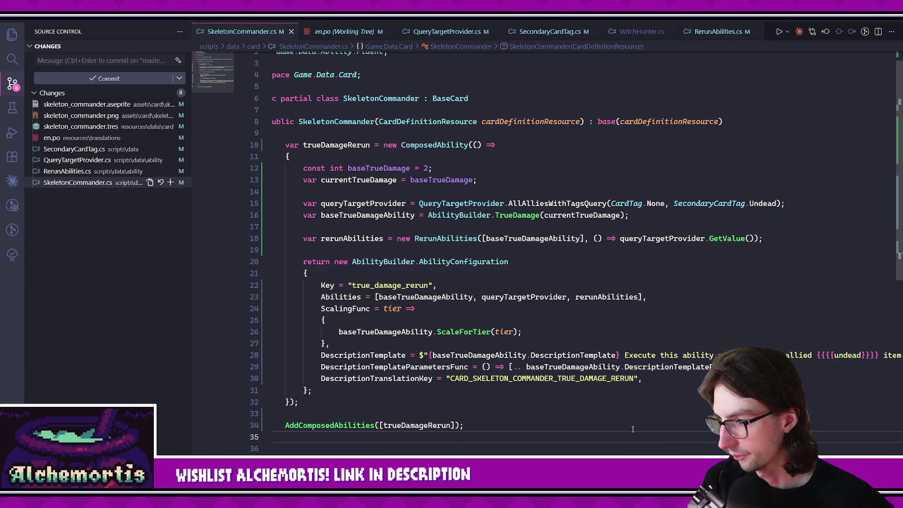
scroll(630, 420, "left", 1)
scroll(617, 428, "right", 3)
scroll(617, 428, "left", 3)
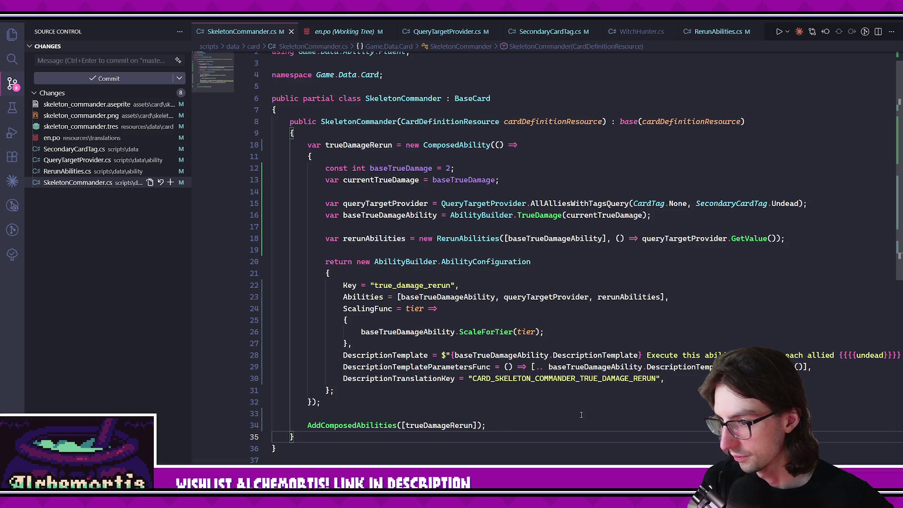
triple_click(403, 180)
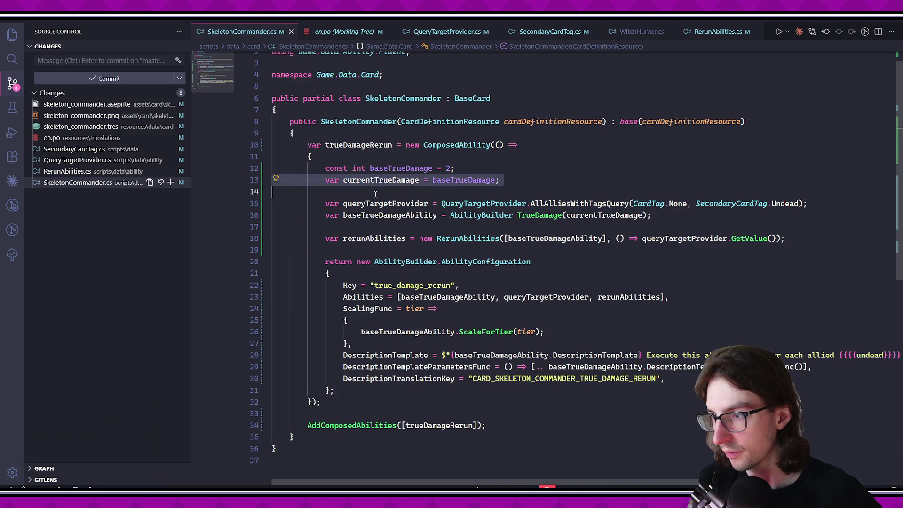
key("Delete")
double_click(604, 203)
type("ba")
key("Tab")
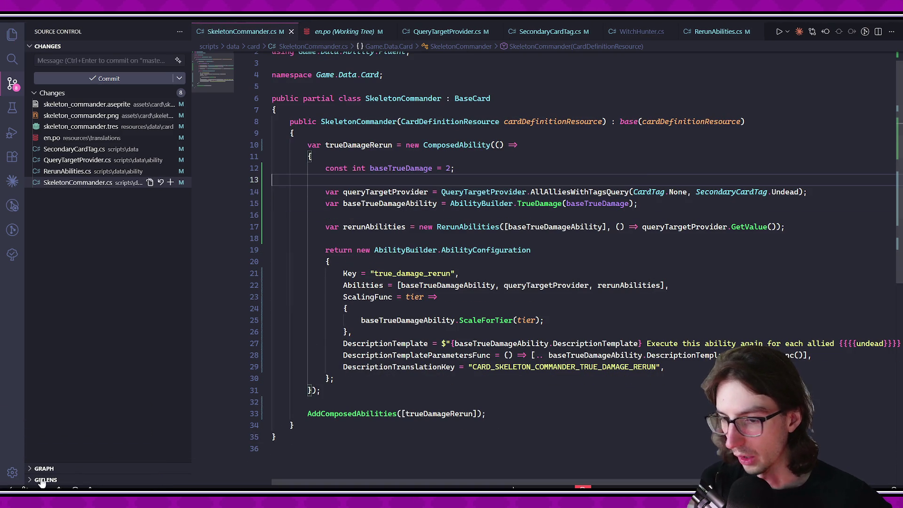
key("alt+Tab")
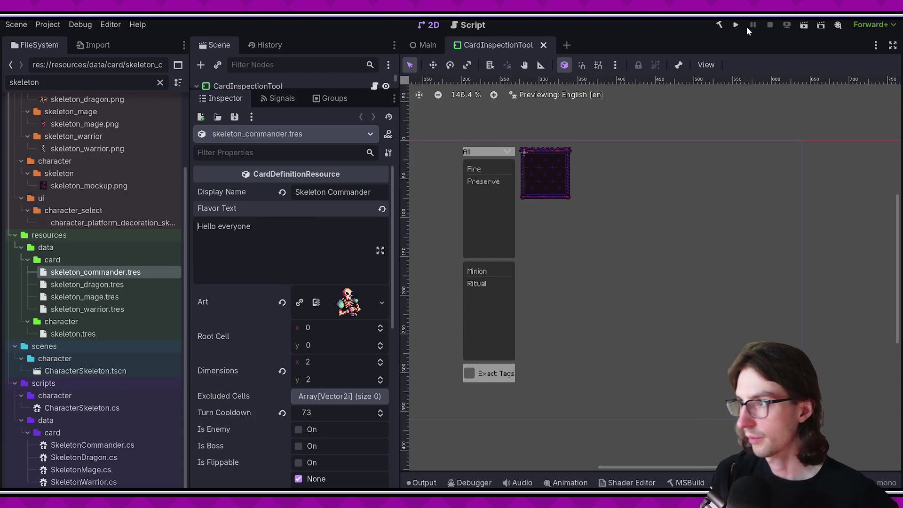
left_click(738, 27)
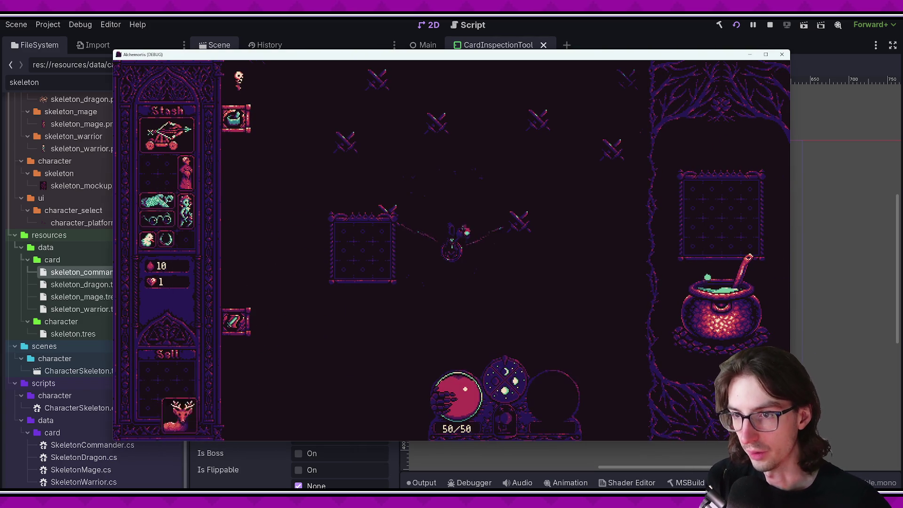
key("grave")
type("add_item ")
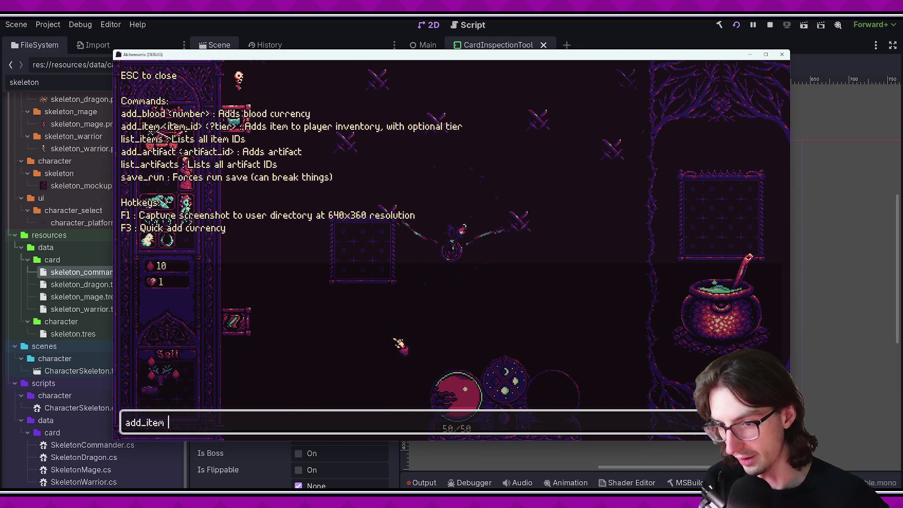
type("skeleton_commander")
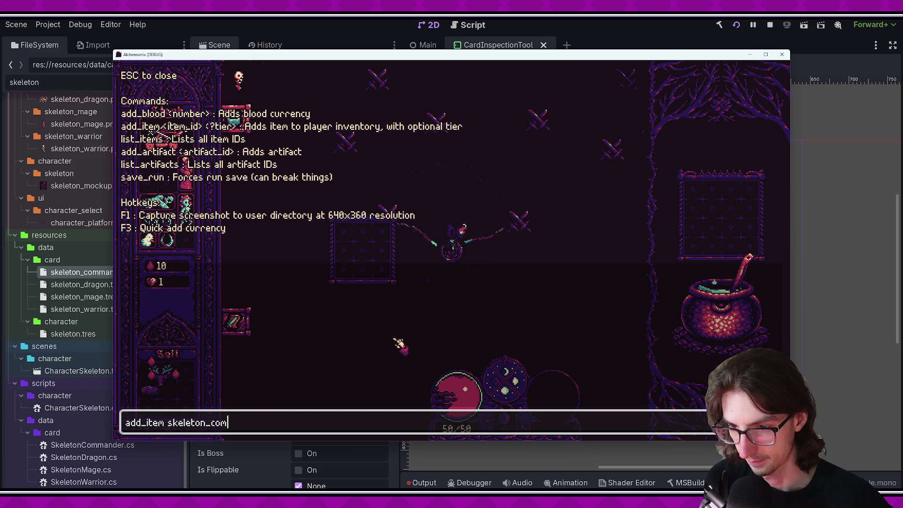
key("Return")
key("Escape")
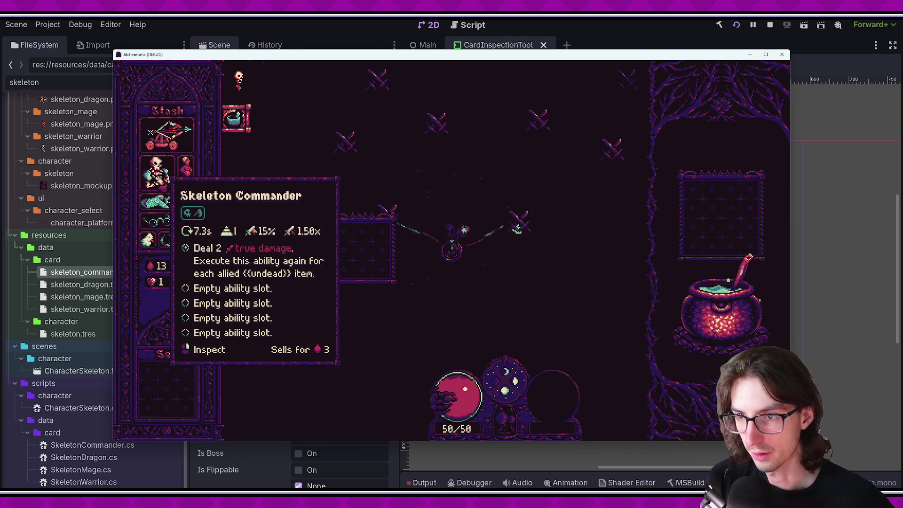
right_click(157, 174)
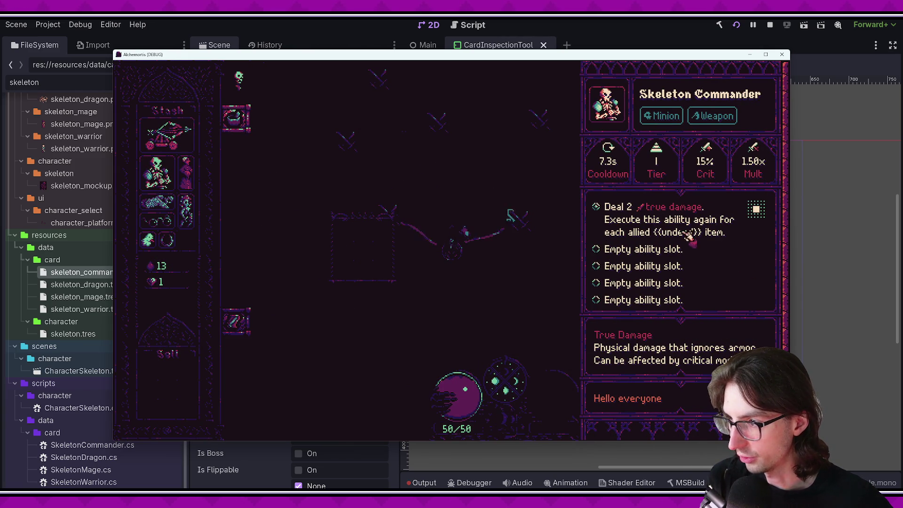
left_click(525, 282)
left_click_drag(158, 174, 362, 245)
left_click(782, 54)
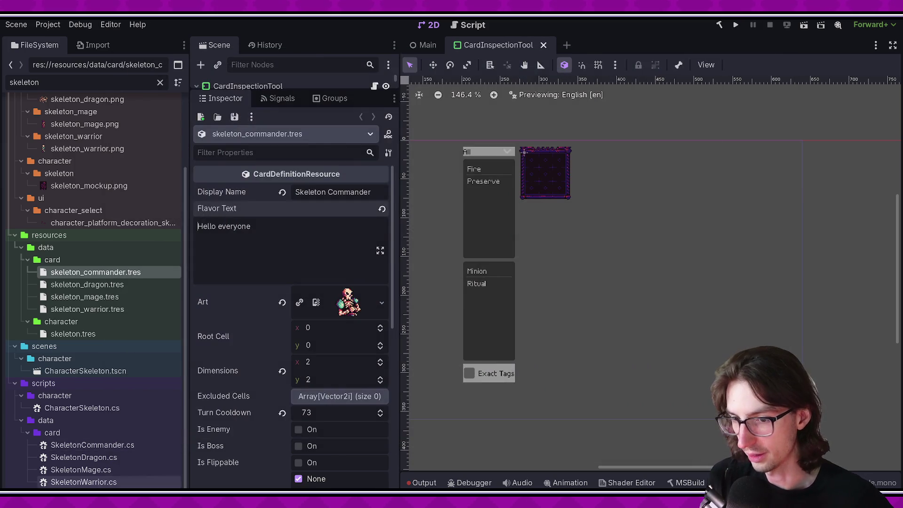
Add 'IsInnate = true' after the rerun ability's translation key and save SkeletonCommander.cs.
left_click(659, 365)
key("Return")
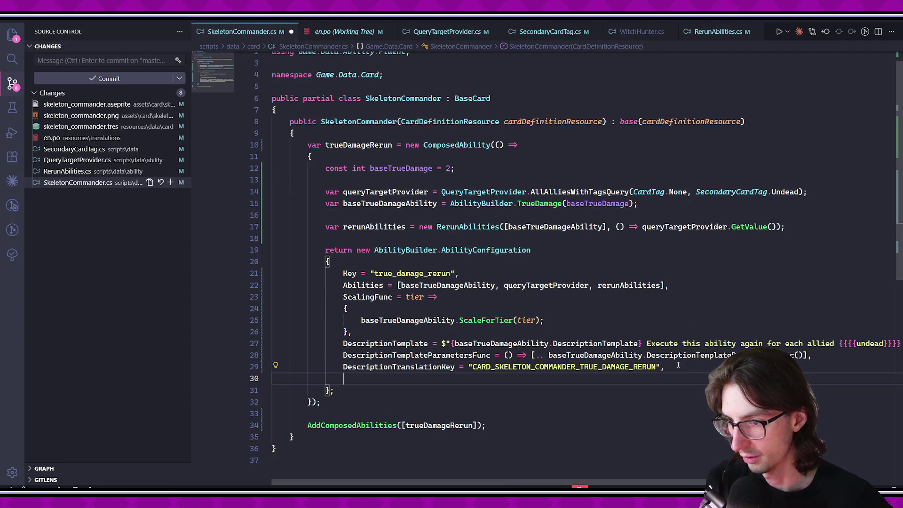
type("IsInnate = true")
key("ctrl+s")
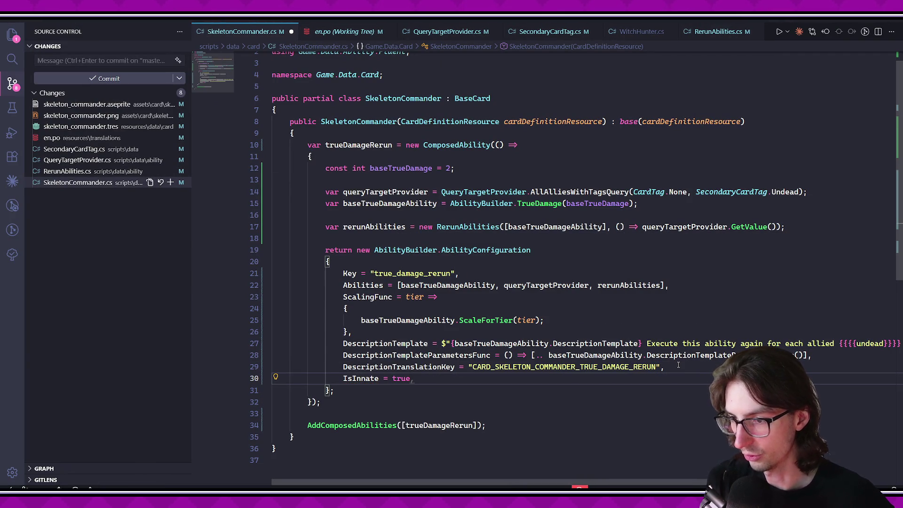
left_click(534, 456)
scroll(536, 451, "down", 2)
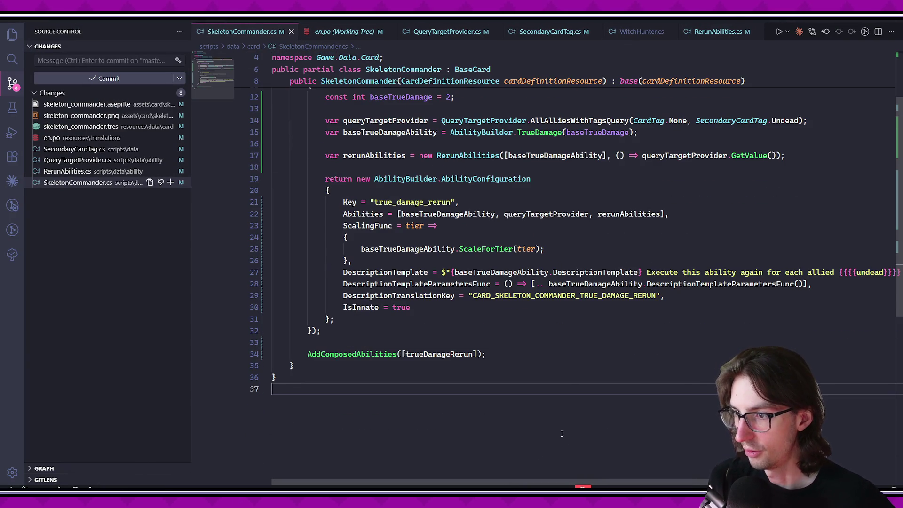
scroll(568, 438, "up", 2)
left_click(486, 272)
In DescriptionUtils.cs, duplicate the fungus keyword line and rename it to undead.
key("ctrl+p")
type("desc")
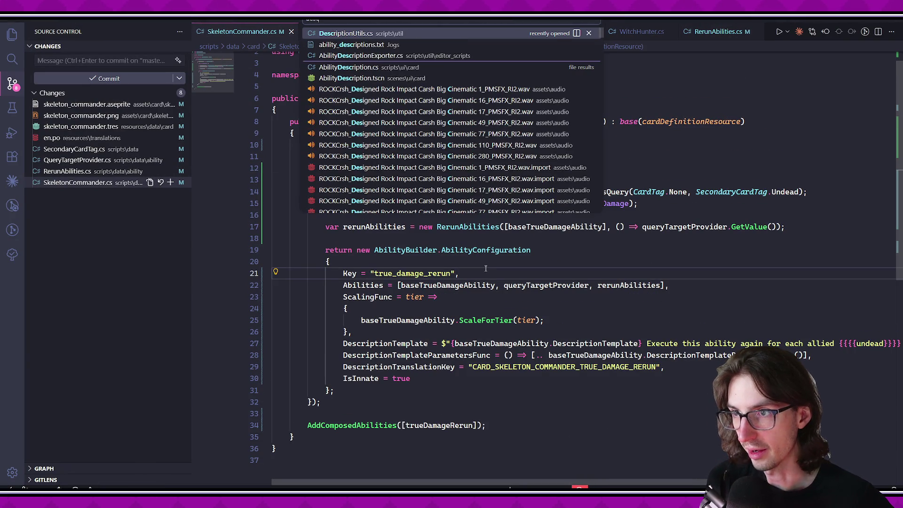
key("Return")
scroll(350, 294, "down", 3)
left_click(789, 314)
key("shift+alt+Down")
double_click(334, 325)
type("undead")
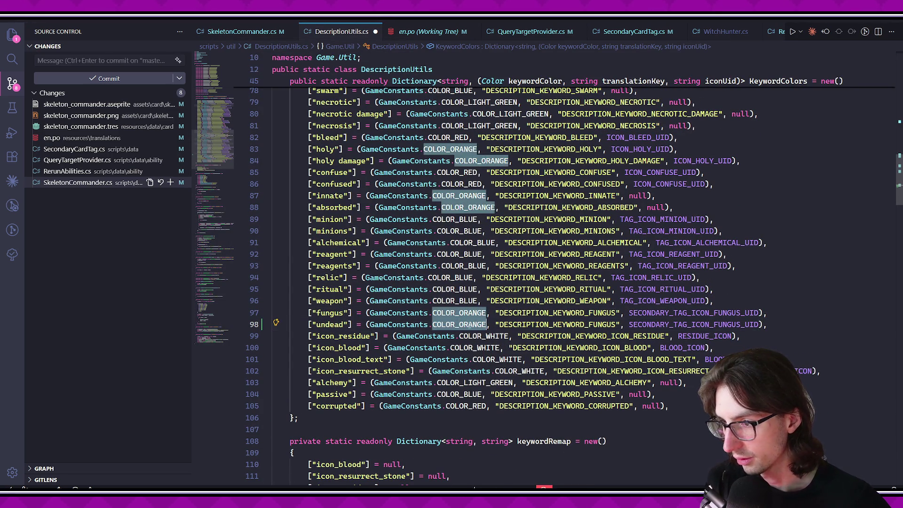
key("Tab")
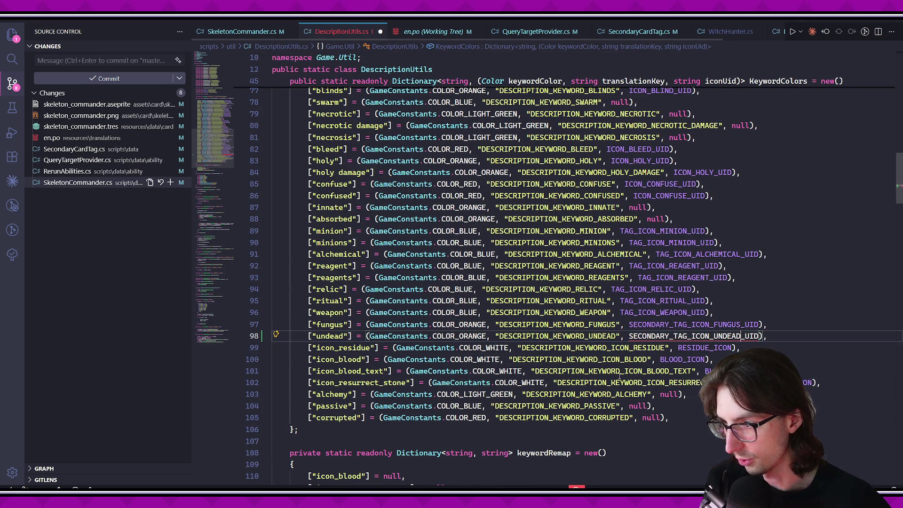
Set the undead keyword's icon to null, save DescriptionUtils.cs, and switch to Godot.
double_click(708, 336)
type("null")
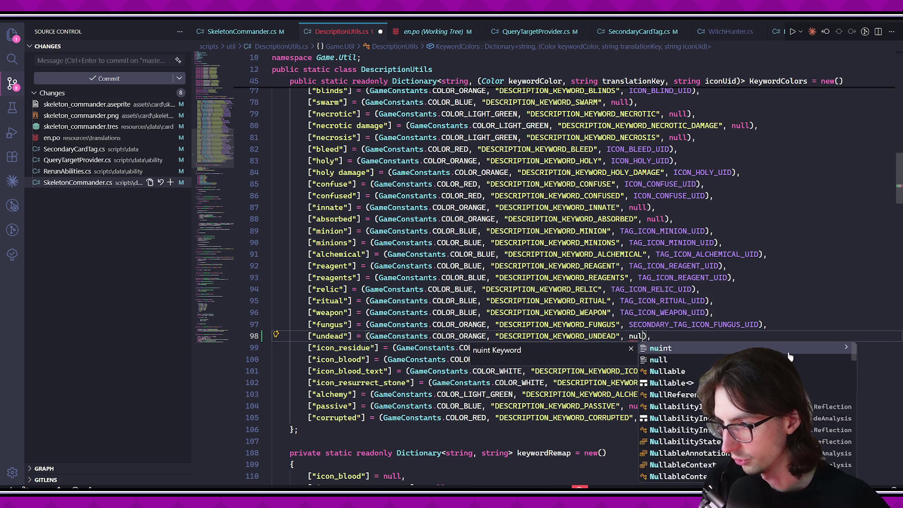
key("Down")
key("Down")
key("ctrl+s")
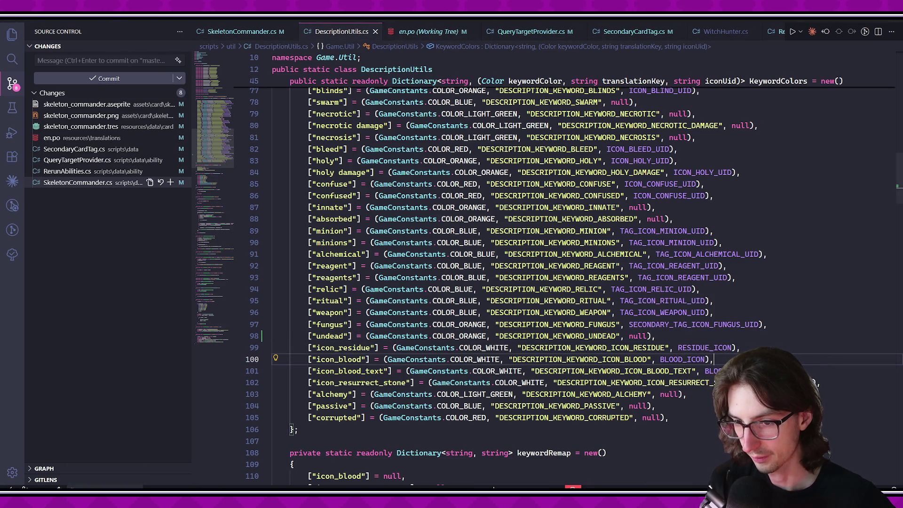
key("alt+Tab")
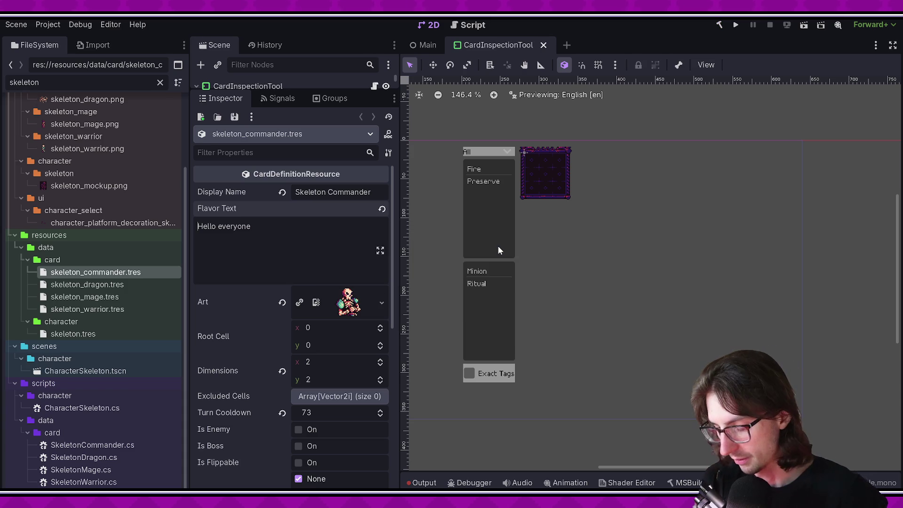
Regenerate translations, verify en.po's new DESCRIPTION_KEYWORD_UNDEAD 'undead' entry, then close the diff.
key("ctrl+shift+p")
type("tr")
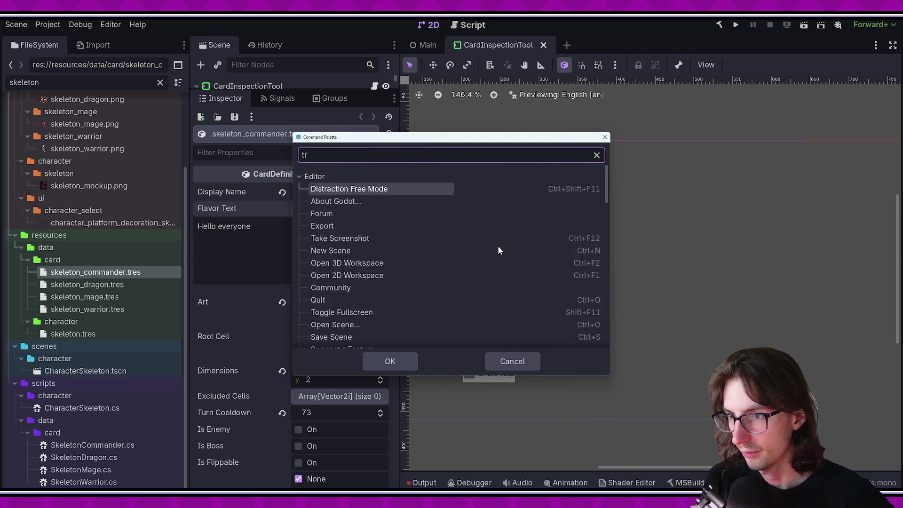
type("ans")
key("Return")
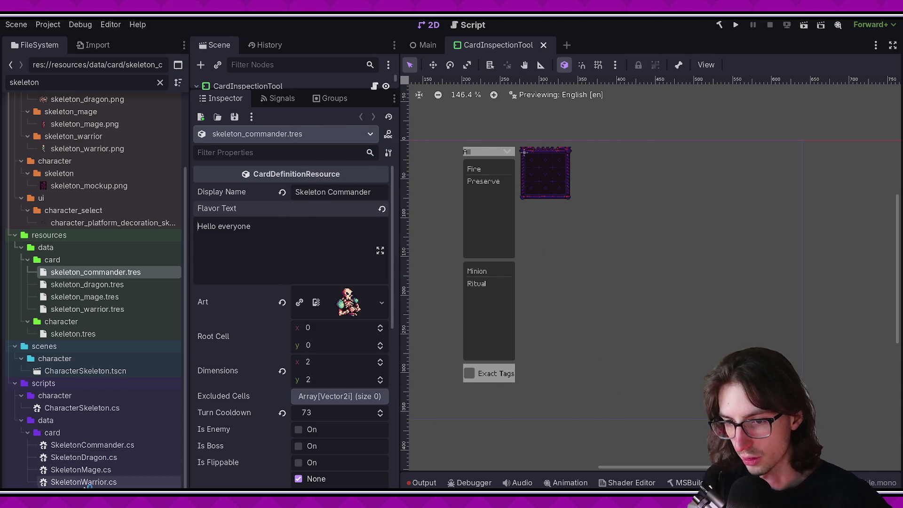
key("alt+Tab")
left_click(66, 138)
mouse_move(896, 130)
left_mouse_down()
mouse_move(900, 223)
mouse_move(900, 132)
left_mouse_up()
left_click(610, 384)
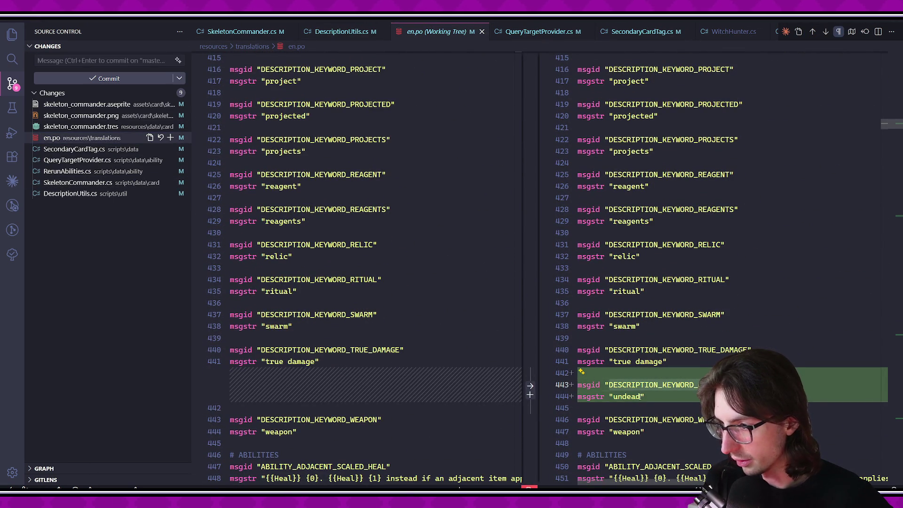
left_click_drag(893, 126, 887, 424)
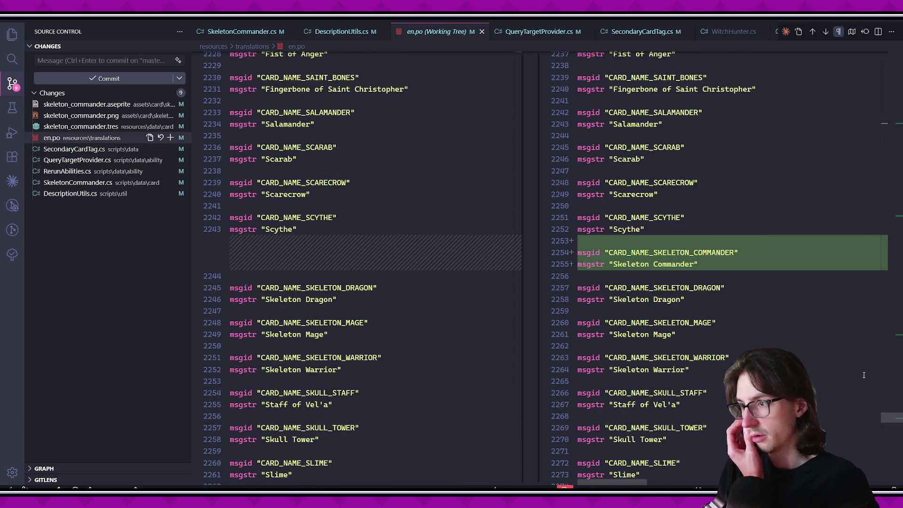
key("ctrl+w")
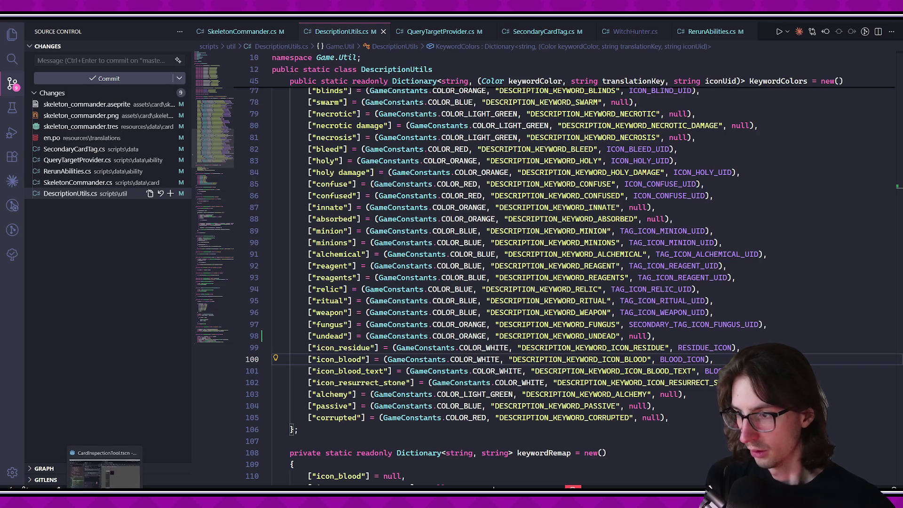
Commit all nine pending changes with the message 'work on skeleton commande'.
left_click(410, 289)
left_click(454, 336)
left_click(663, 418)
mouse_move(120, 489)
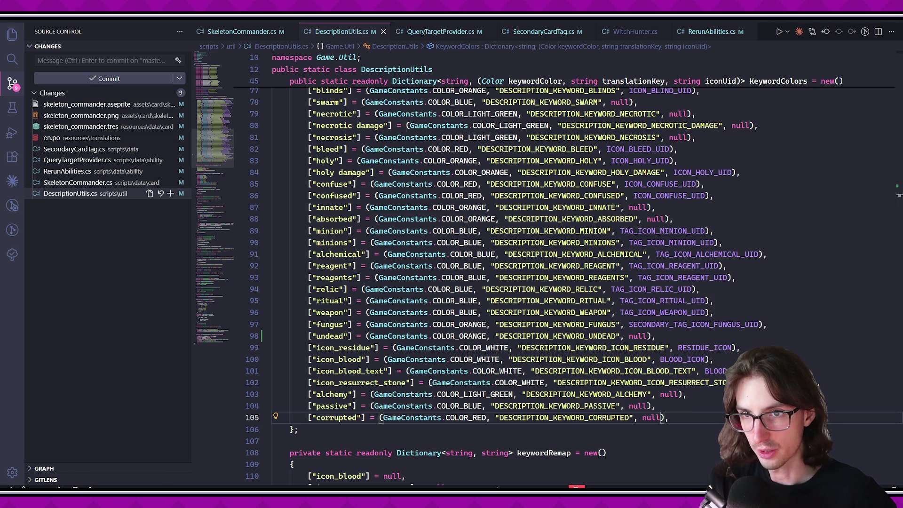
left_click(12, 83)
left_click(12, 83)
type("work on skeleton commander")
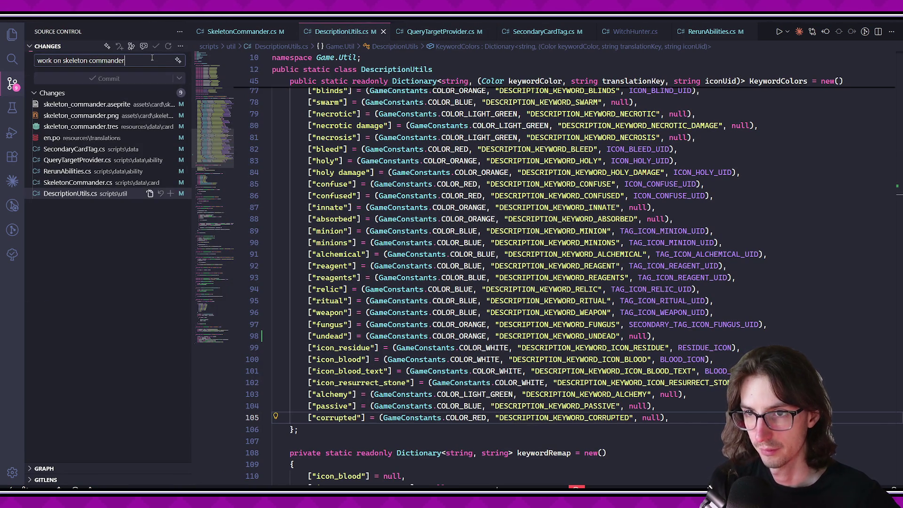
key("ctrl+Return")
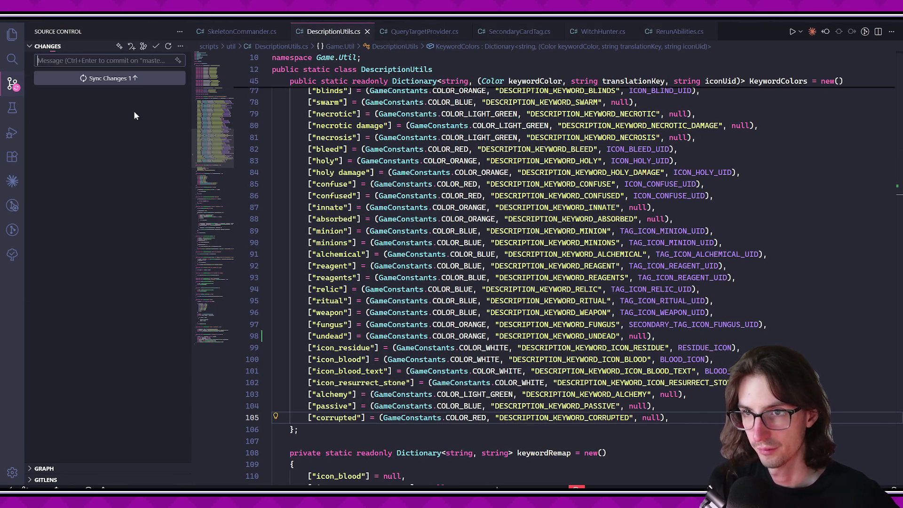
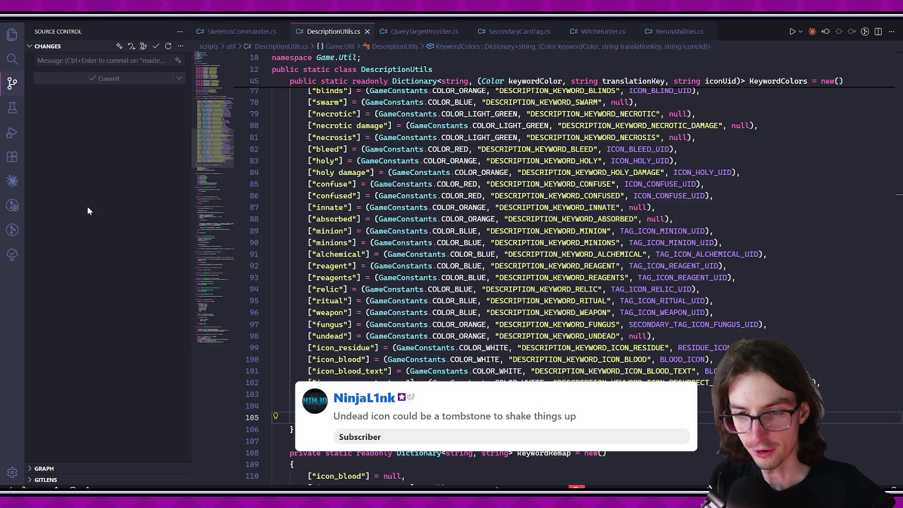
Switch from DescriptionUtils.cs in VS Code to the Aseprite window showing the skeleton_commander sprite.
key("alt+Tab")
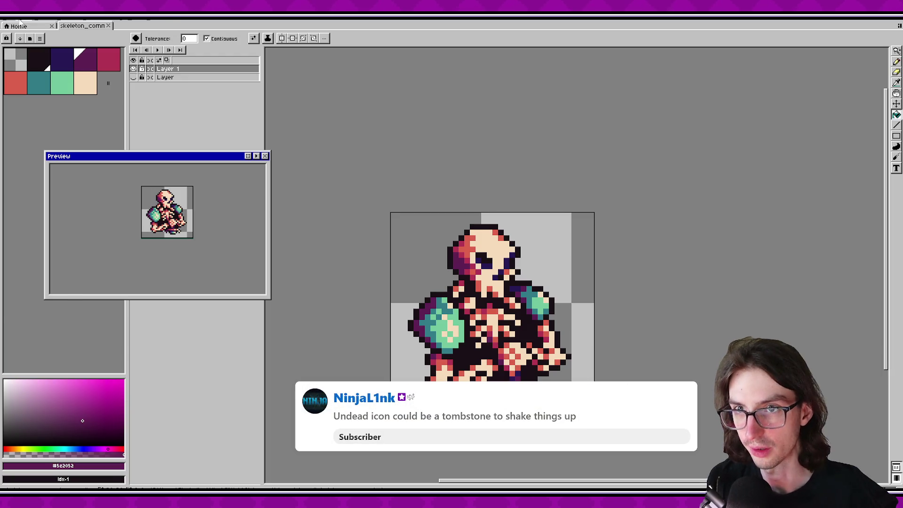
Open tag_icons.aseprite from recent files and sample the fungus icon's red as the drawing colour.
left_click(20, 23)
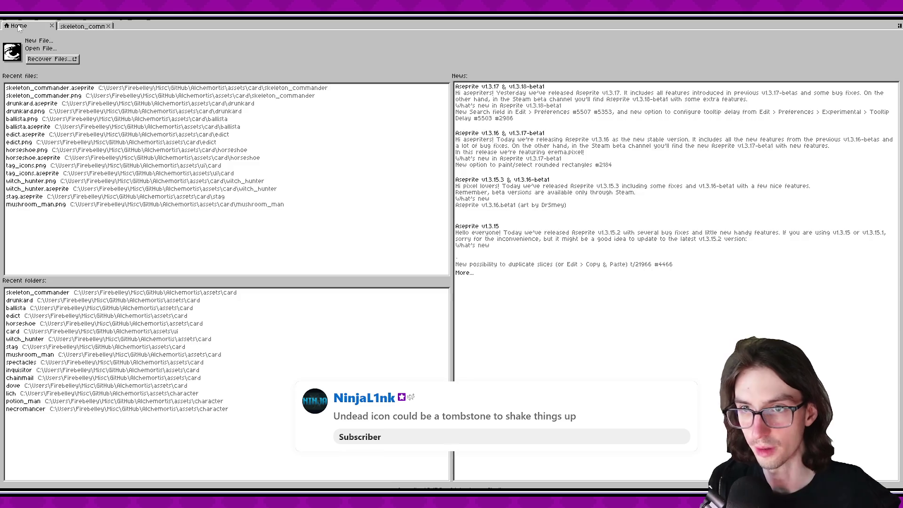
left_click(62, 174)
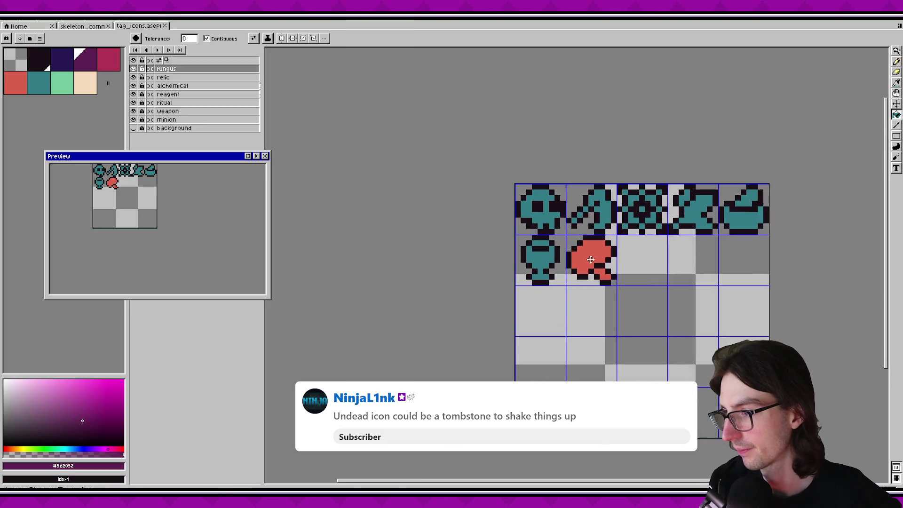
scroll(594, 258, "up", 5)
left_click(493, 267, "alt")
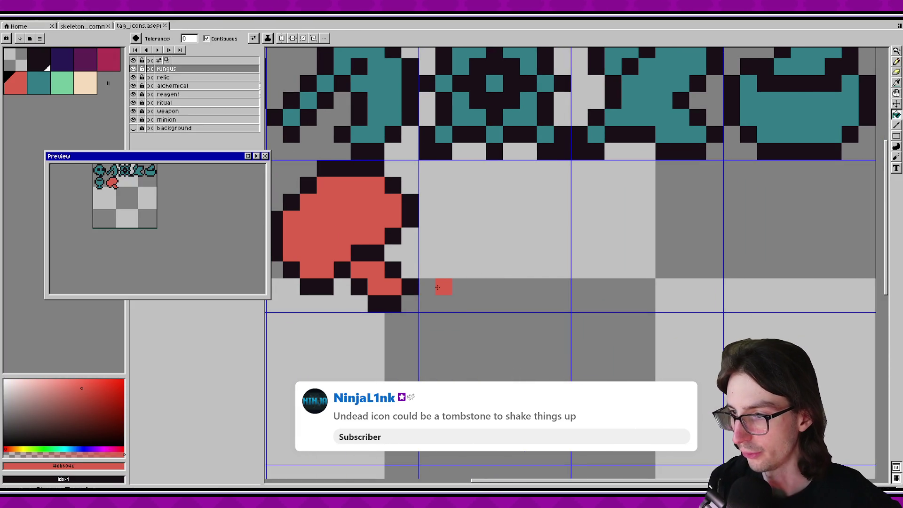
left_click(463, 290)
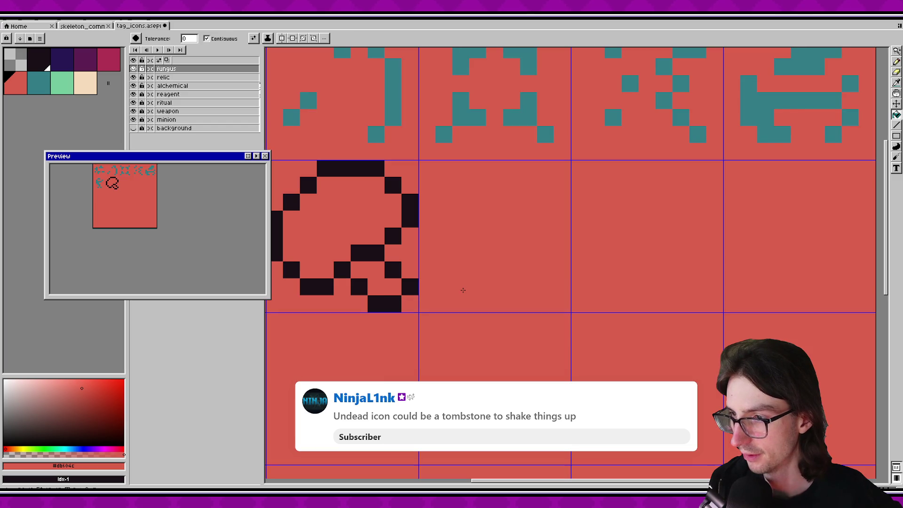
key("ctrl+z")
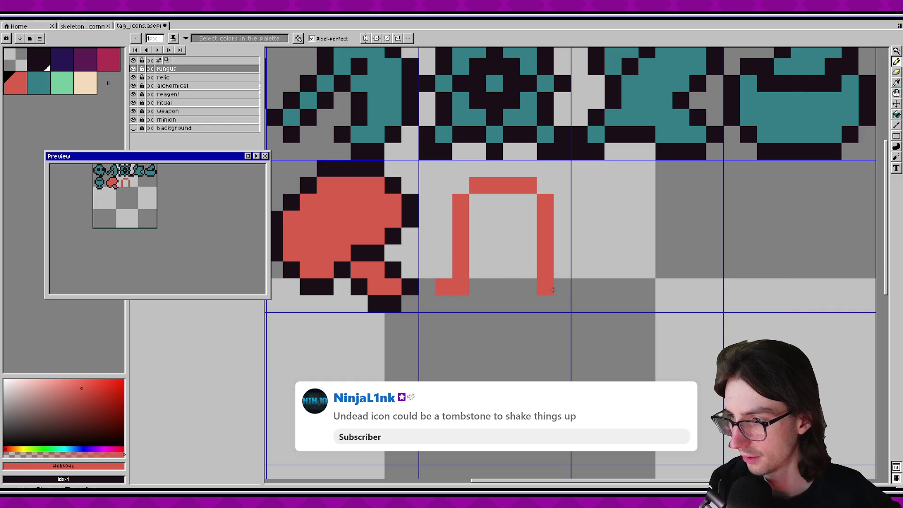
Reshape the red tombstone outline, shifting the arch's right side one pixel left.
left_click_drag(525, 188, 581, 306)
left_click_drag(551, 257, 534, 258)
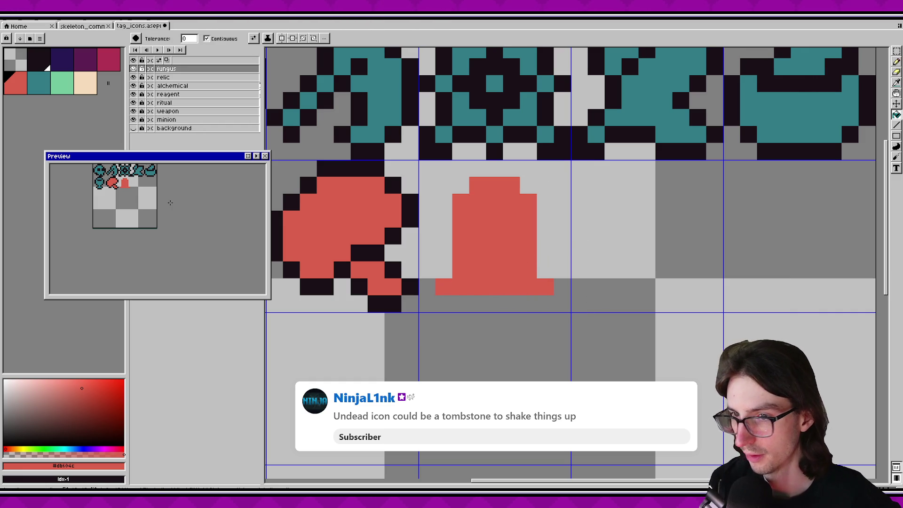
key("b")
left_click(539, 278)
left_click(439, 278)
left_click(421, 261)
key("ctrl+z")
key("ctrl+z")
key("ctrl+z")
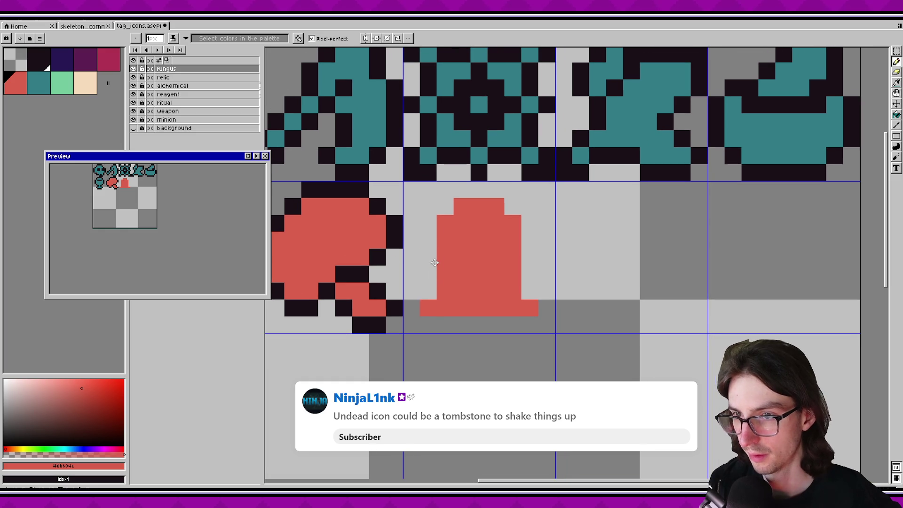
key("m")
left_click_drag(419, 197, 557, 267)
mouse_move(488, 236)
left_mouse_down()
mouse_move(488, 253)
mouse_move(489, 242)
left_mouse_up()
key("ctrl+d")
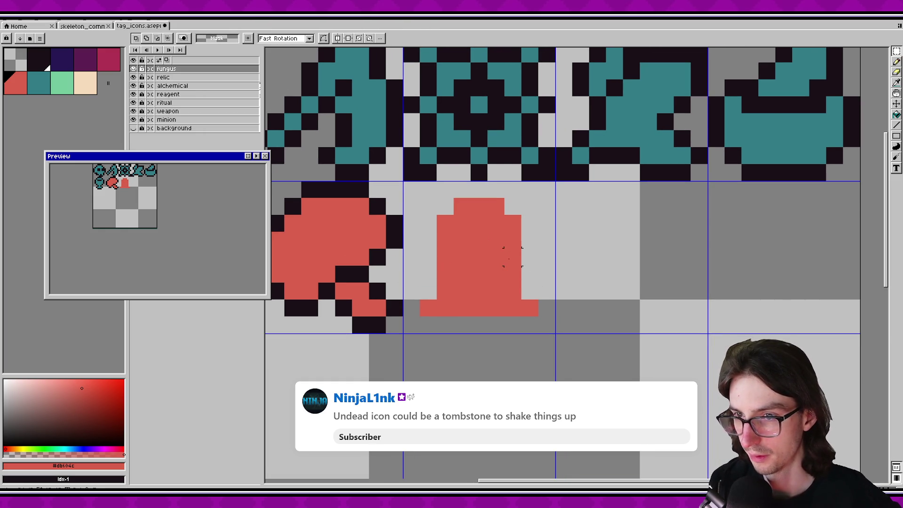
Pick the dark outline colour and show the dark background layer behind the icons.
scroll(492, 257, "up", 1)
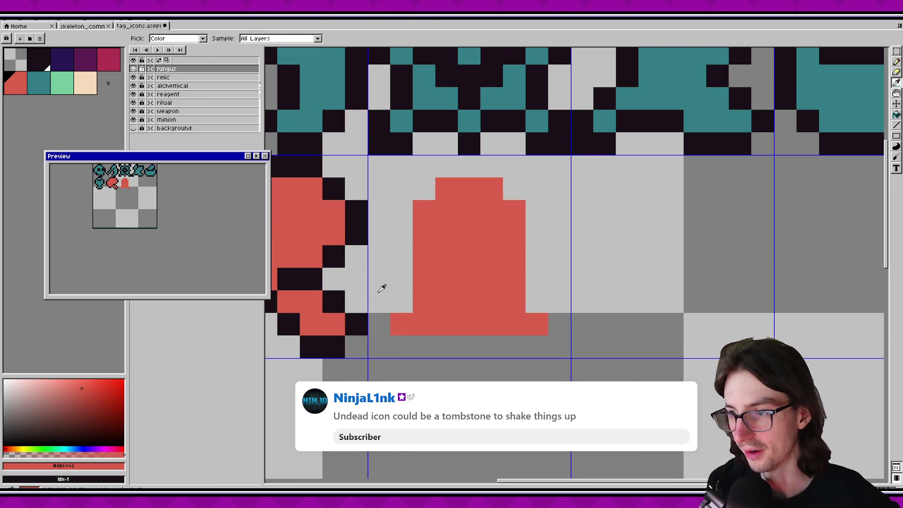
key("i")
left_click(367, 322)
key("m")
left_click_drag(391, 290, 413, 313)
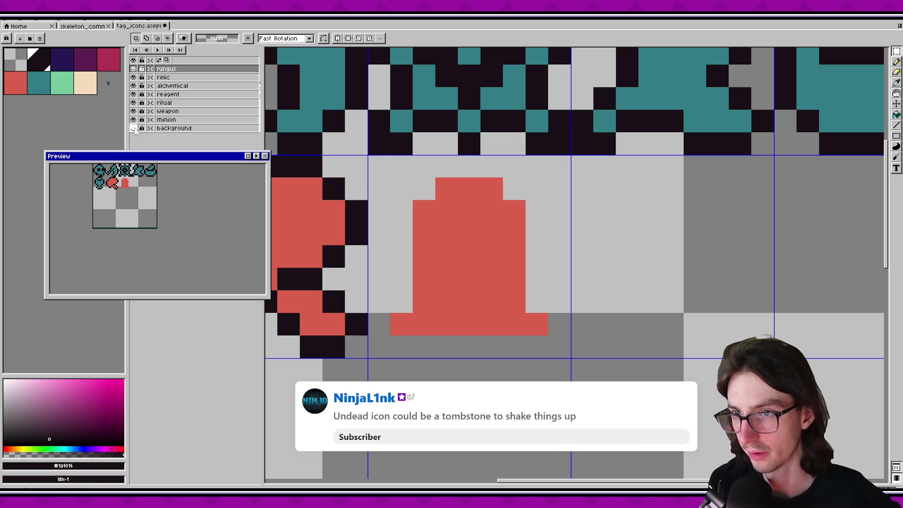
left_click(133, 128)
scroll(162, 212, "down", 1)
Try a dark window in the tombstone, then undo it.
key("b")
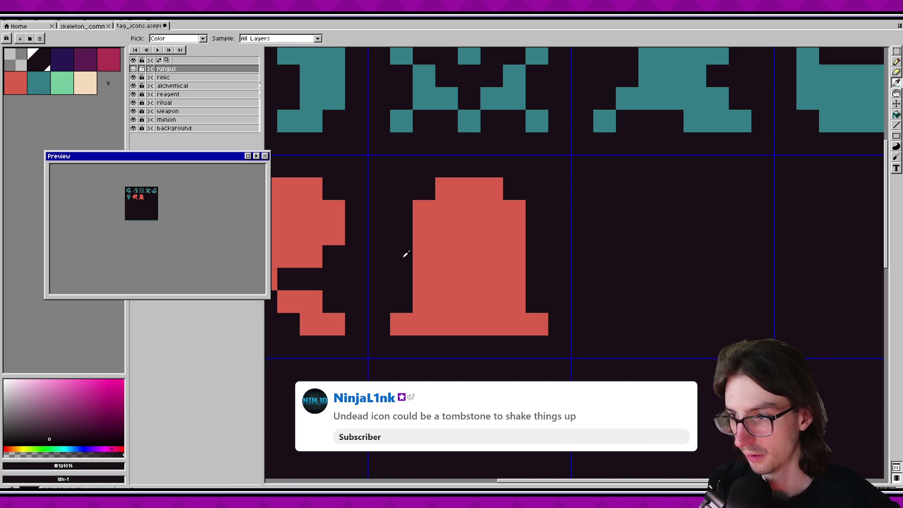
left_click_drag(447, 234, 470, 239)
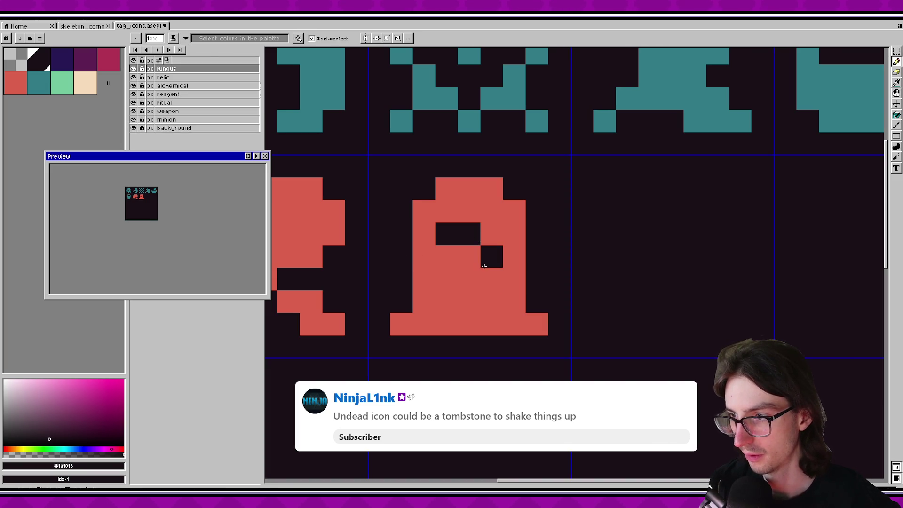
left_click(491, 279)
scroll(128, 187, "up", 1)
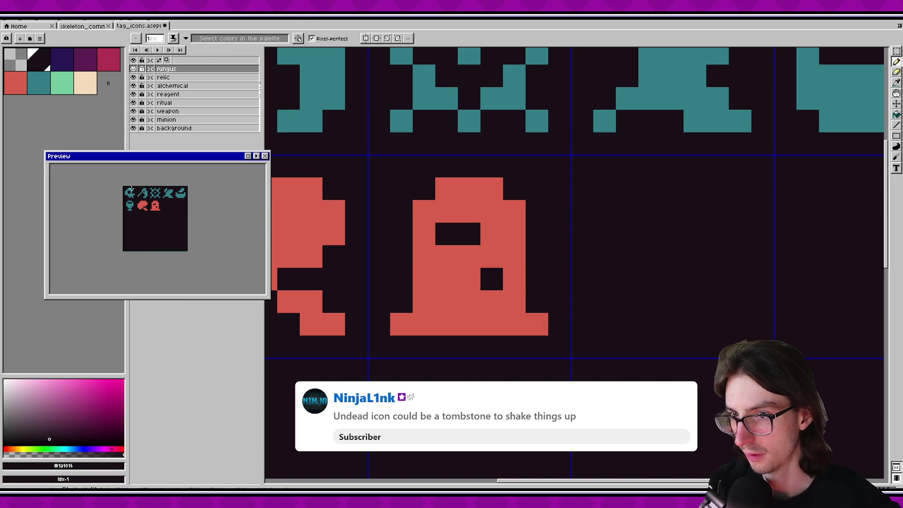
key("ctrl+z")
key("ctrl+z")
scroll(194, 214, "down", 1)
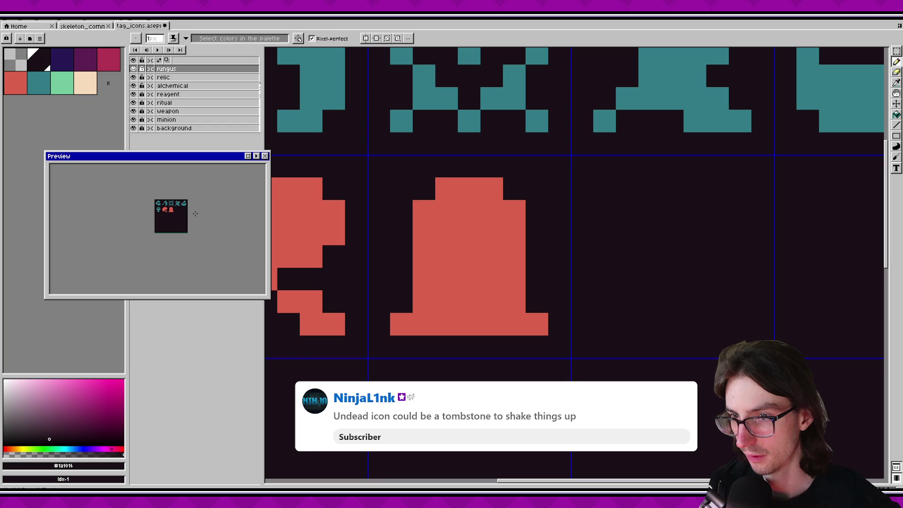
Test dark notch pixels along the tombstone's left side, undoing the unwanted ones.
left_click(424, 303)
left_click(425, 324)
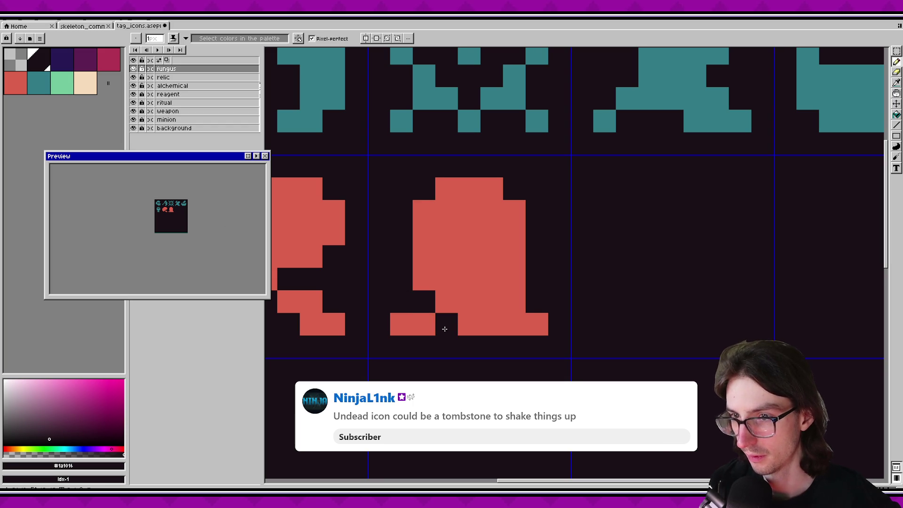
key("ctrl+z")
left_click(514, 302)
left_click(469, 324)
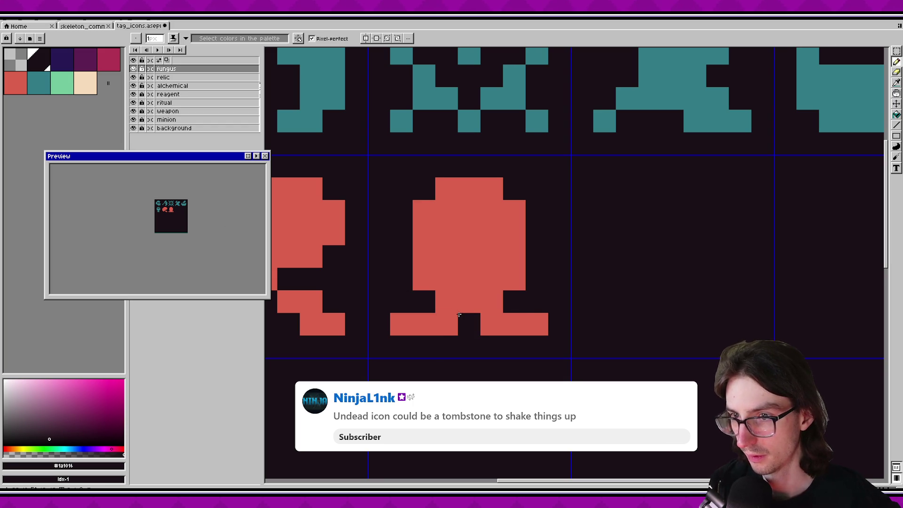
key("ctrl+z")
key("ctrl+z")
left_click(446, 301)
key("ctrl+z")
Carve a dark notch into the tombstone's top-left corner.
left_click(423, 212)
key("ctrl+z")
left_click(447, 211)
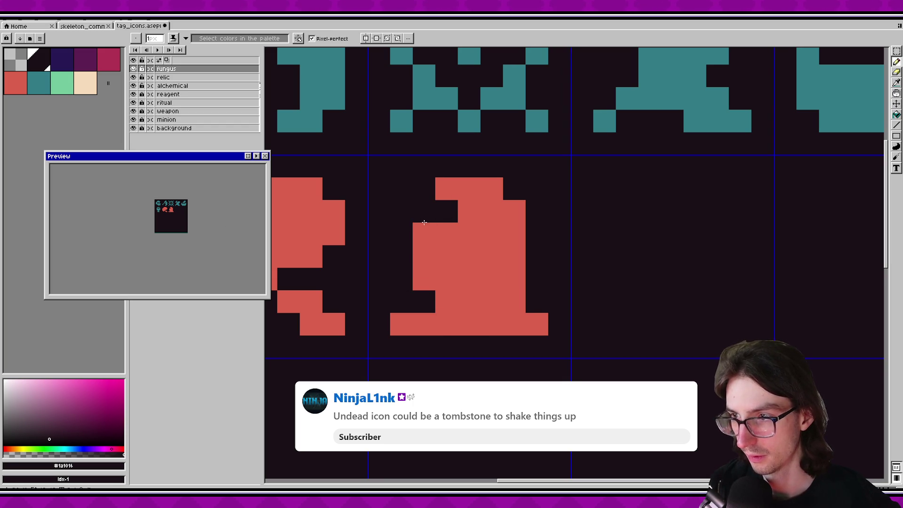
left_click(424, 234)
scroll(199, 222, "up", 1)
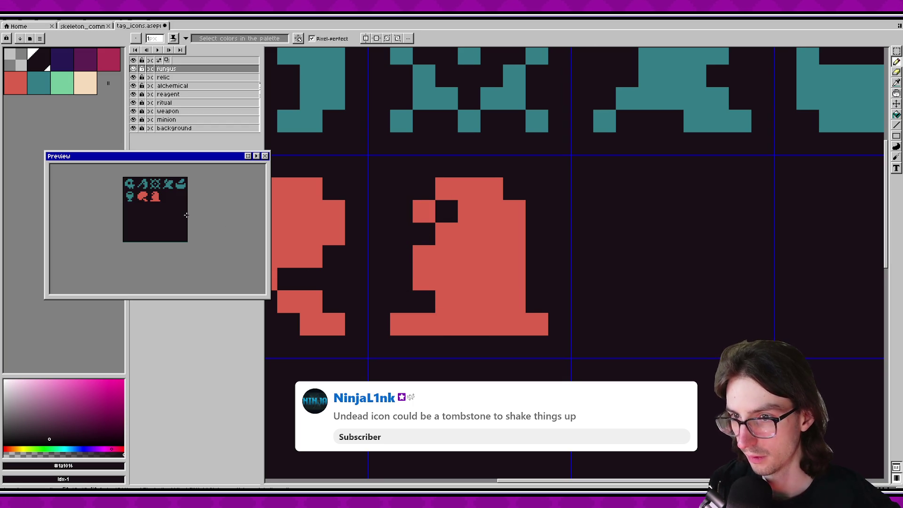
scroll(185, 215, "down", 1)
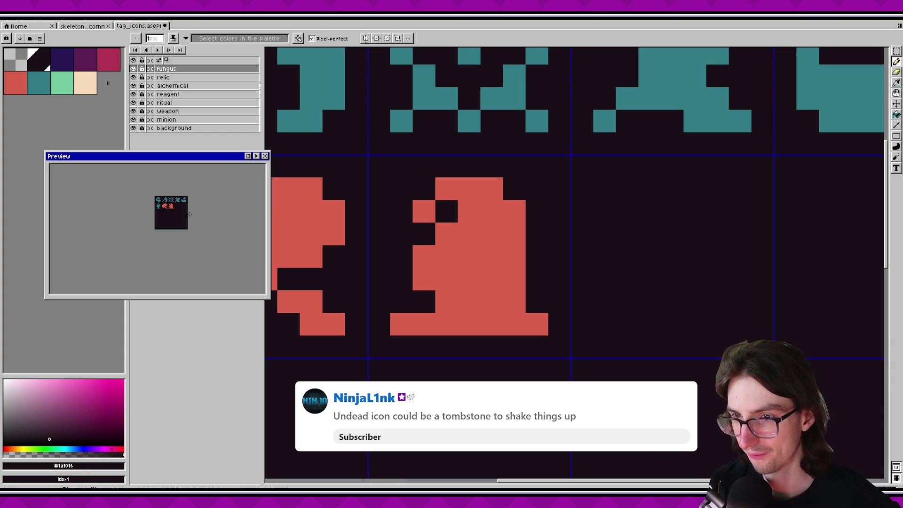
scroll(476, 263, "down", 6)
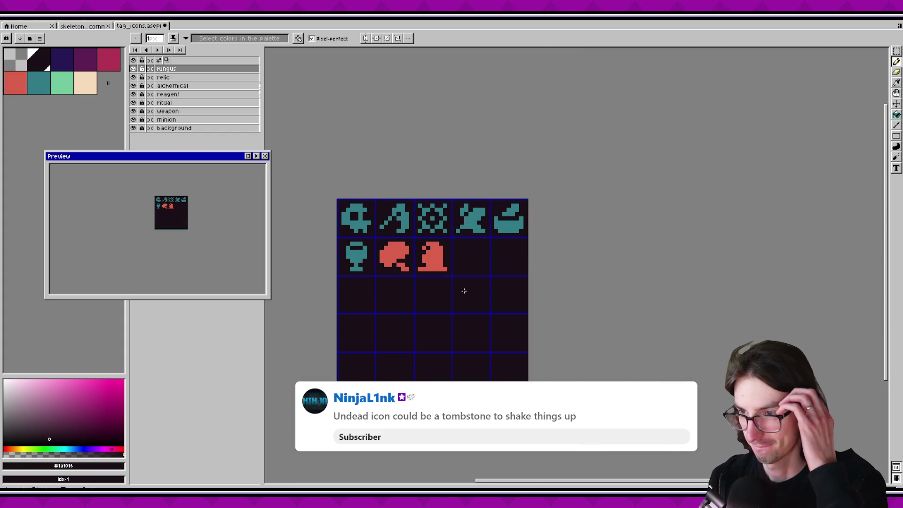
scroll(426, 277, "up", 3)
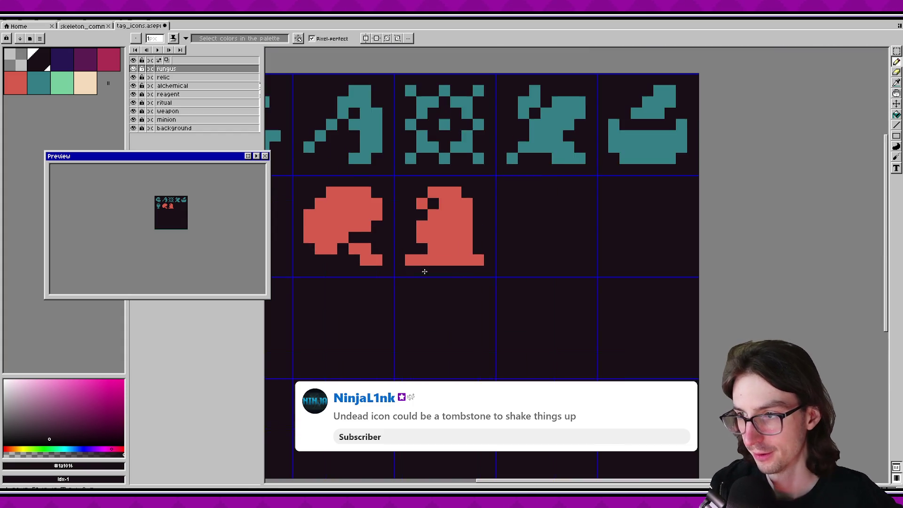
Move the tombstone icon onto a new layer by cutting and pasting it.
key("i")
left_click(438, 281)
key("m")
left_click_drag(375, 212, 492, 306)
key("ctrl+x")
key("ctrl+shift+n")
key("ctrl+v")
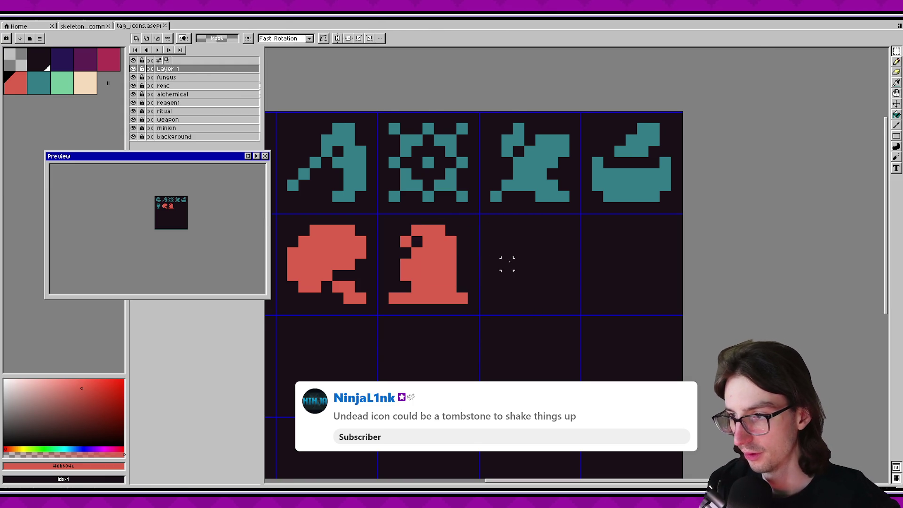
Draw a red diagonal bone shape in the cell right of the tombstone.
key("b")
scroll(500, 262, "up", 1)
scroll(514, 270, "down", 4)
scroll(514, 270, "up", 1)
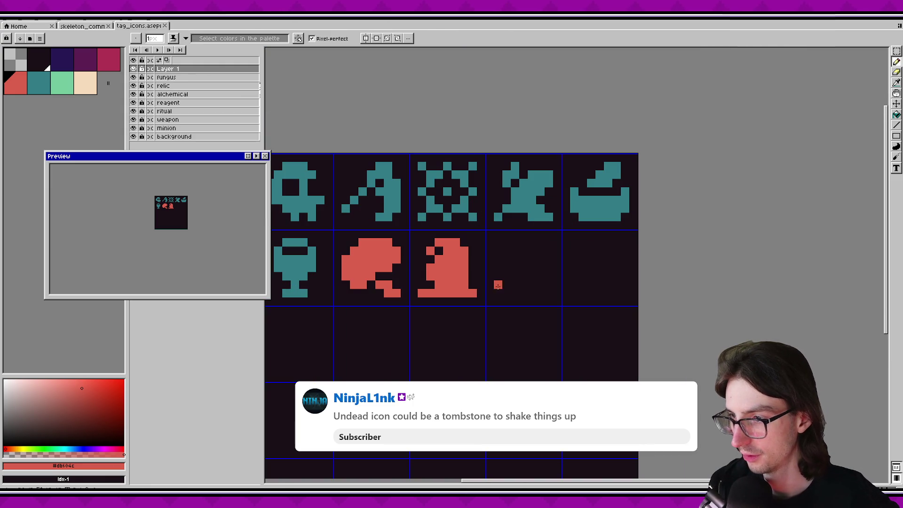
mouse_move(498, 285)
left_mouse_down()
mouse_move(516, 295)
mouse_move(499, 278)
mouse_move(517, 271)
mouse_move(530, 240)
mouse_move(545, 260)
mouse_move(536, 264)
left_mouse_up()
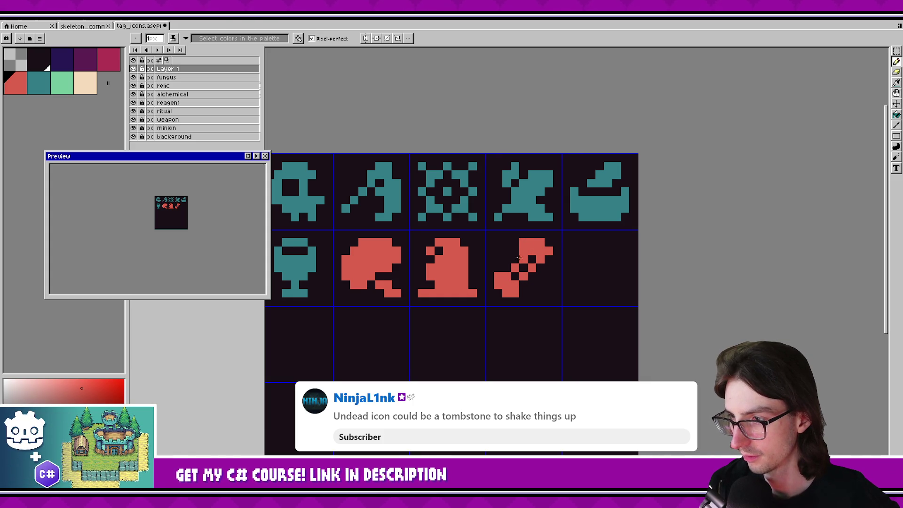
left_click_drag(529, 257, 515, 276)
Select the bone's cell and trial-erase a pixel at its top end.
key("e")
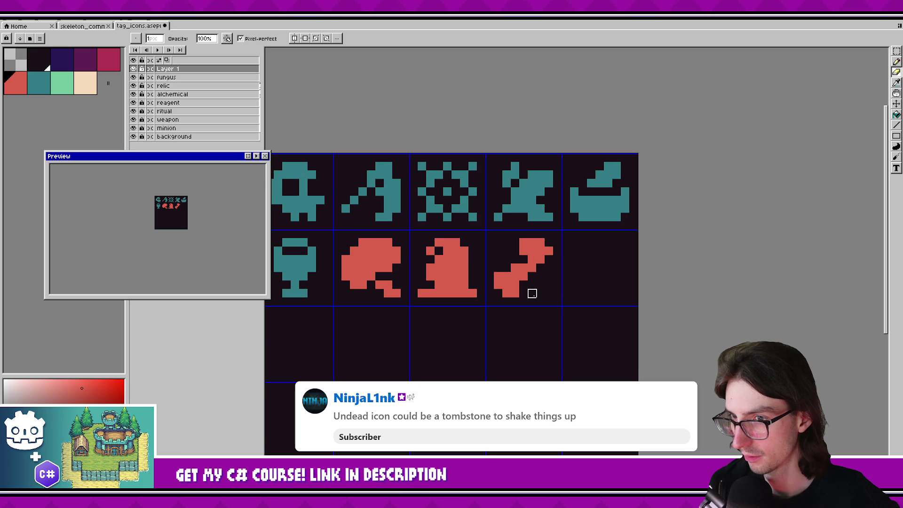
key("b")
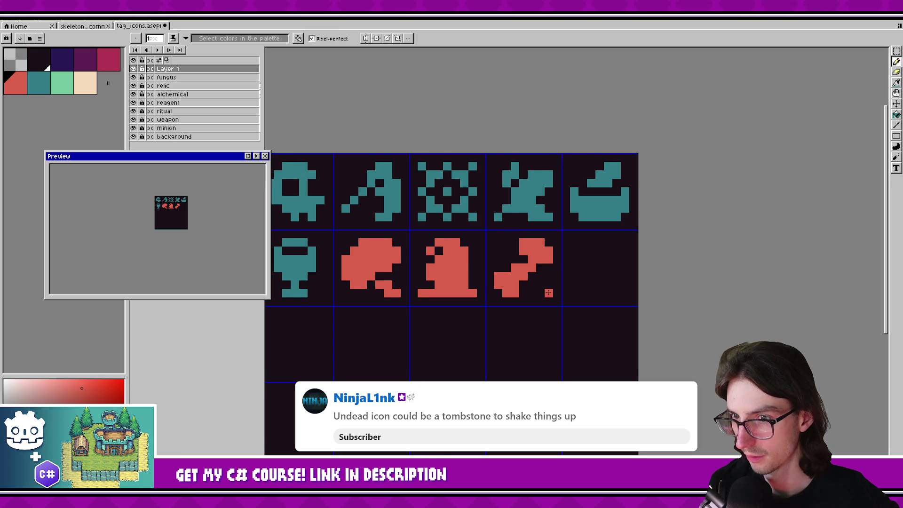
scroll(548, 293, "down", 1)
key("e")
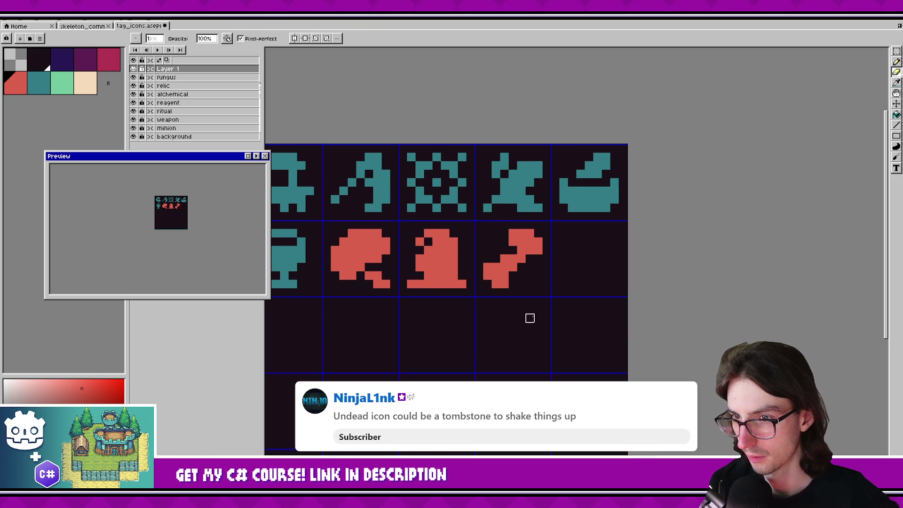
scroll(530, 316, "down", 1)
scroll(530, 308, "up", 2)
key("m")
mouse_move(466, 223)
left_mouse_down()
mouse_move(495, 261)
mouse_move(548, 300)
left_mouse_up()
key("e")
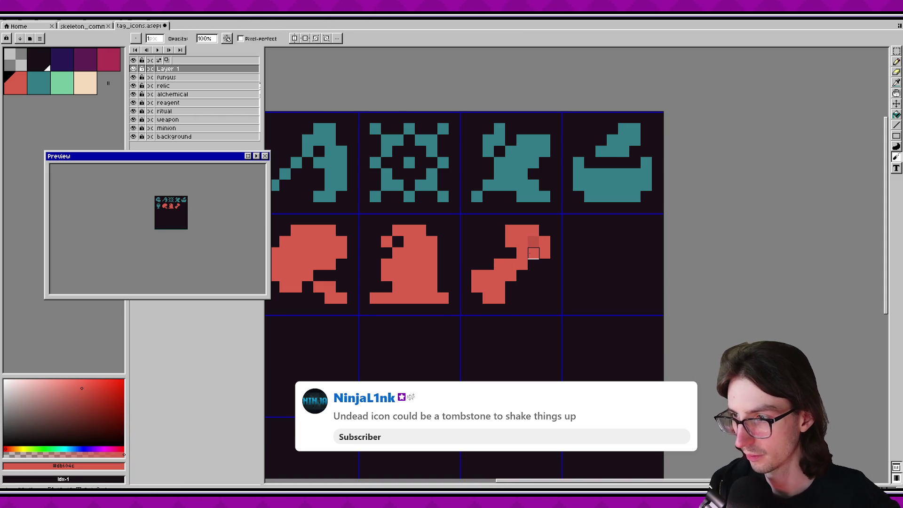
left_click(534, 242)
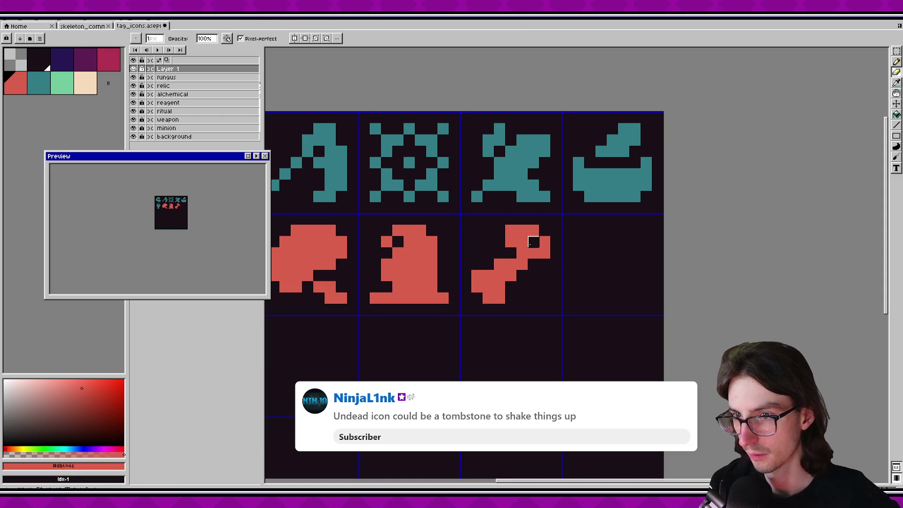
key("ctrl+z")
Thin the bone's diagonal neck by erasing red pixels.
left_click(522, 252)
left_click(531, 264)
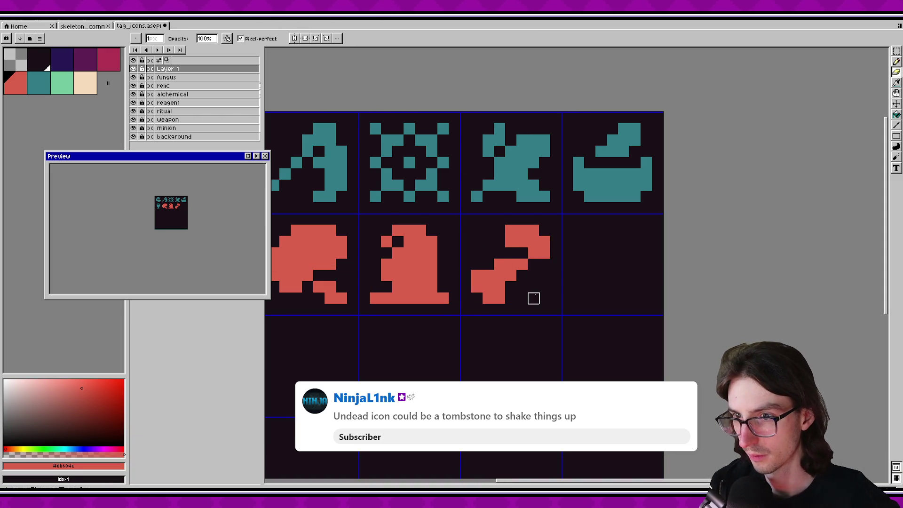
key("ctrl")
left_click(523, 264)
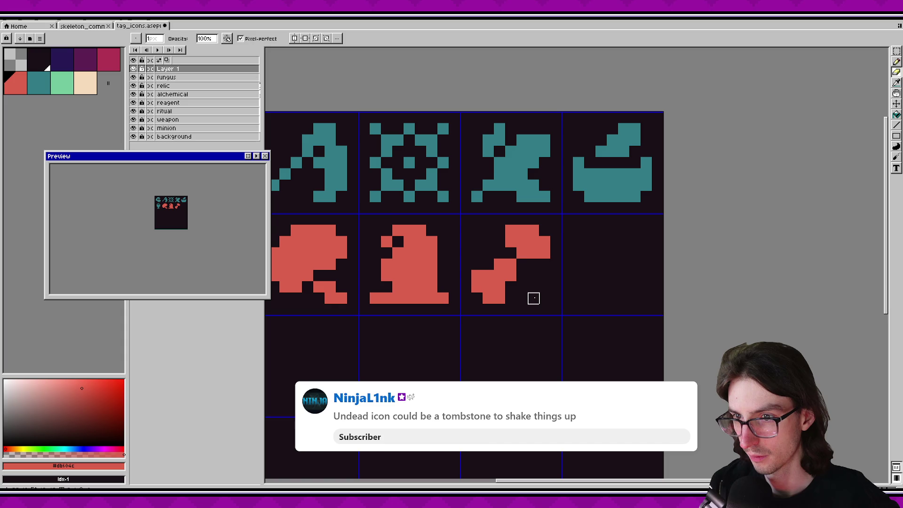
key("ctrl+z")
left_click(499, 275)
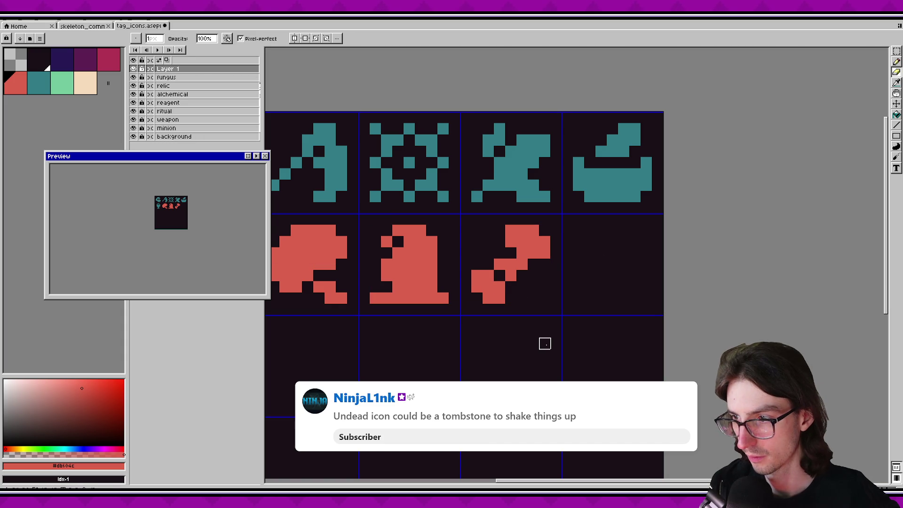
left_click(499, 265)
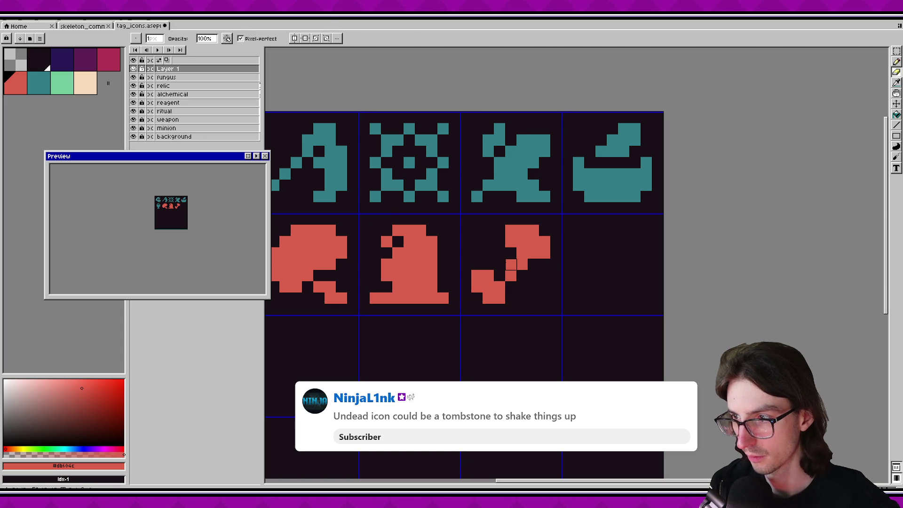
Fill a red pixel at the bone's lower end and darken its top-left pixel.
key("b")
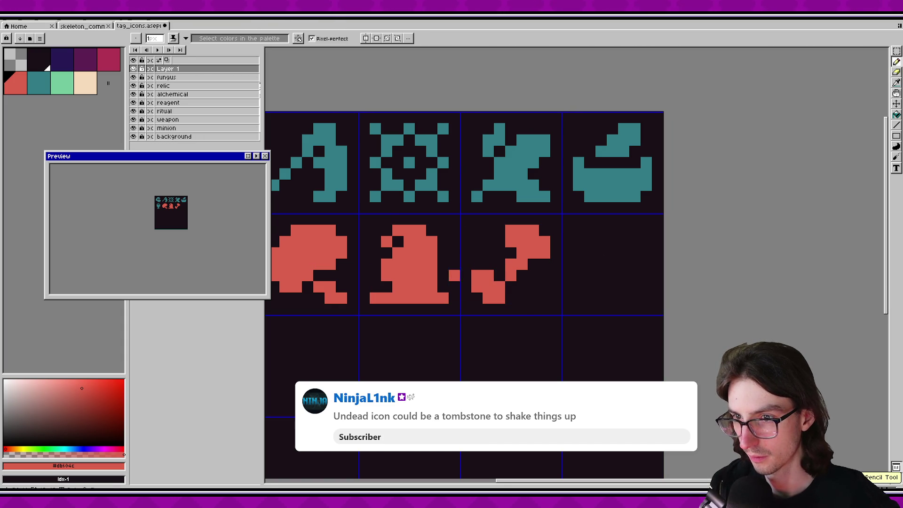
left_click(500, 277)
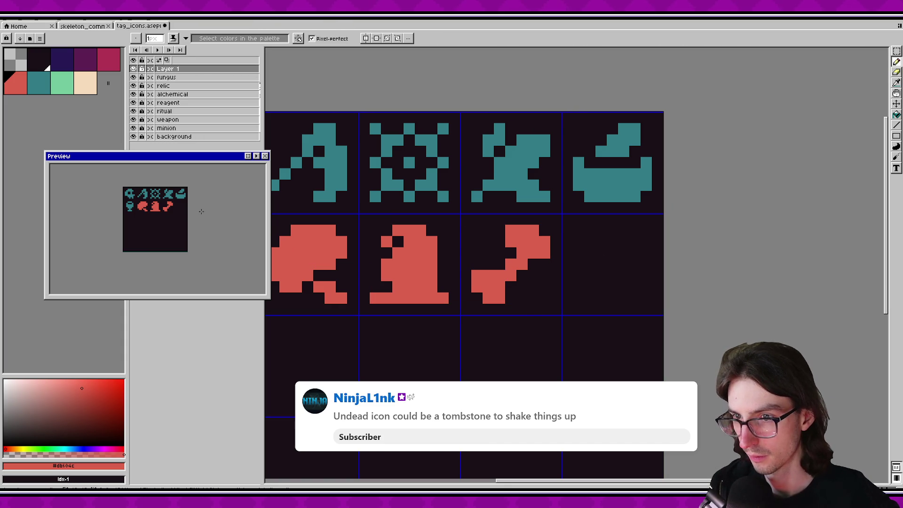
scroll(216, 216, "down", 1)
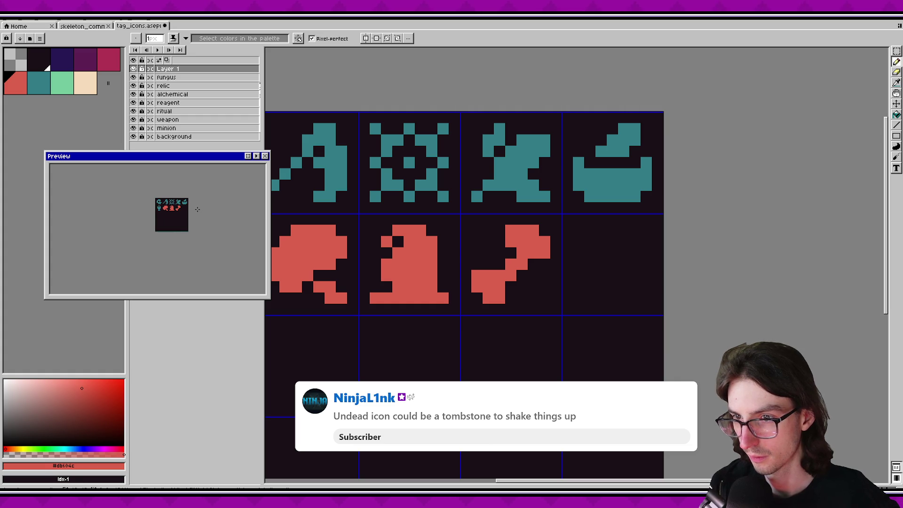
scroll(198, 209, "up", 1)
right_click(511, 230)
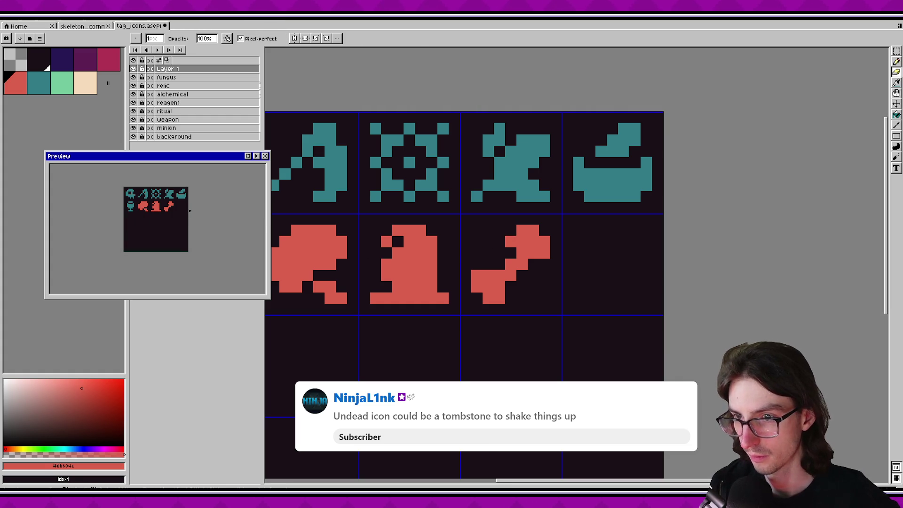
scroll(190, 210, "down", 1)
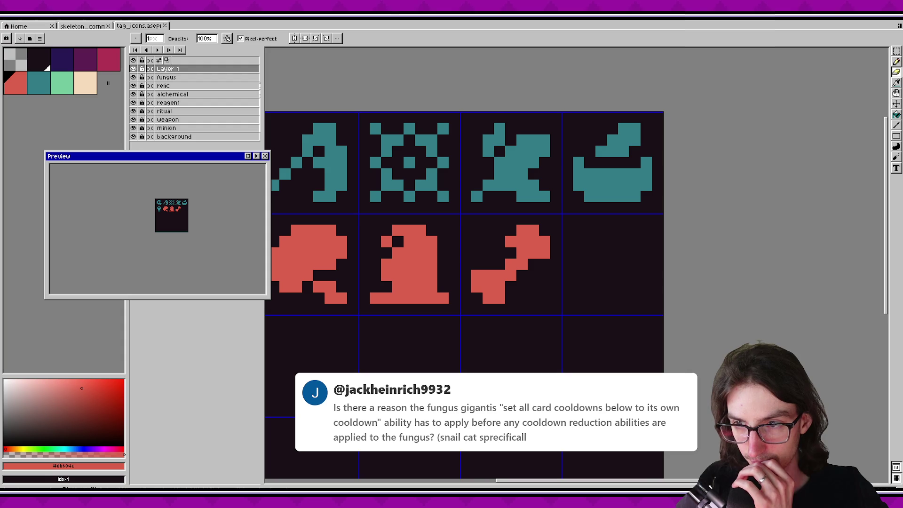
Check the bone icon's placement with a marquee selection, deselect, and return to the code editor.
key("m")
left_click_drag(469, 224, 562, 304)
left_click(544, 299)
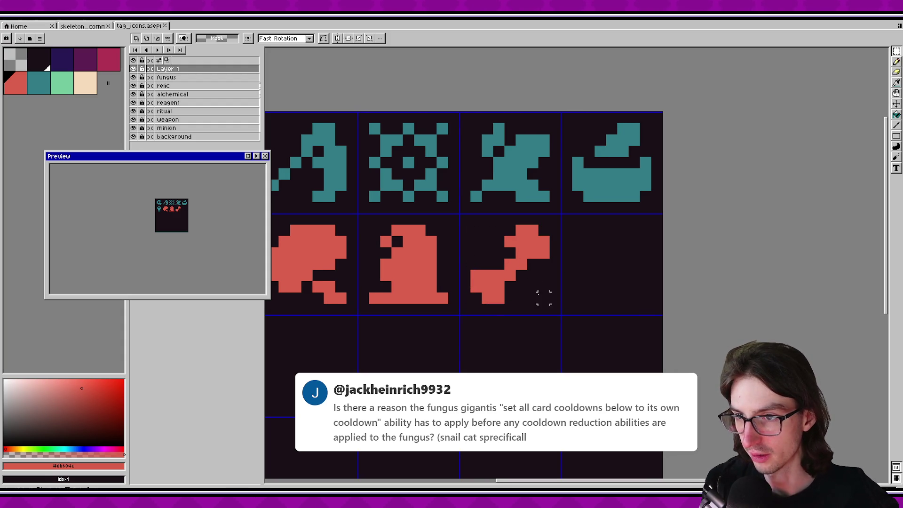
left_click_drag(476, 230, 551, 305)
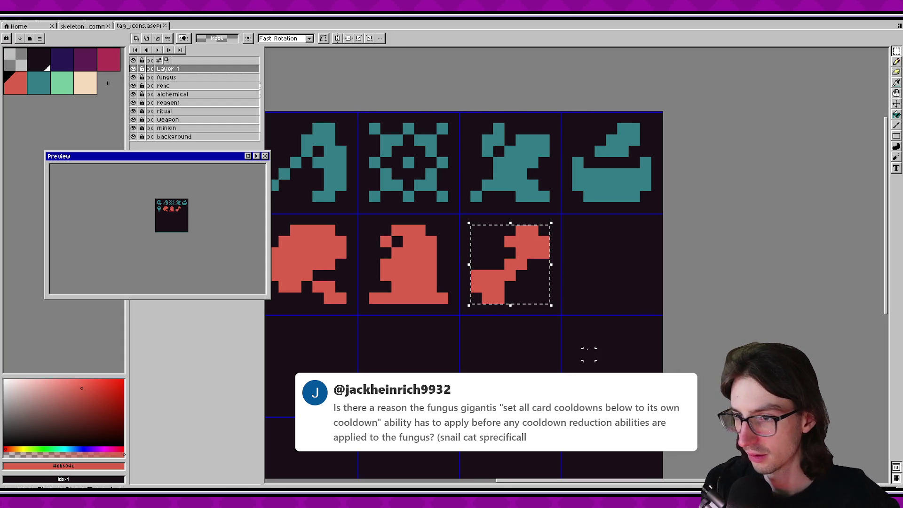
scroll(199, 206, "up", 1)
scroll(199, 206, "down", 1)
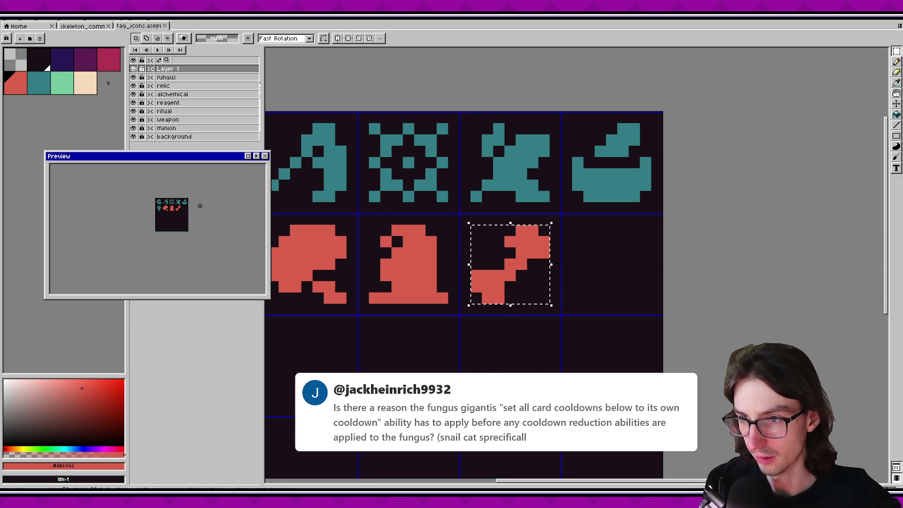
scroll(200, 206, "up", 1)
key("ctrl+d")
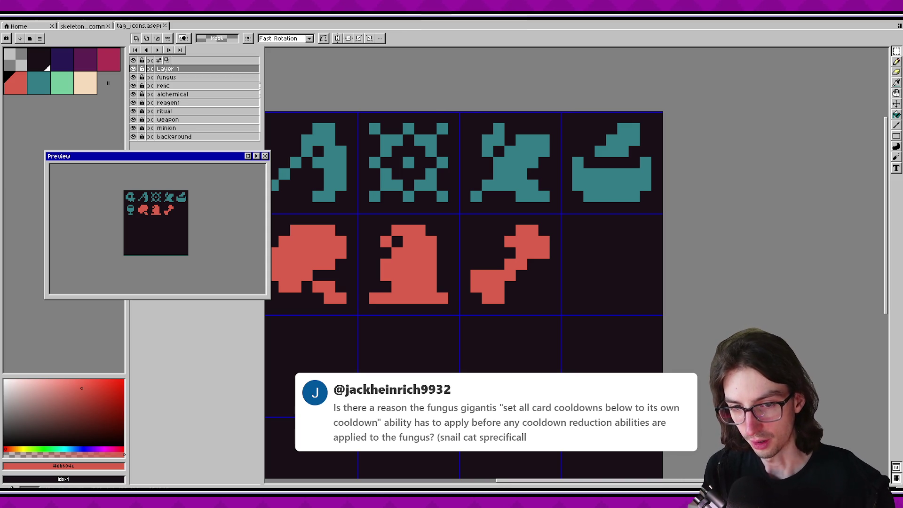
key("alt+Tab")
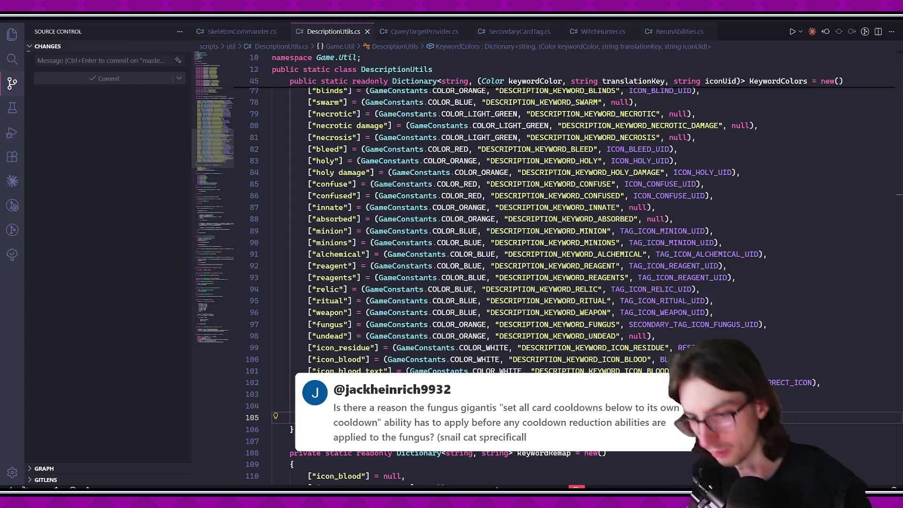
Open GiantMushroom.cs with the quick file search, after first landing on GiantSquid.cs.
key("ctrl+p")
type("giagn")
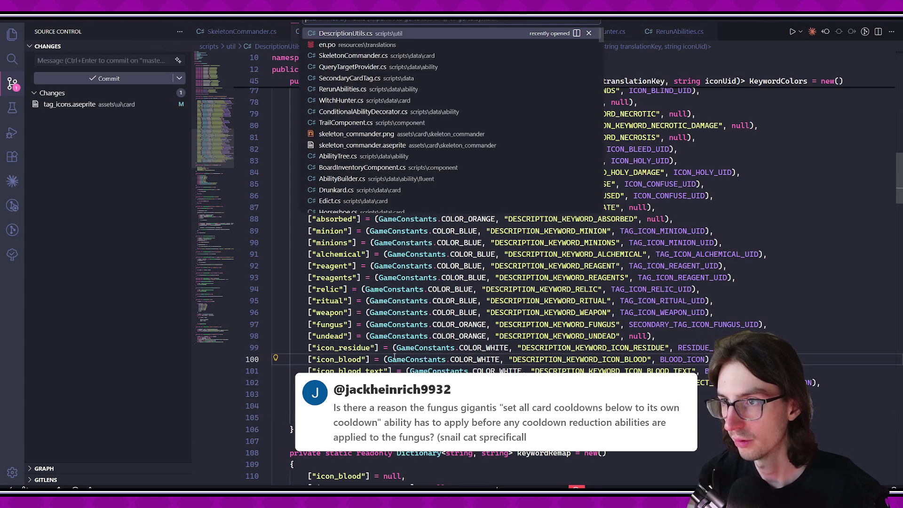
key("BackSpace")
key("BackSpace")
type("nt")
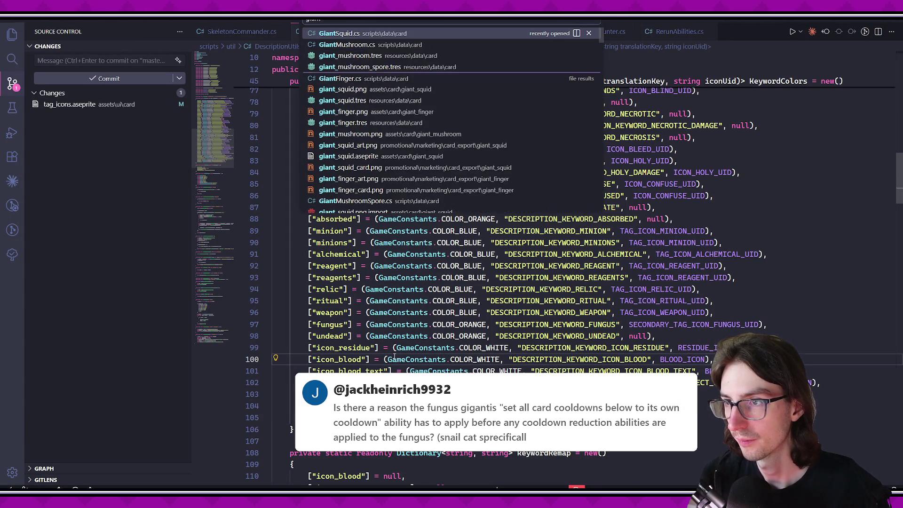
key("Return")
key("ctrl+p")
type("mu")
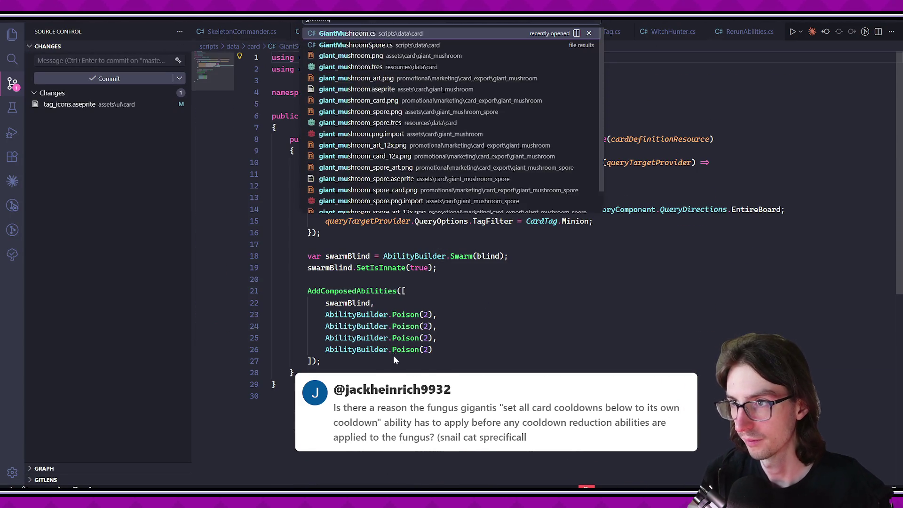
key("Return")
Follow TurnCooldown through cardDataProvider to GetTurnCooldown in BaseCard.cs, then navigate back.
left_click(677, 356)
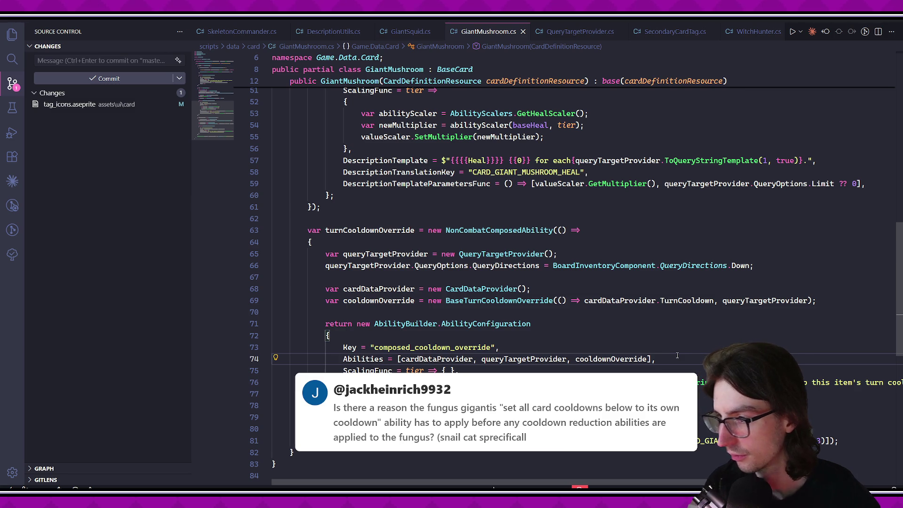
left_click(394, 288)
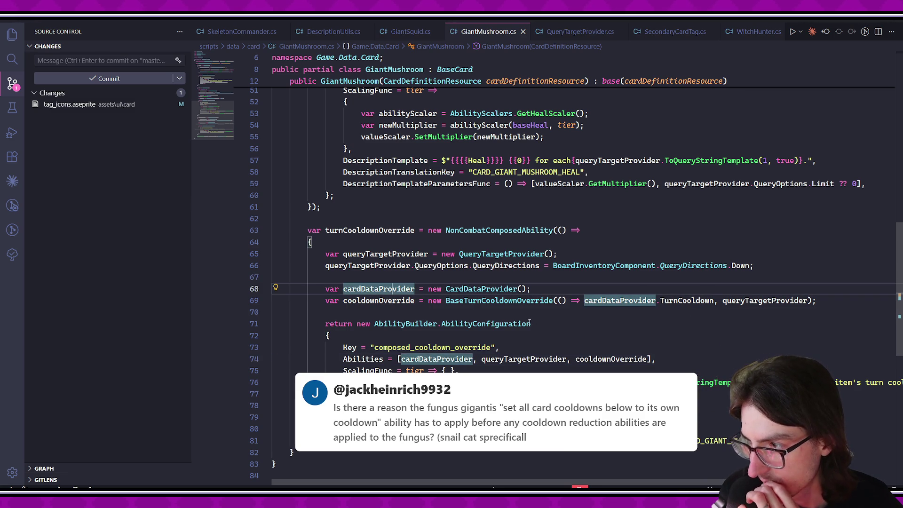
left_click(599, 346)
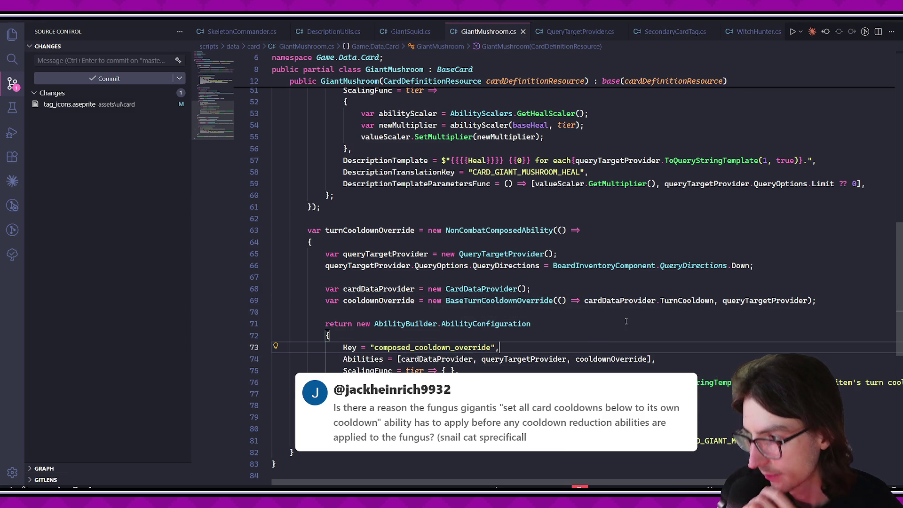
left_click(687, 300, "ctrl")
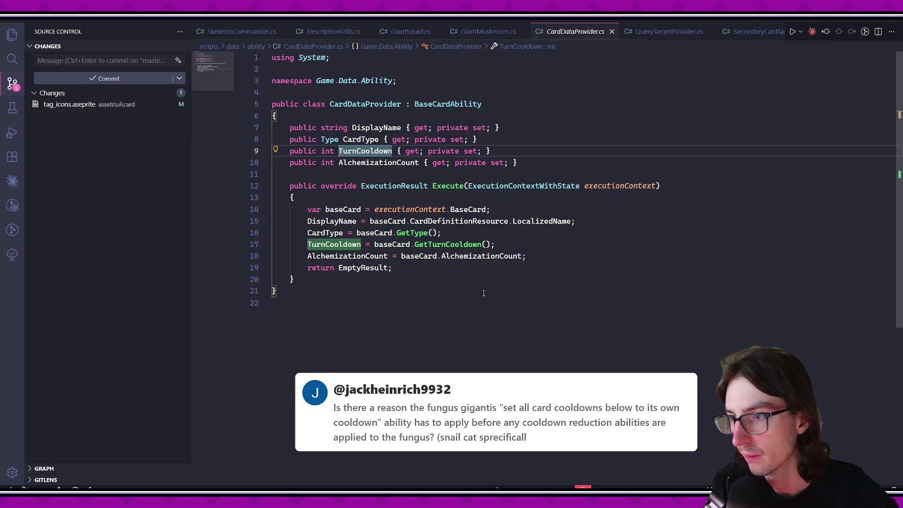
left_click(459, 244, "ctrl")
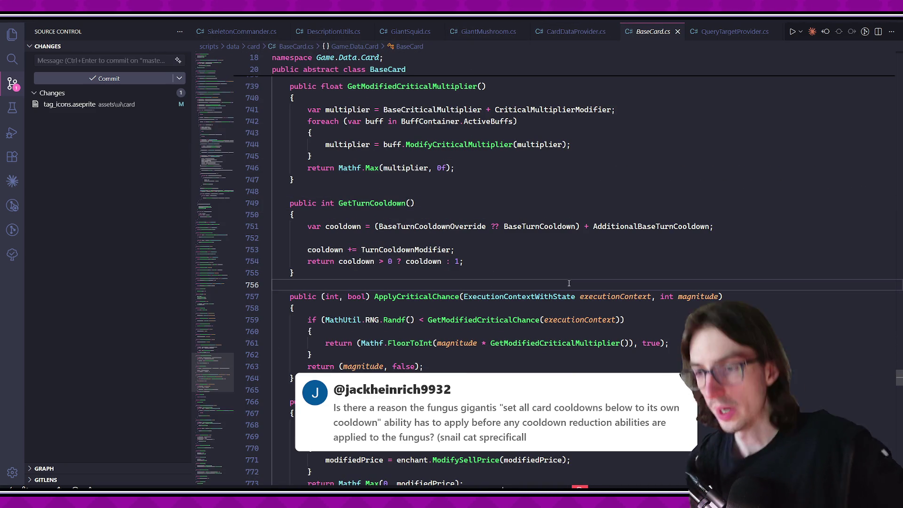
key("alt+Left")
key("alt+Left")
key("alt+Tab")
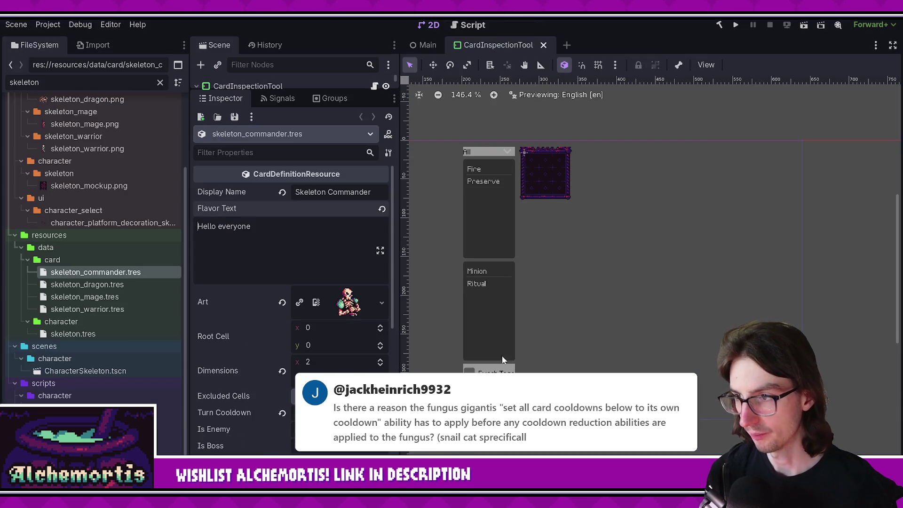
Build the .NET project and run the game with F5.
key("F5")
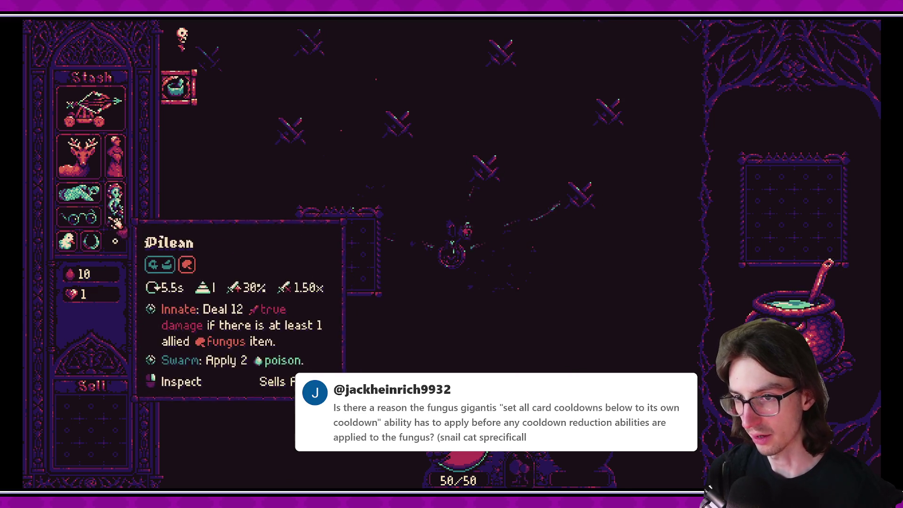
mouse_move(85, 230)
left_click_drag(314, 251, 337, 256)
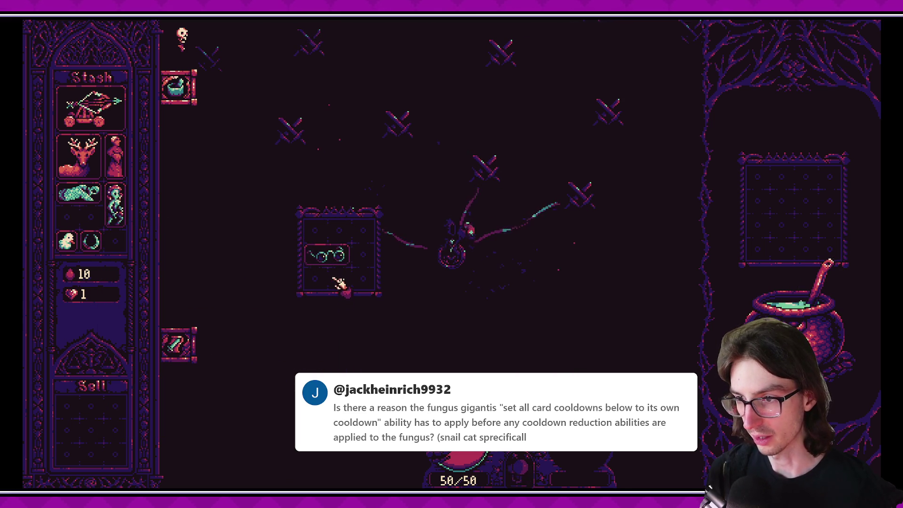
mouse_move(322, 259)
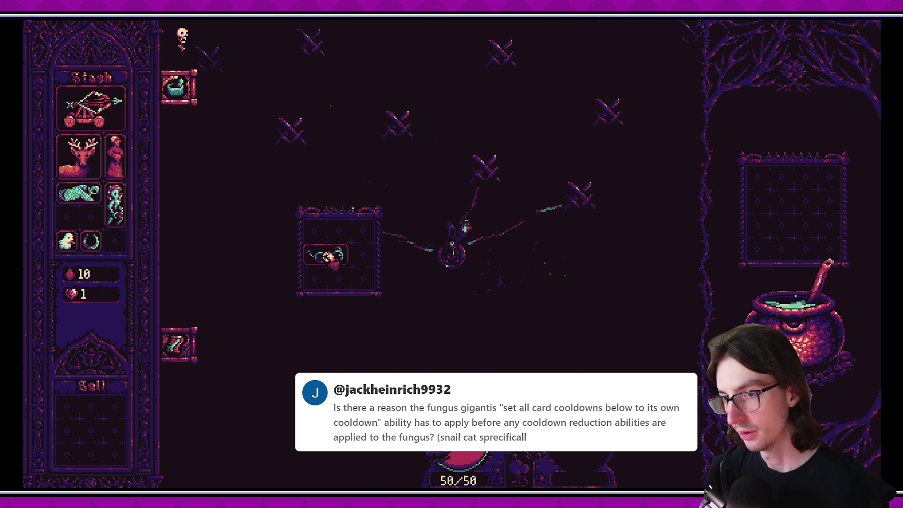
left_click_drag(327, 255, 79, 217)
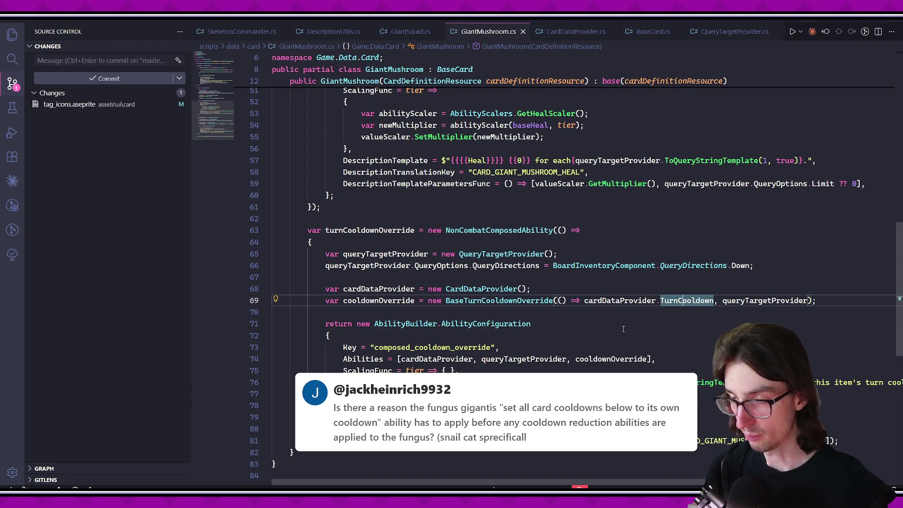
key("Down")
key("Down")
key("Down")
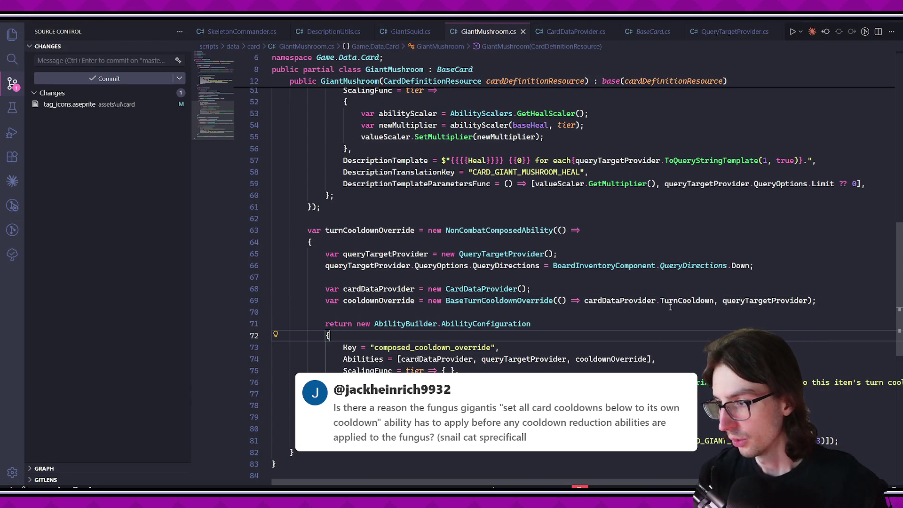
mouse_move(686, 304)
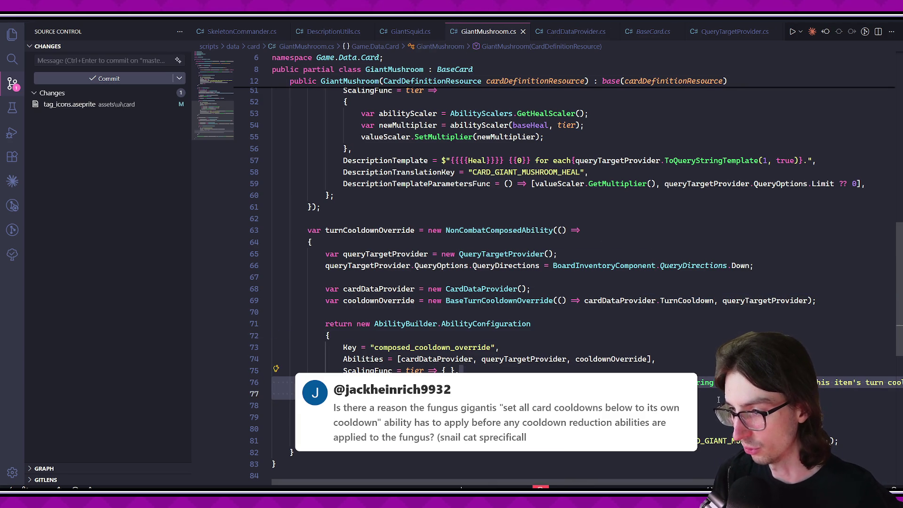
left_click(679, 301, "ctrl")
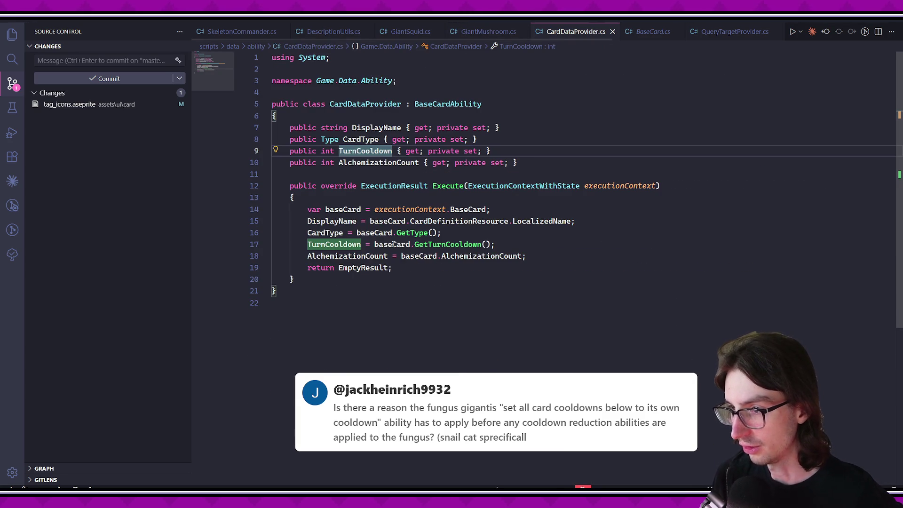
left_click(442, 245, "ctrl")
left_click_drag(293, 210, 357, 263)
left_click(362, 268)
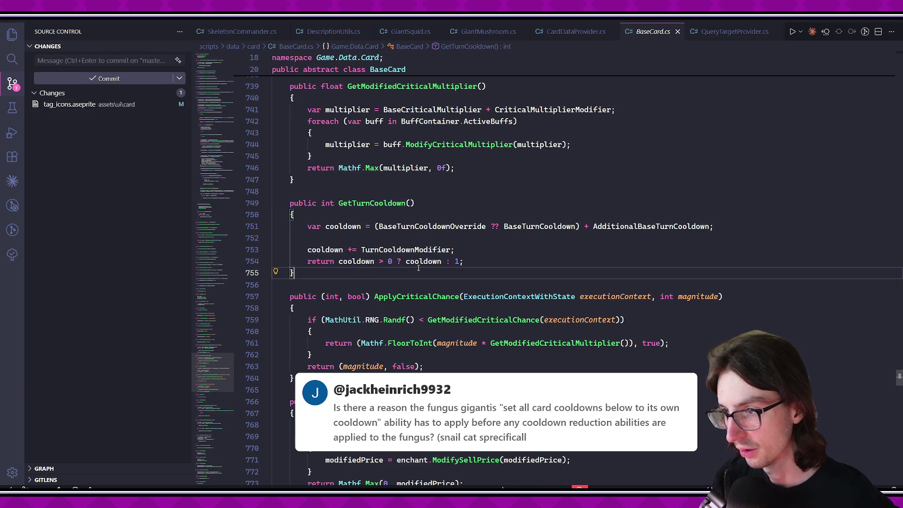
key("alt+Left")
key("alt+Left")
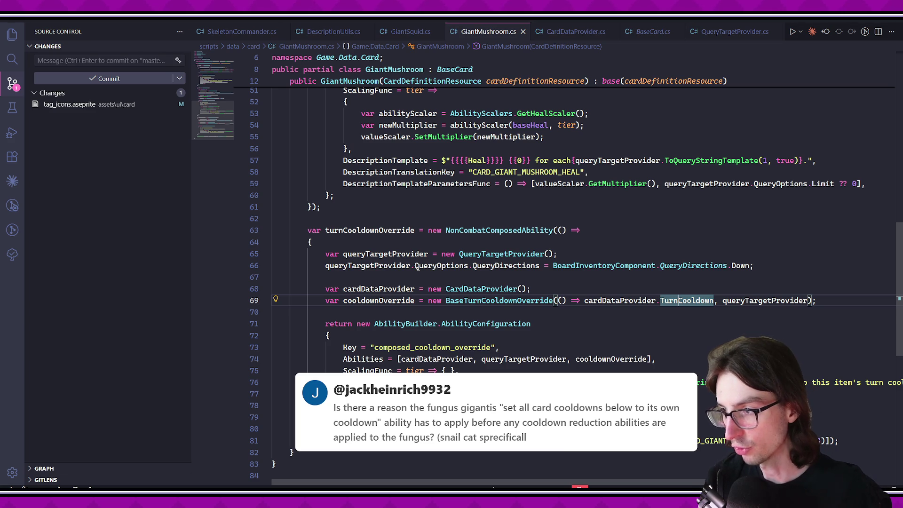
key("ctrl+Left")
key("Left")
left_click(716, 301)
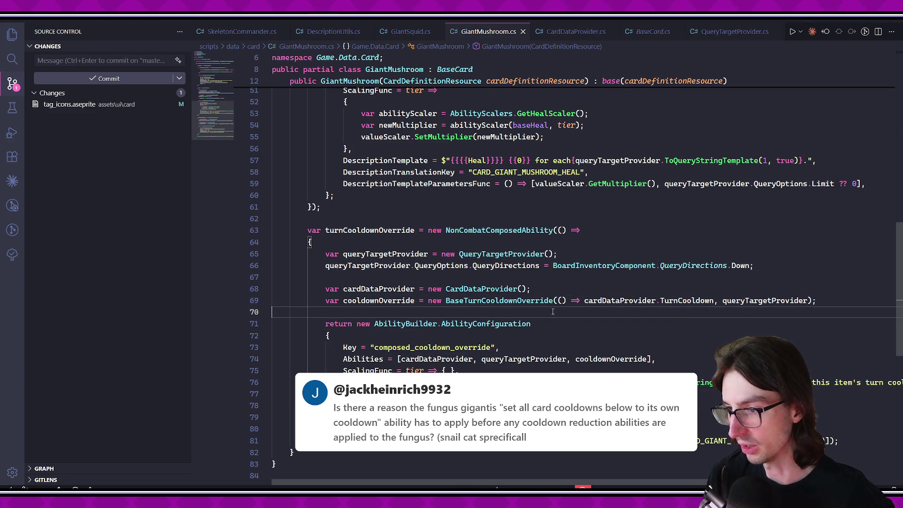
left_click(385, 347)
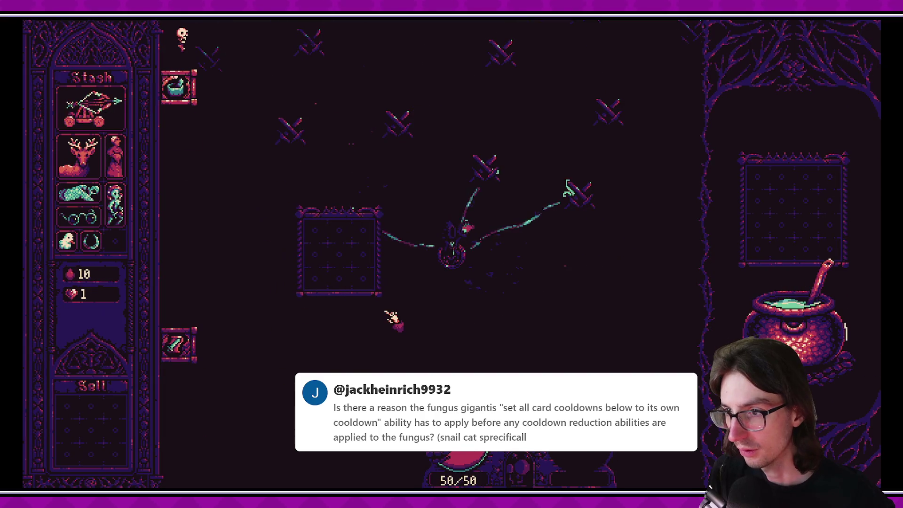
Sell a stash item for blood after briefly opening the debug console.
key("grave")
type("add")
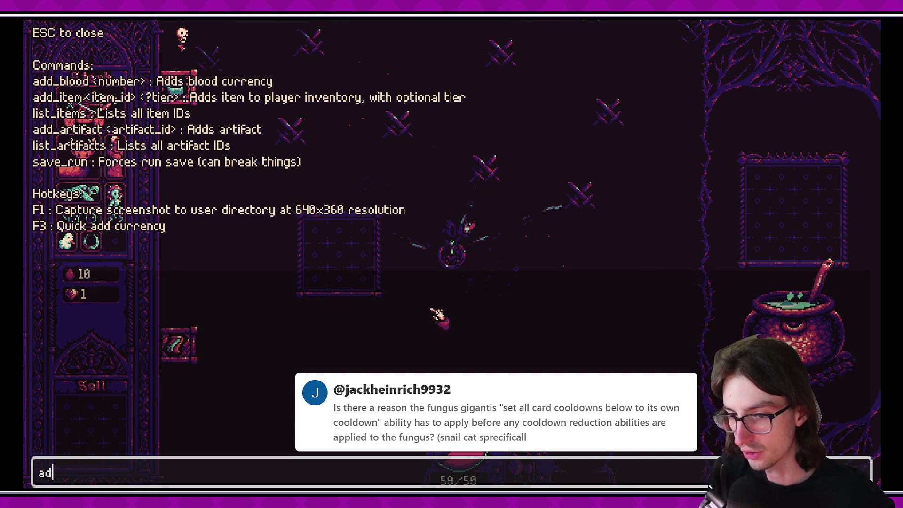
key("Escape")
mouse_move(81, 217)
left_click_drag(81, 218, 91, 423)
Spawn a Fungus Giganticus with add_item giant_mushroom and place it in the right-hand grid.
key("grave")
type("add_")
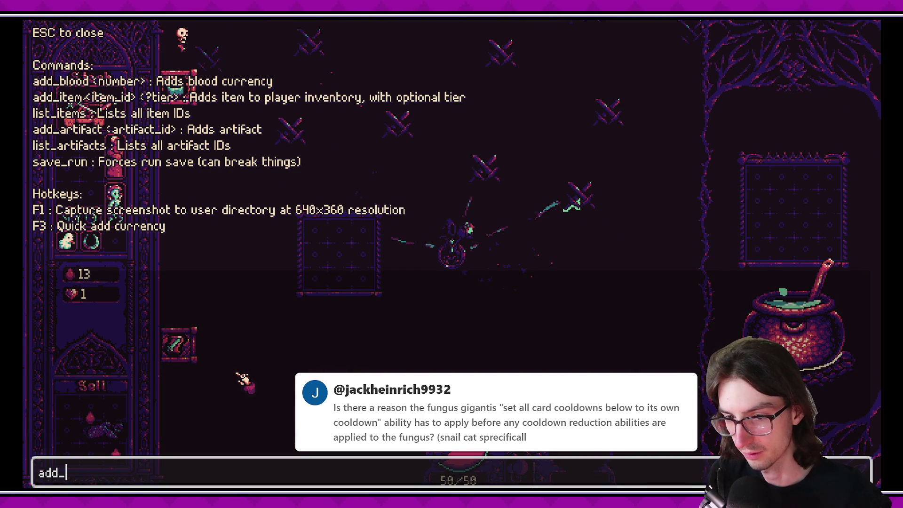
type("item giant_mushroom")
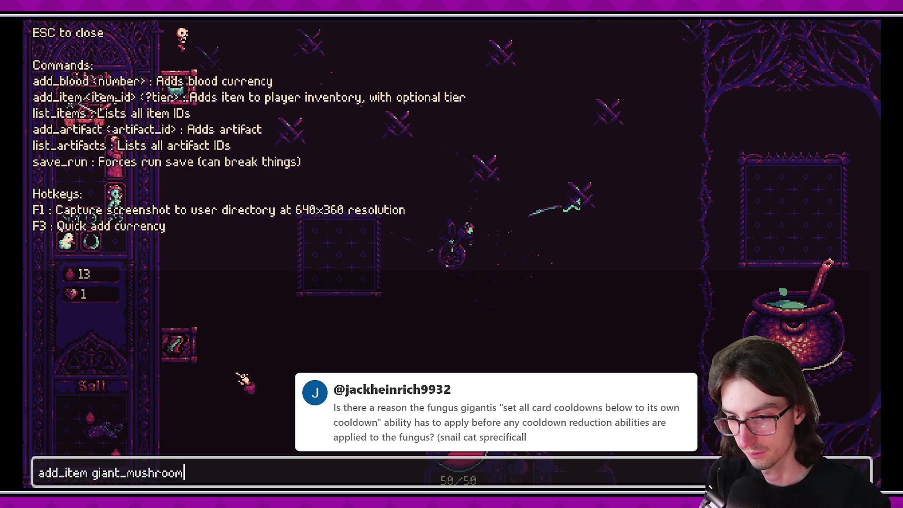
key("Return")
mouse_move(80, 167)
left_mouse_down()
mouse_move(262, 202)
mouse_move(795, 202)
left_mouse_up()
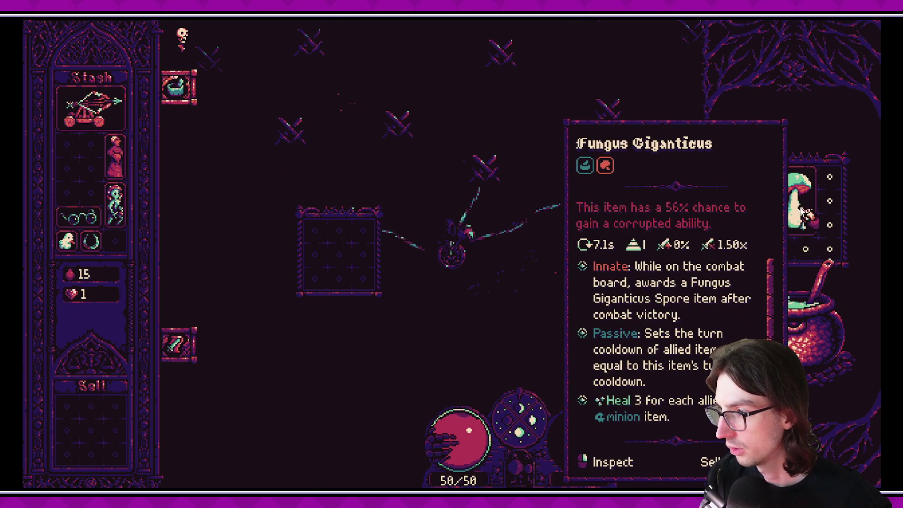
mouse_move(798, 213)
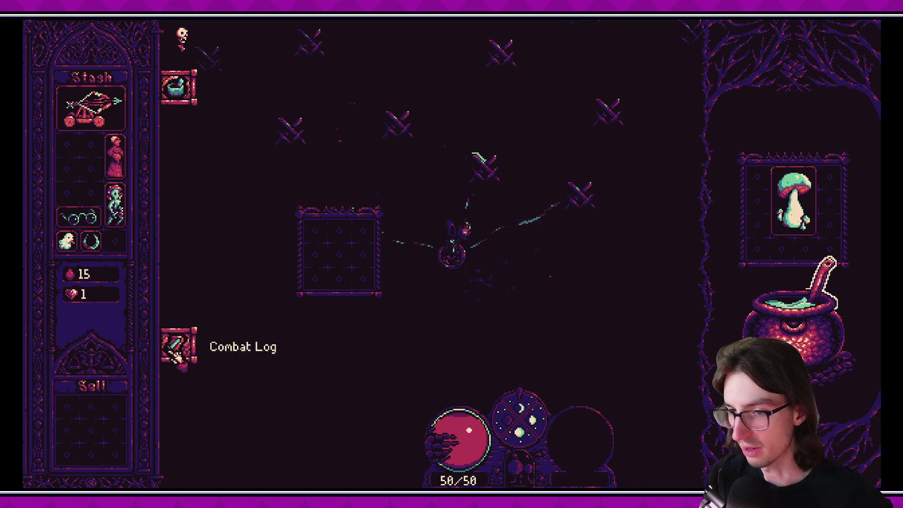
Spawn a Snail Cat with add_item snail_cat and place it beside the mushroom.
key("grave")
type("a")
type("d _")
type("_item snail_cat")
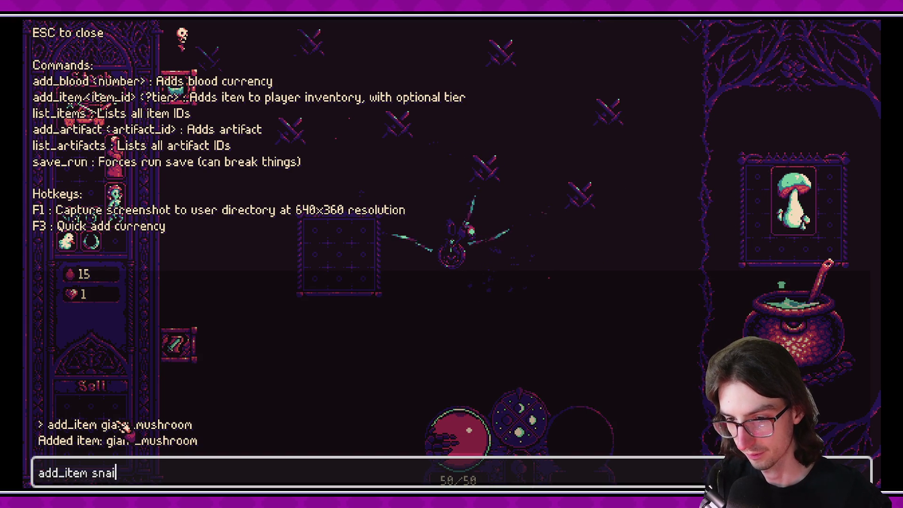
key("Return")
key("Escape")
mouse_move(79, 177)
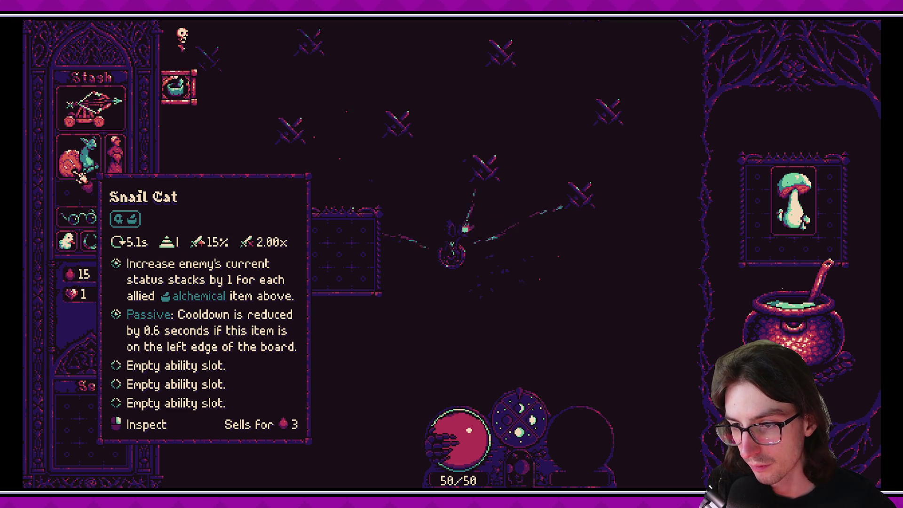
left_click_drag(79, 176, 790, 273)
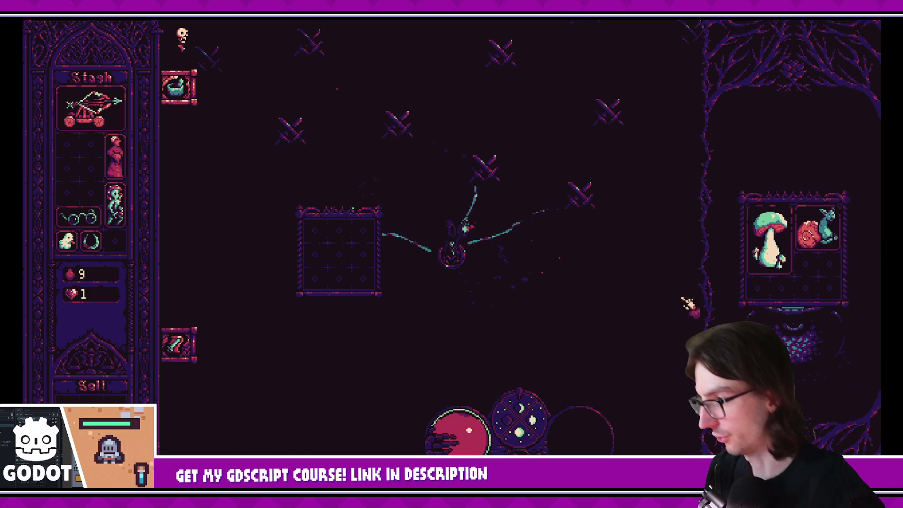
Move the Snail Cat from the combat board back into the stash.
mouse_move(781, 266)
scroll(781, 265, "down", 5)
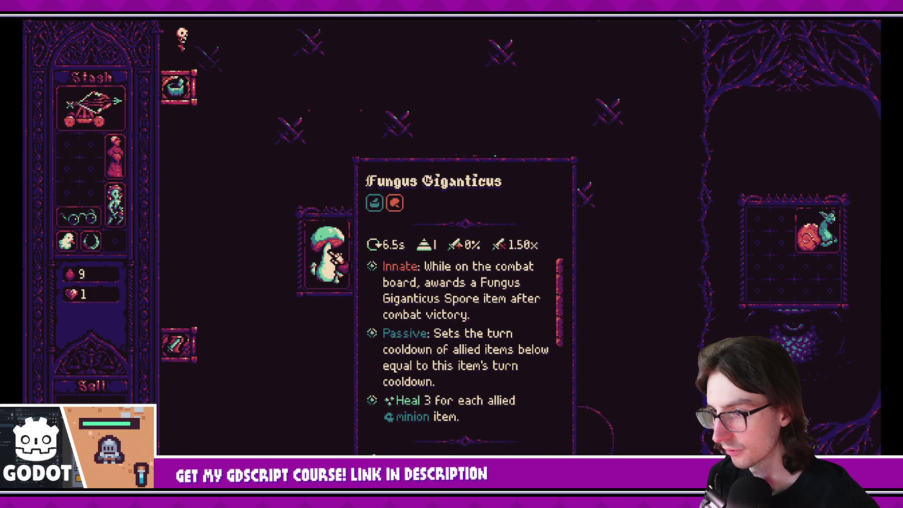
mouse_move(813, 233)
left_mouse_down()
mouse_move(595, 256)
mouse_move(79, 157)
left_mouse_up()
Read through the Fungus Giganticus tooltip details.
mouse_move(342, 251)
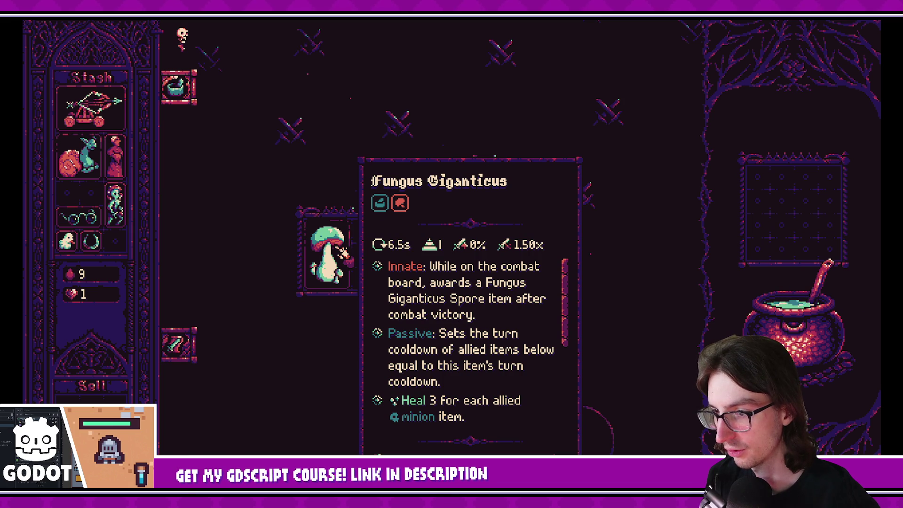
scroll(593, 201, "down", 3)
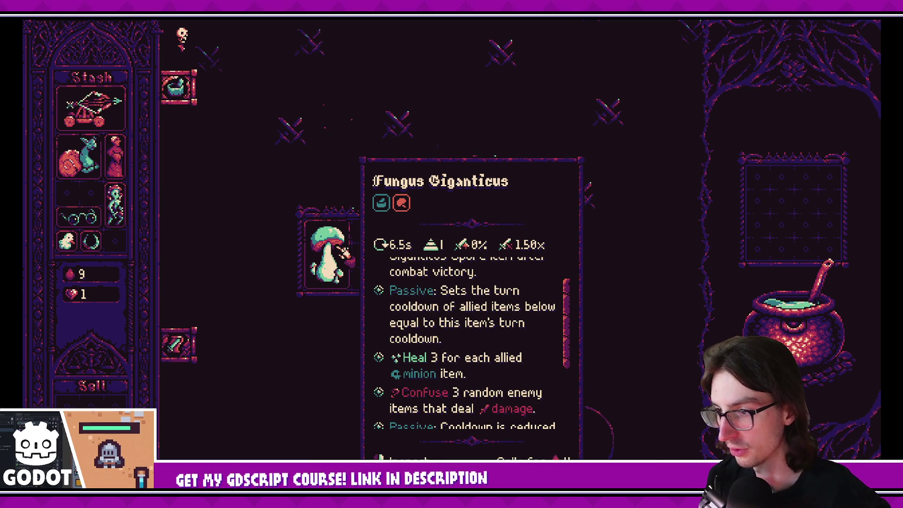
scroll(588, 203, "up", 3)
scroll(588, 205, "down", 3)
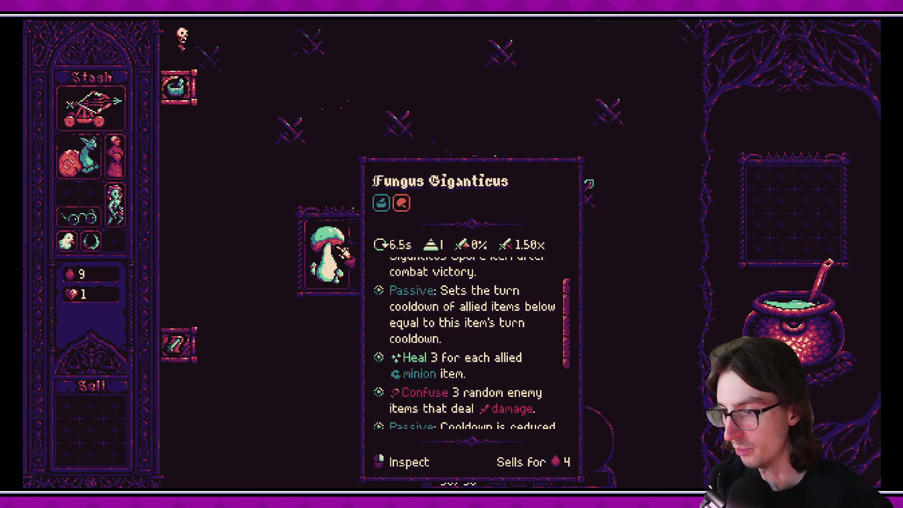
scroll(588, 192, "down", 6)
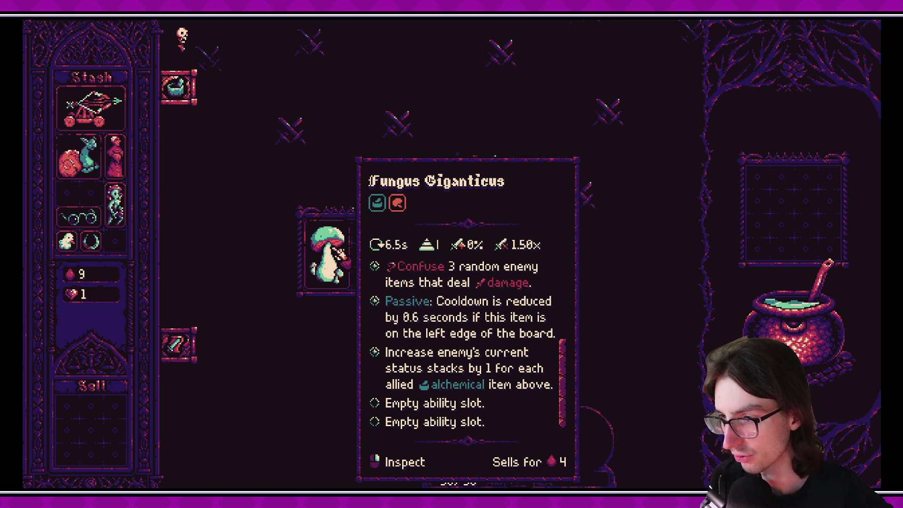
scroll(588, 193, "up", 7)
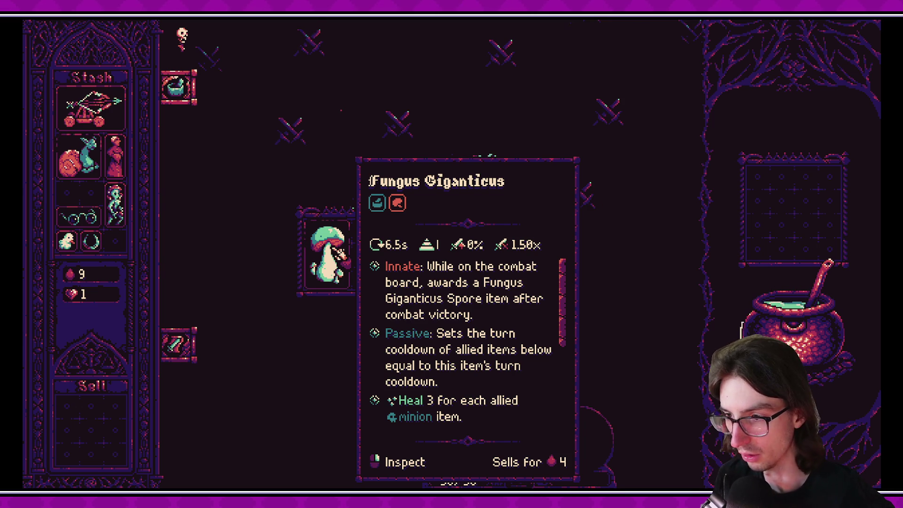
scroll(341, 255, "down", 3)
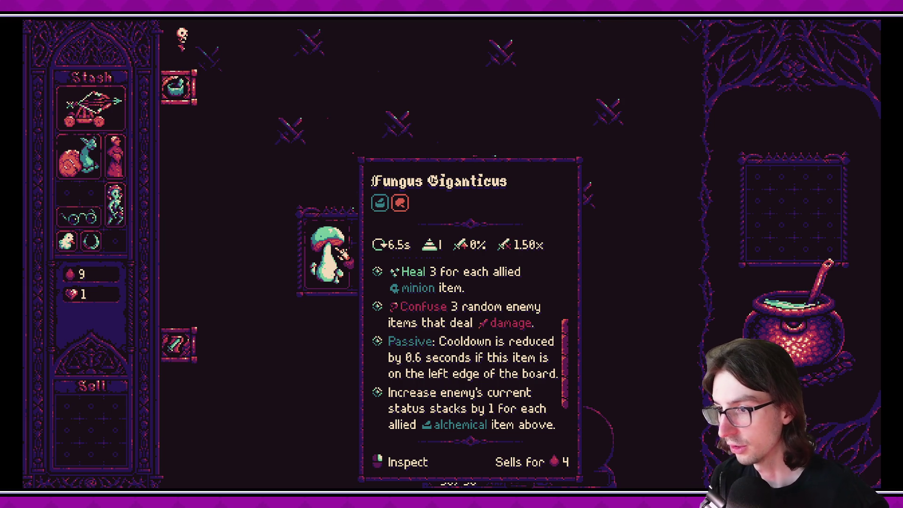
scroll(341, 254, "up", 3)
Shift the mushroom one cell right, recheck its tooltip, and expand the board by a column.
mouse_move(324, 251)
left_mouse_down()
mouse_move(336, 249)
mouse_move(328, 240)
mouse_move(353, 241)
mouse_move(343, 252)
mouse_move(308, 242)
mouse_move(327, 254)
left_mouse_up()
mouse_move(329, 249)
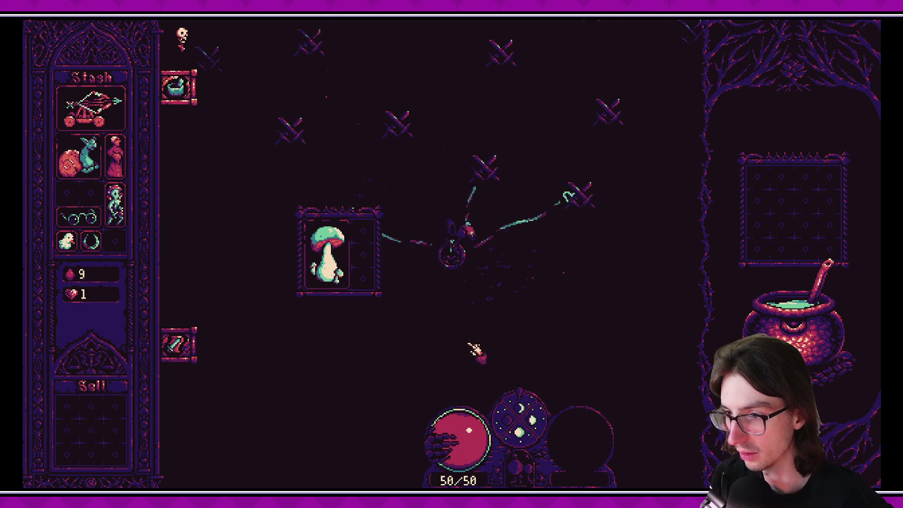
mouse_move(345, 270)
scroll(346, 270, "down", 3)
scroll(348, 270, "up", 3)
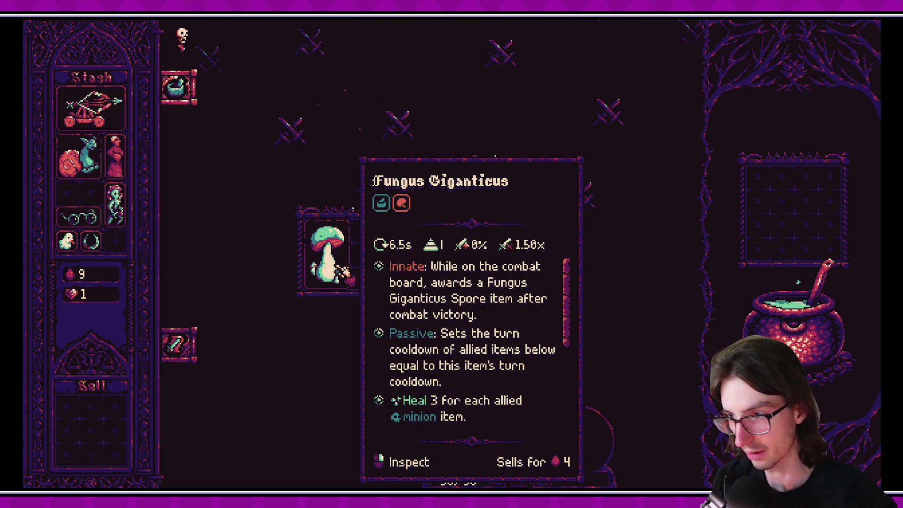
scroll(347, 273, "down", 2)
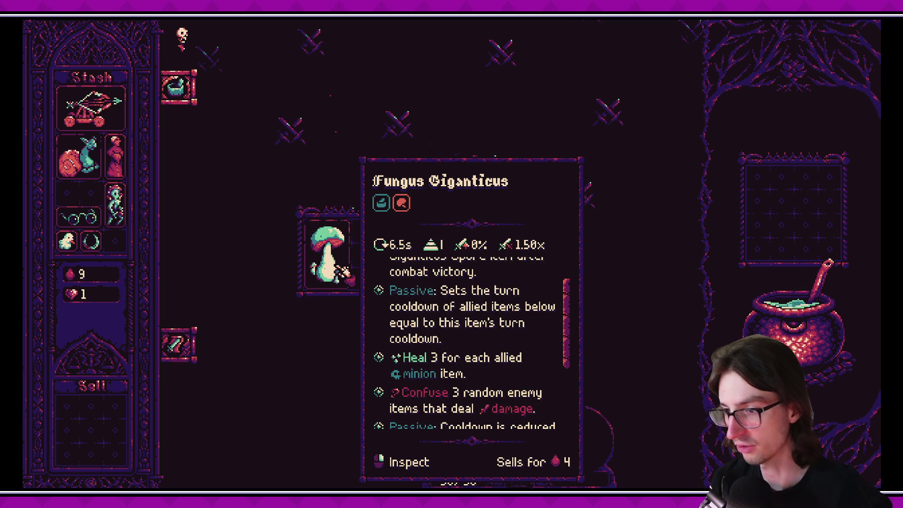
scroll(346, 272, "down", 2)
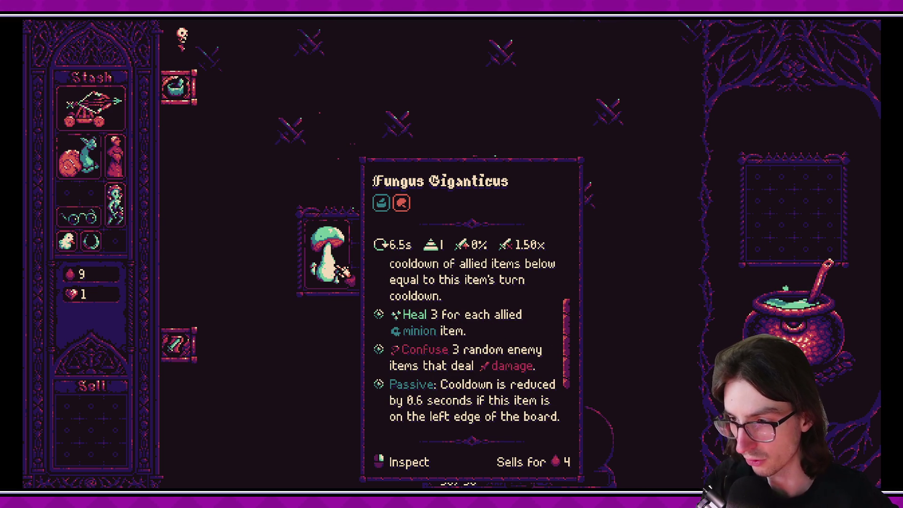
scroll(345, 272, "down", 4)
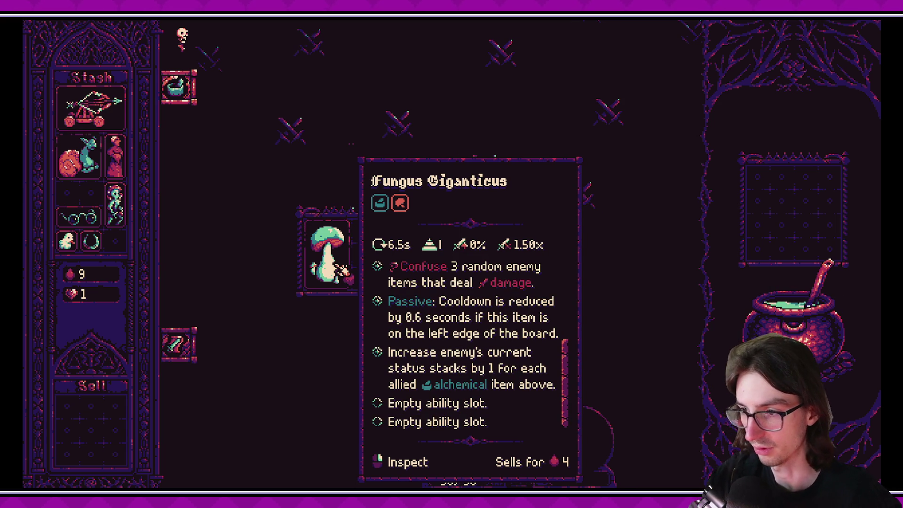
scroll(345, 272, "up", 5)
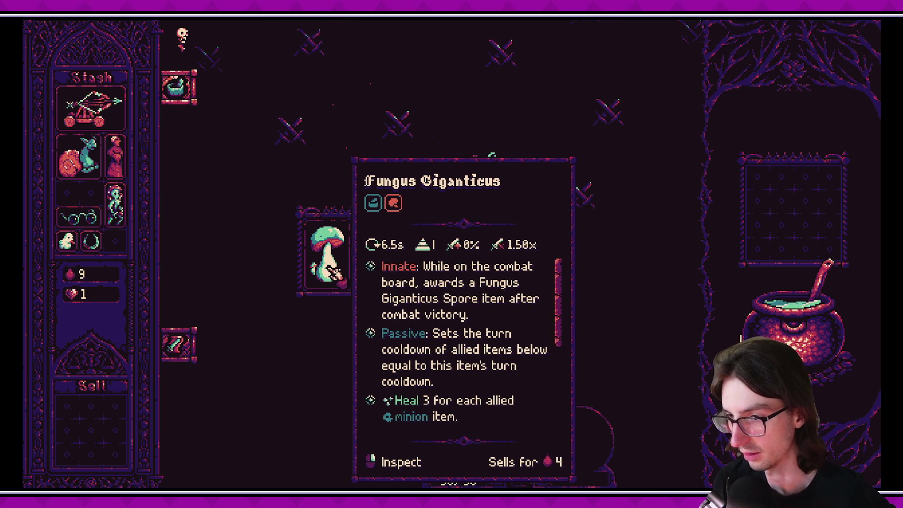
left_click(337, 274)
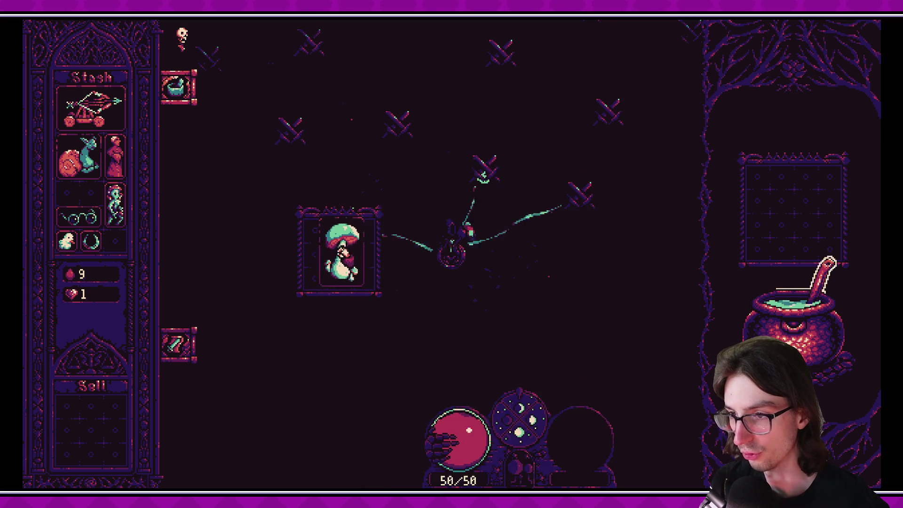
Scroll the Fungus Giganticus tooltip to confirm its new 7.1s cooldown.
mouse_move(353, 264)
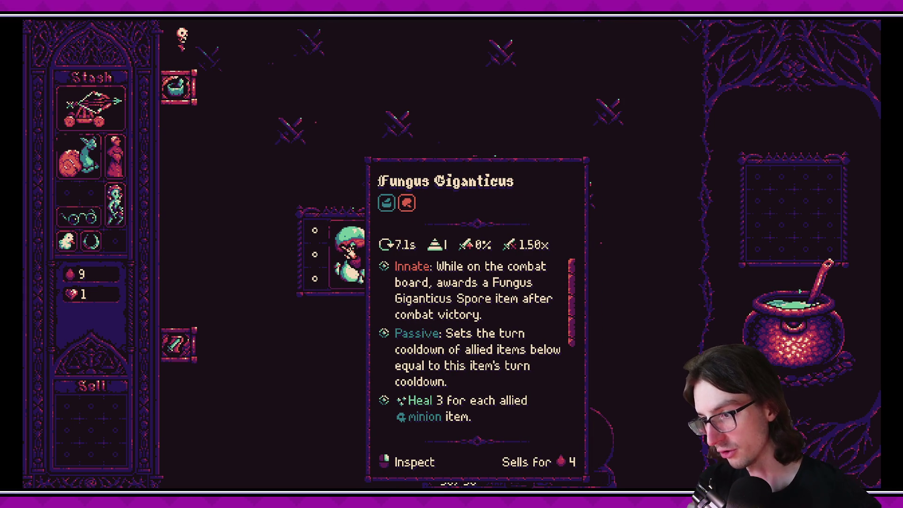
scroll(349, 250, "down", 5)
scroll(351, 250, "up", 2)
scroll(352, 250, "down", 2)
scroll(352, 251, "up", 3)
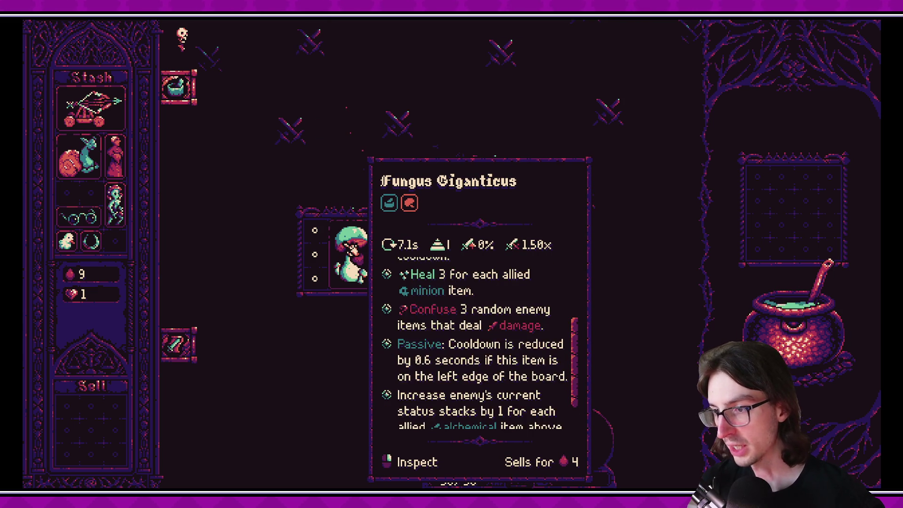
scroll(348, 250, "down", 3)
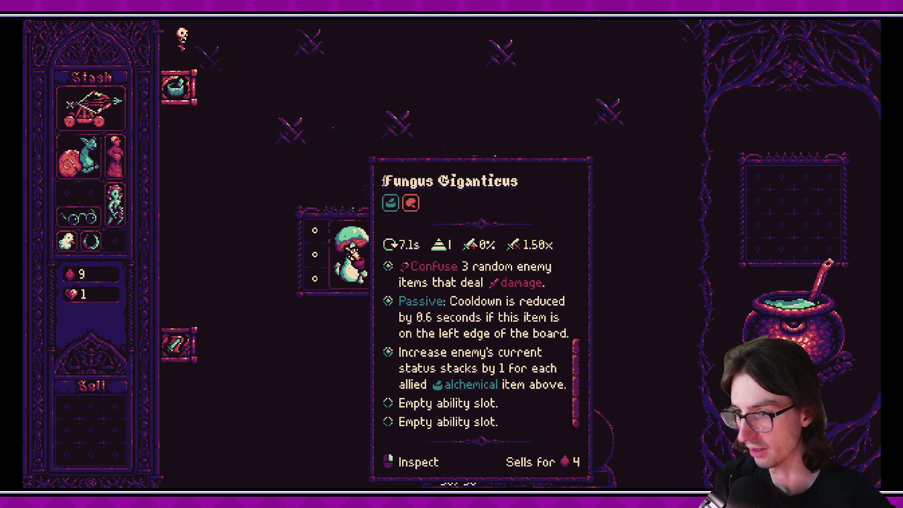
scroll(480, 339, "up", 5)
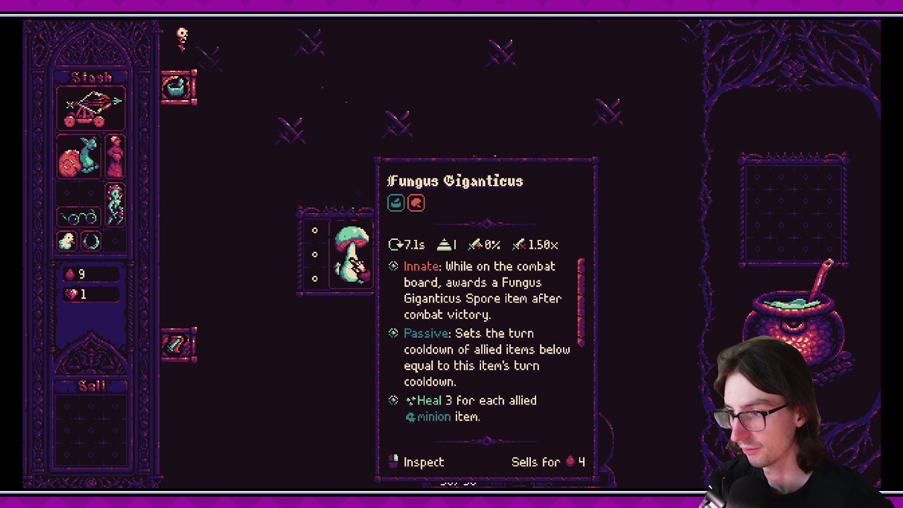
scroll(360, 267, "down", 5)
scroll(365, 270, "up", 5)
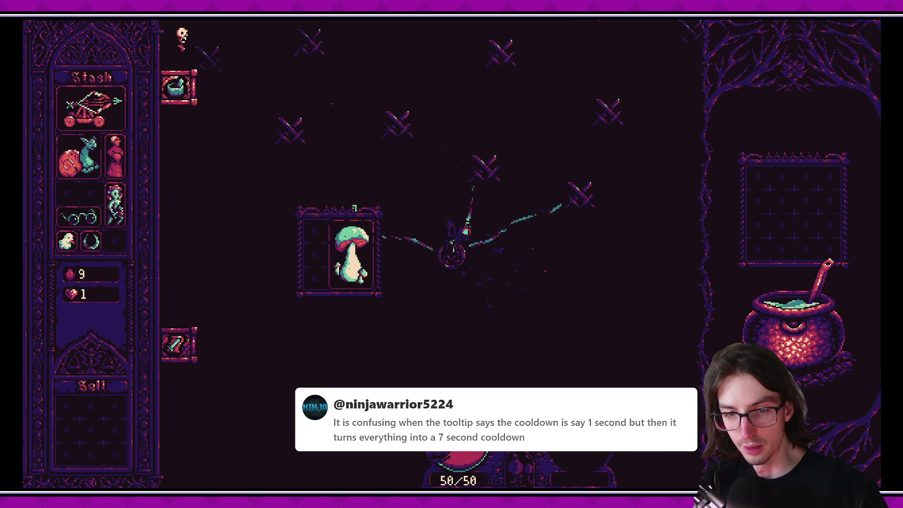
Open the Fungus Giganticus inspect panel, scroll its abilities, then switch to Obsidian.
right_click(366, 247)
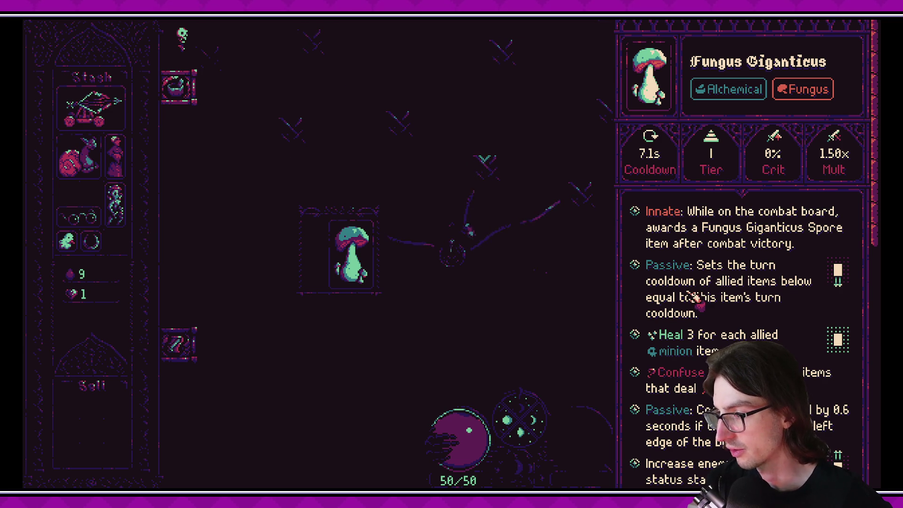
scroll(693, 298, "down", 5)
scroll(696, 296, "up", 4)
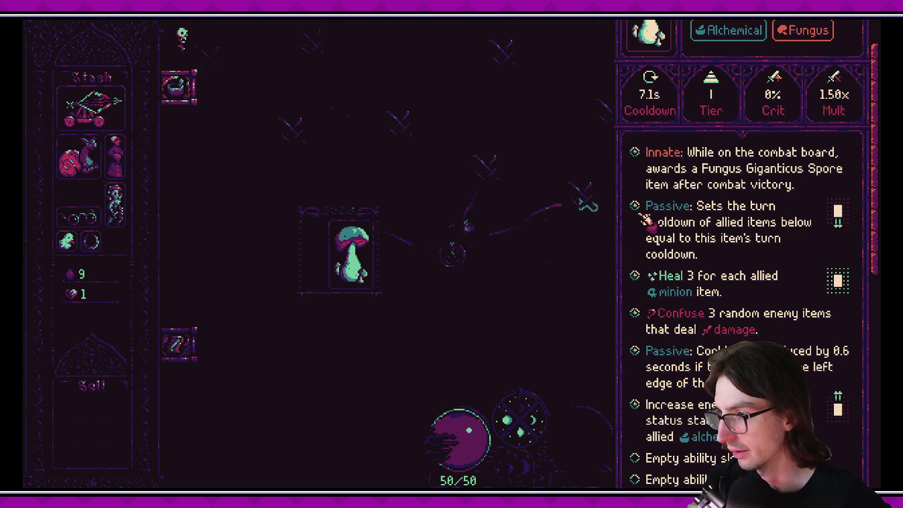
scroll(696, 247, "down", 3)
scroll(696, 249, "up", 4)
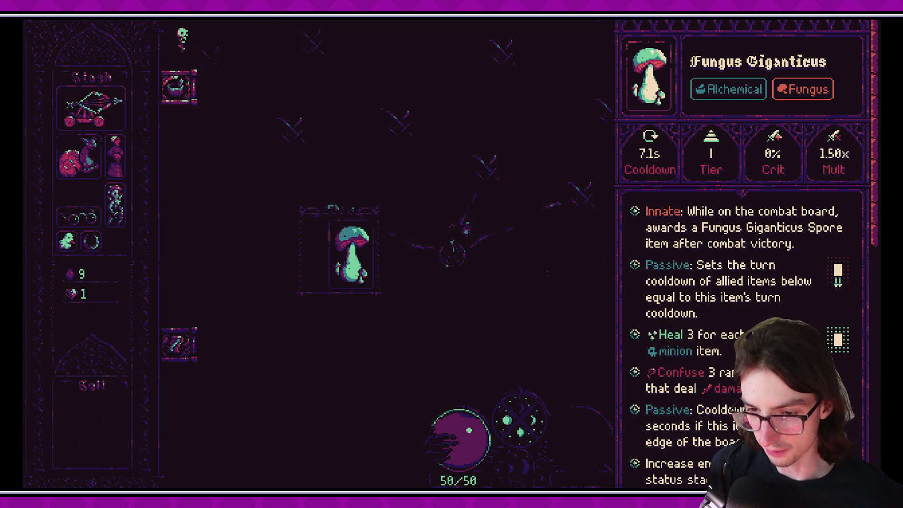
key("alt+Tab")
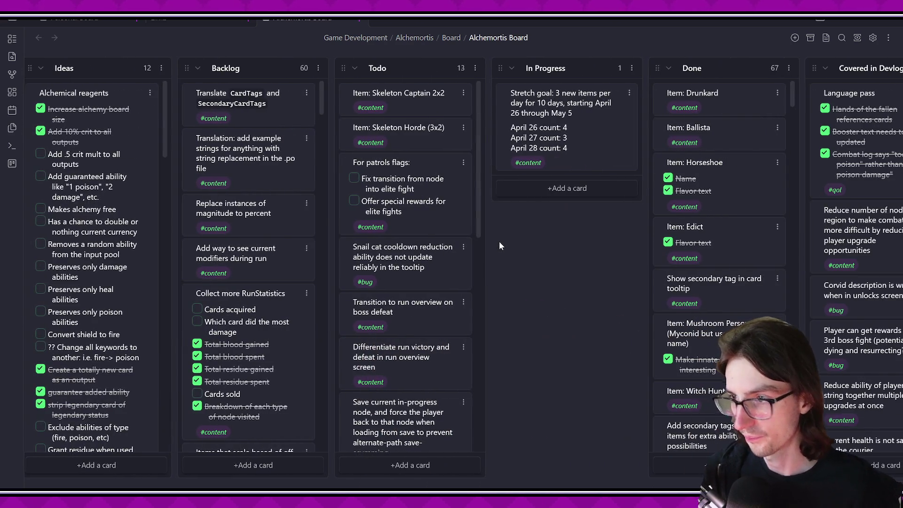
Start a new card at the bottom of the Backlog column.
scroll(499, 242, "left", 10)
scroll(493, 235, "right", 7)
scroll(511, 139, "left", 4)
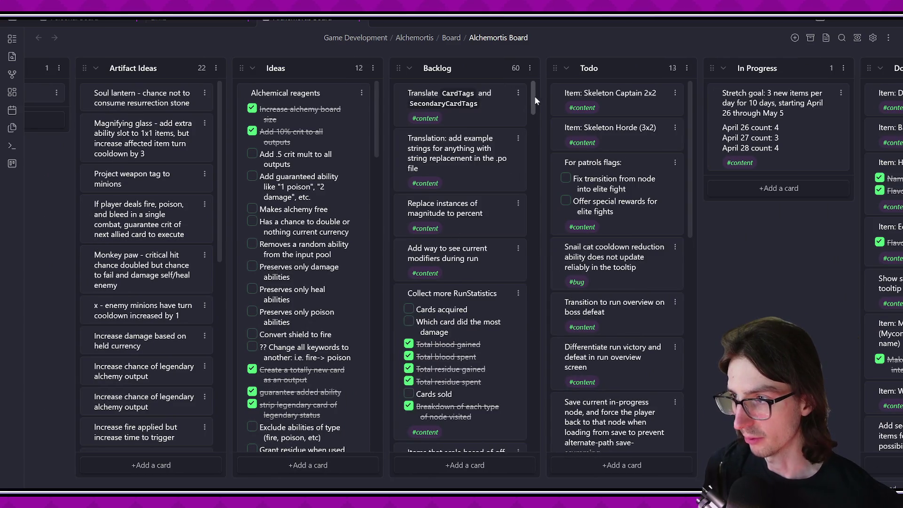
mouse_move(534, 95)
left_mouse_down()
mouse_move(541, 167)
mouse_move(507, 461)
left_mouse_up()
left_click(507, 458)
Enter the Giant Mushroom cooldown-passive-runs-LAST note tagged #qol, then drag it toward Backlog's top.
type("Investigate")
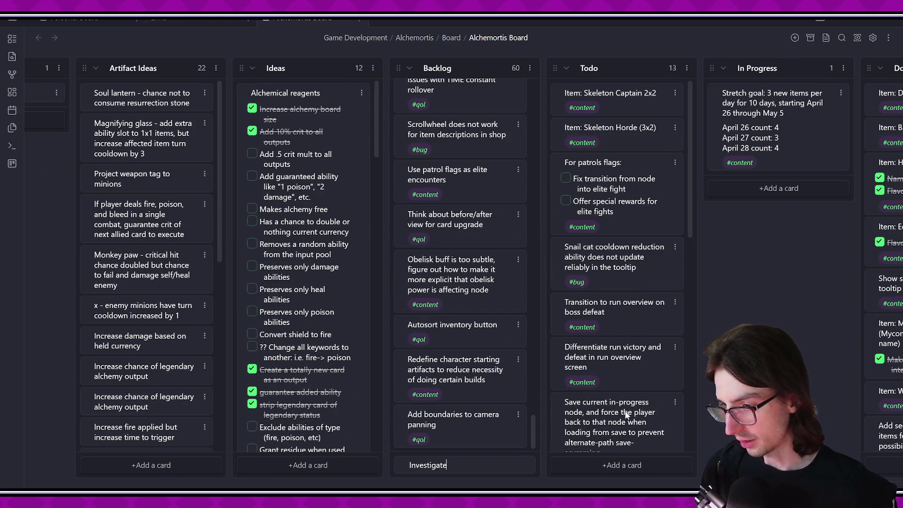
type(" making Giant Mus")
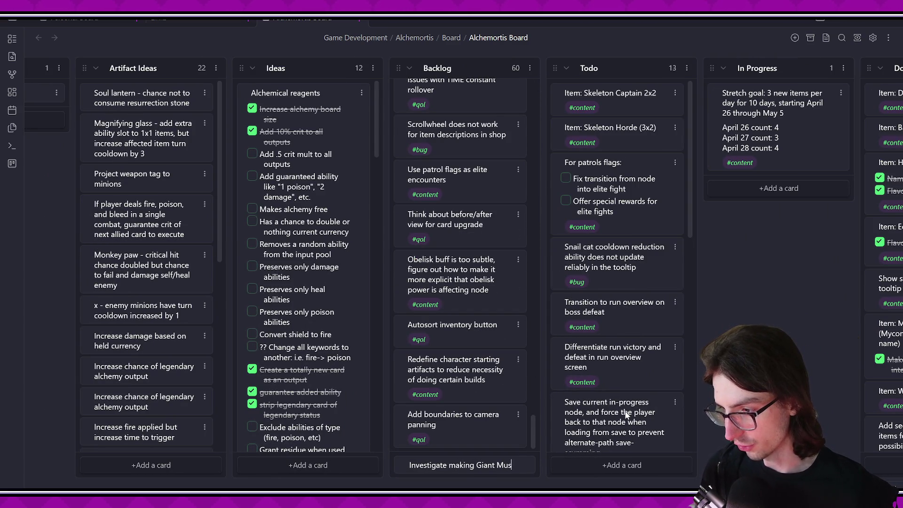
type("hroom turn cooldown match")
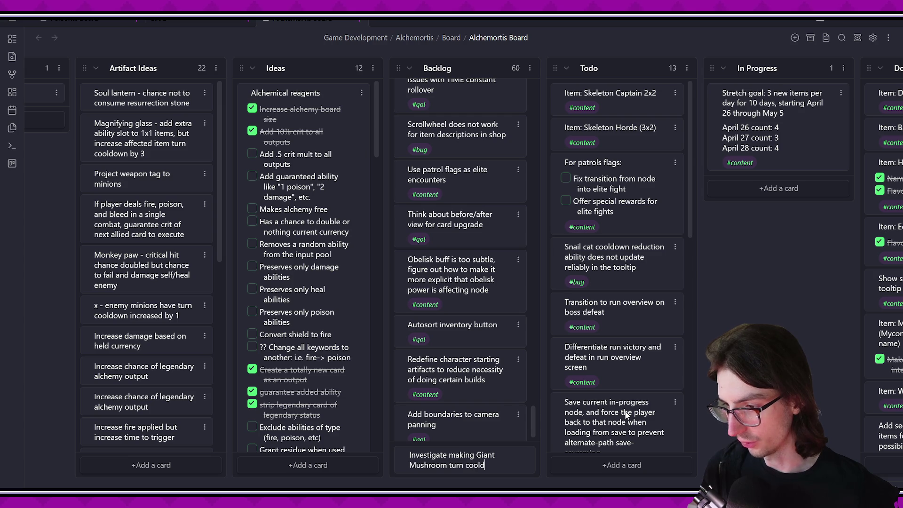
type("ing passive ")
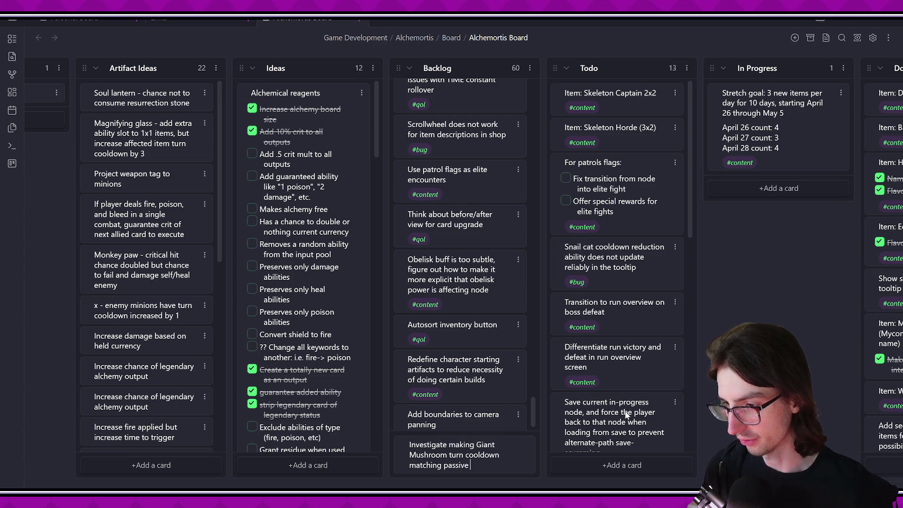
type("execute LAST in the abiliti")
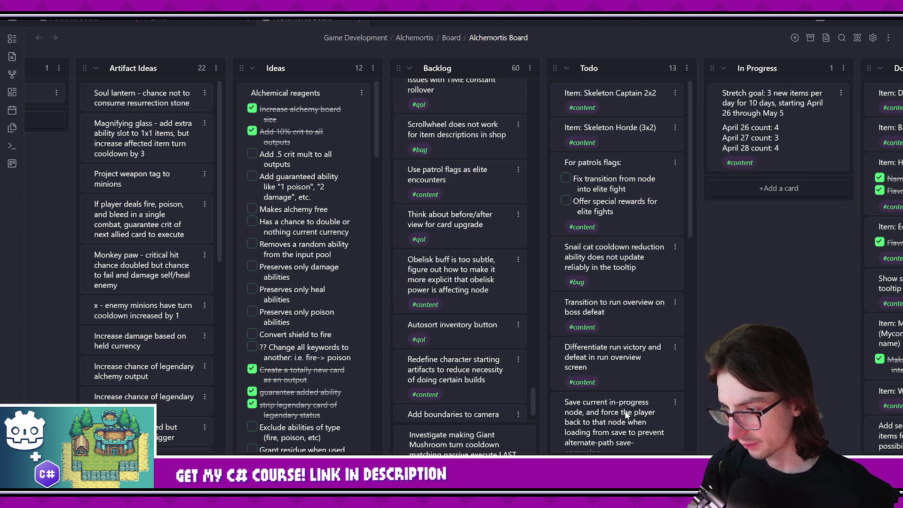
type("es list, to support")
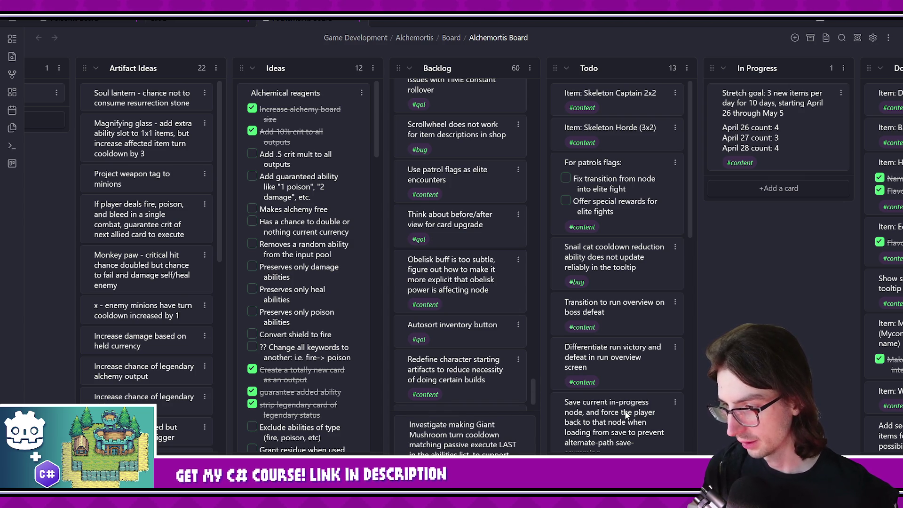
type(" things like Snail Cat ability, and to be more intuitively inline with")
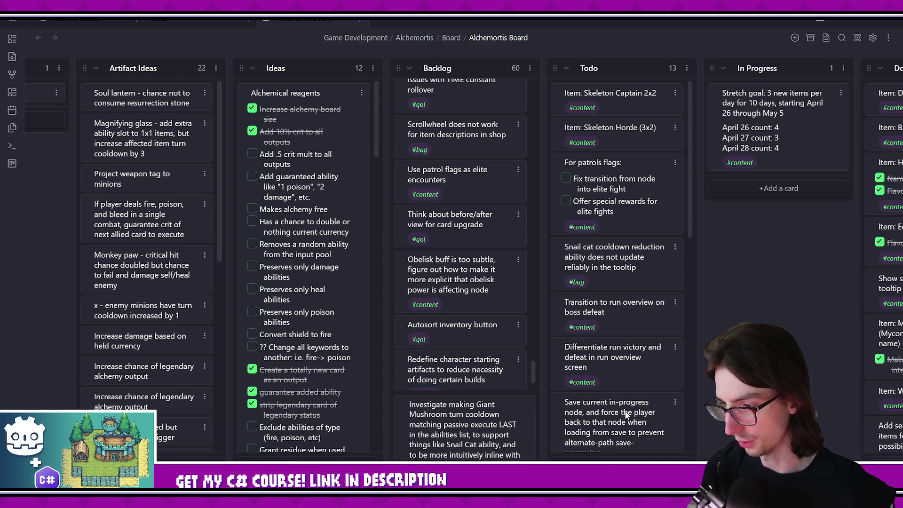
type("e dispkayed cooldown ")
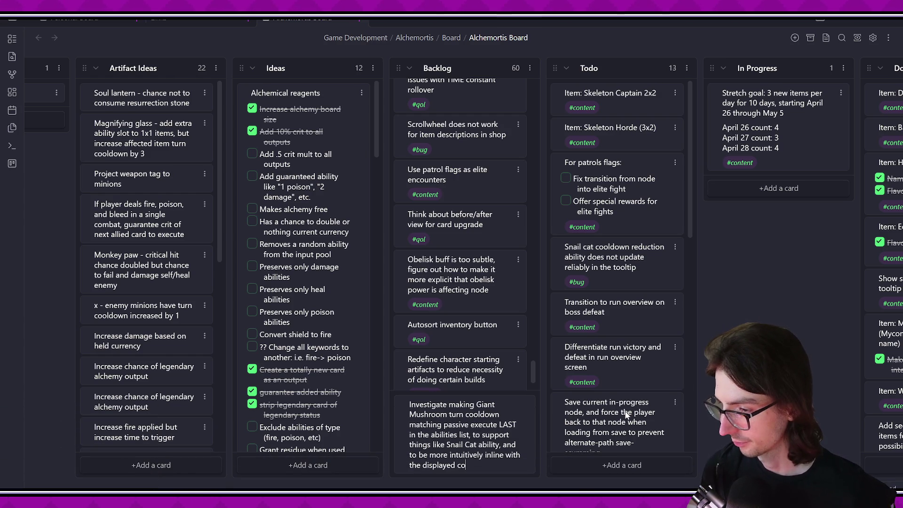
type("the tooltip")
key("shift+Return")
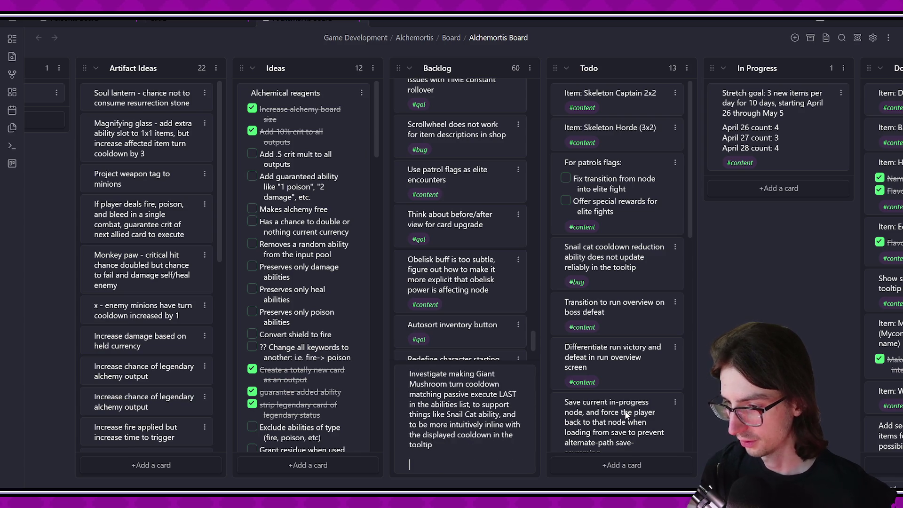
type("#")
key("Return")
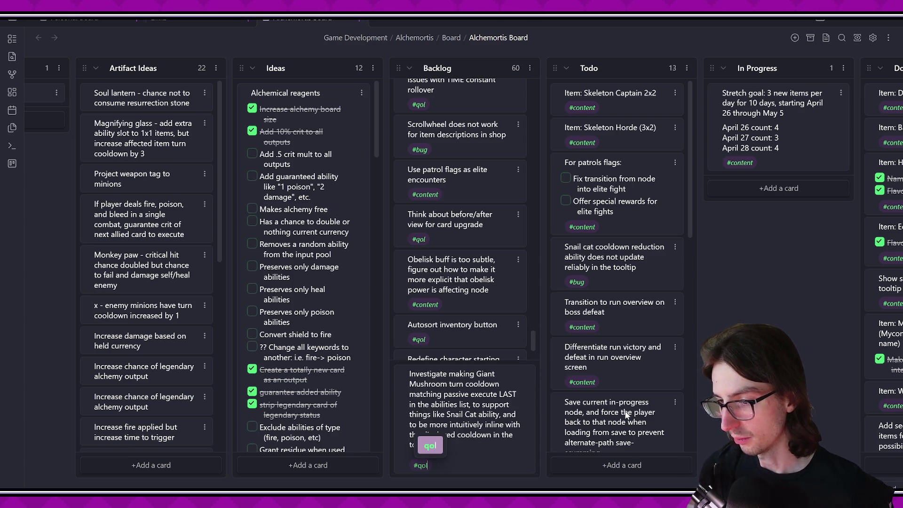
scroll(625, 414, "down", 3)
left_click_drag(454, 437, 453, 146)
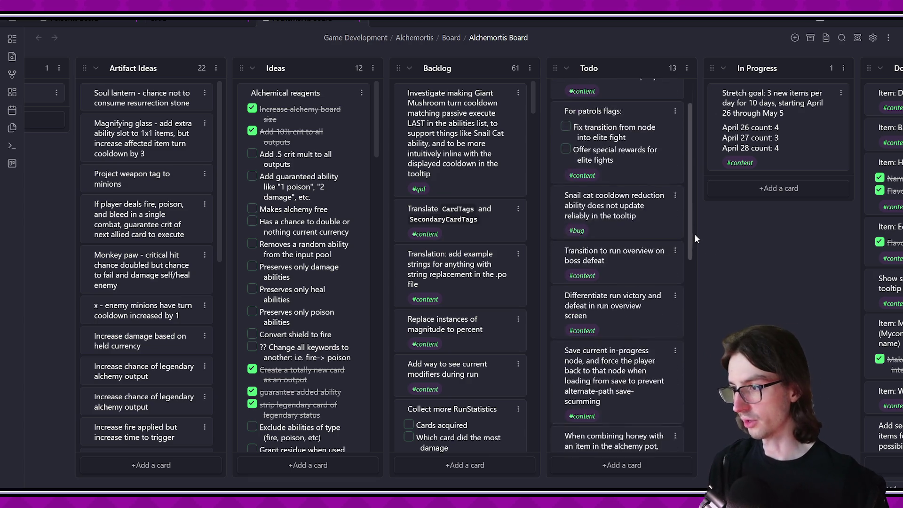
Scroll the Backlog column to confirm the Giant Mushroom card now sits at the top.
scroll(536, 110, "down", 1)
scroll(536, 107, "up", 1)
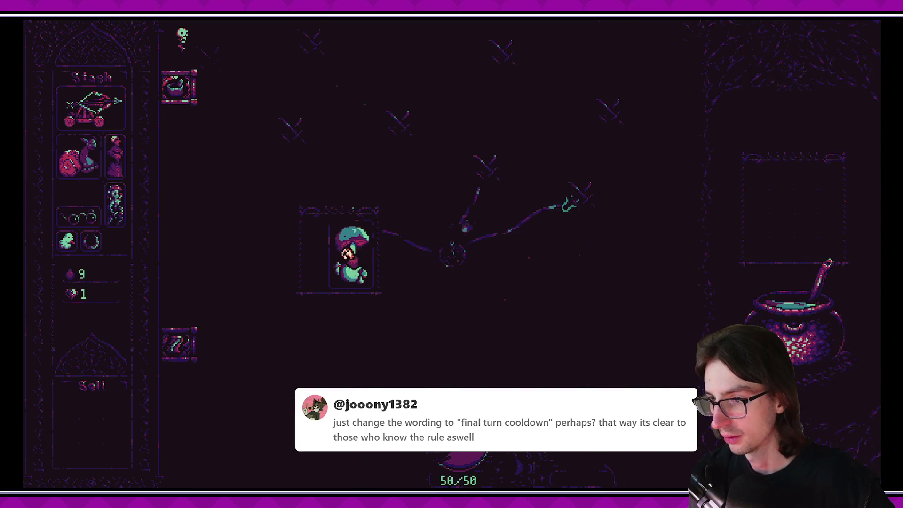
scroll(657, 262, "down", 6)
scroll(668, 264, "up", 6)
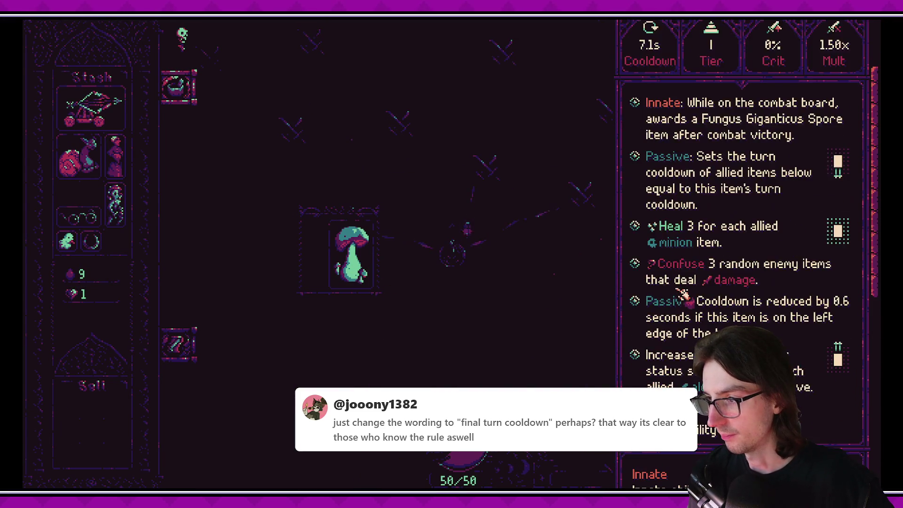
scroll(682, 294, "down", 2)
scroll(683, 294, "up", 2)
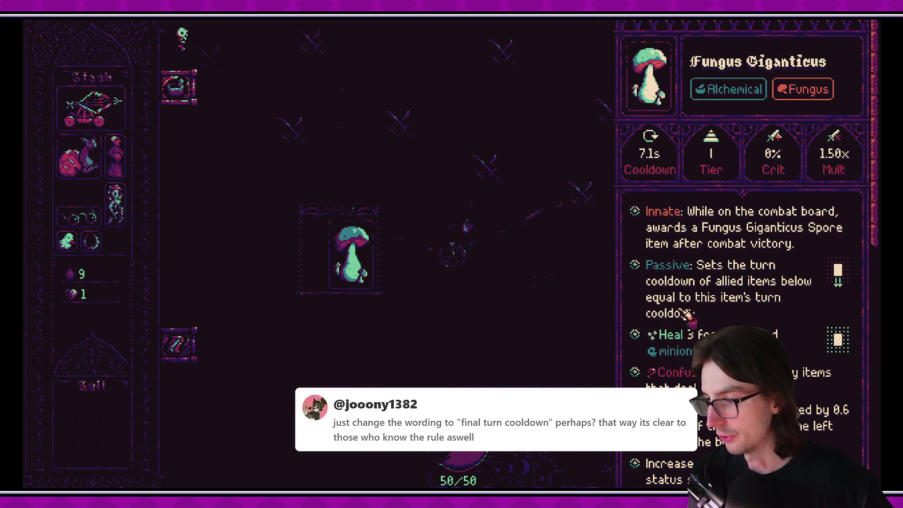
scroll(684, 310, "down", 2)
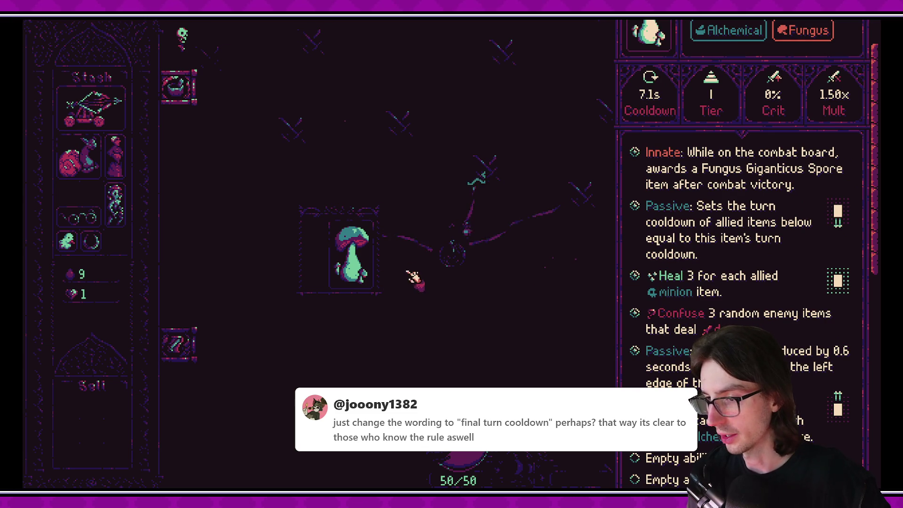
left_click(528, 317)
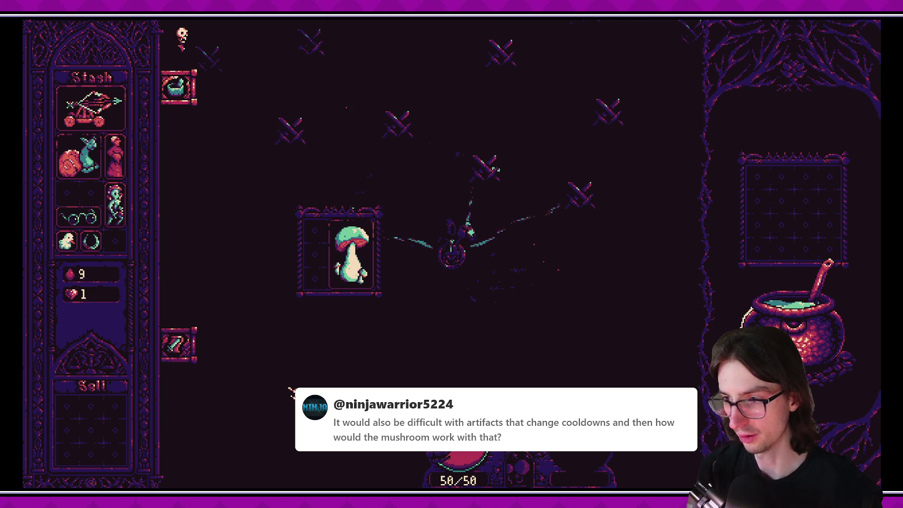
Flip the Fungus Giganticus horizontally and then back again.
mouse_move(348, 240)
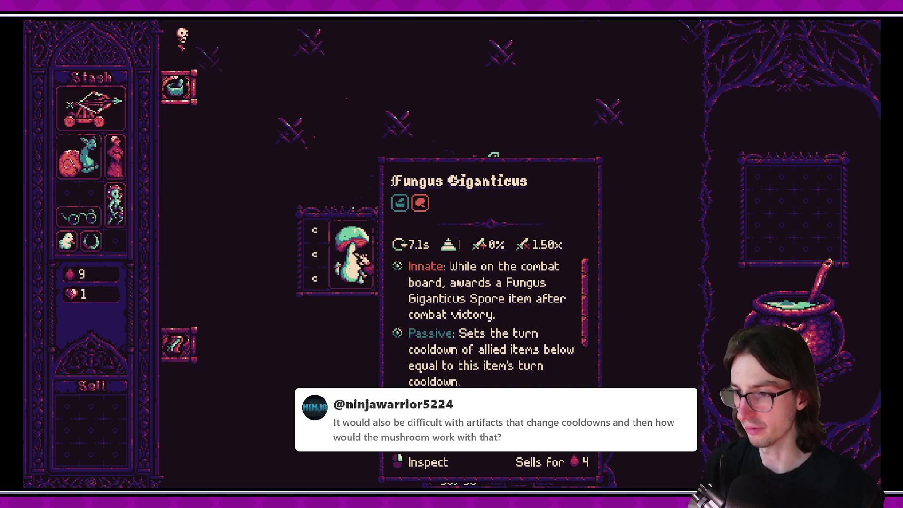
right_click(359, 258)
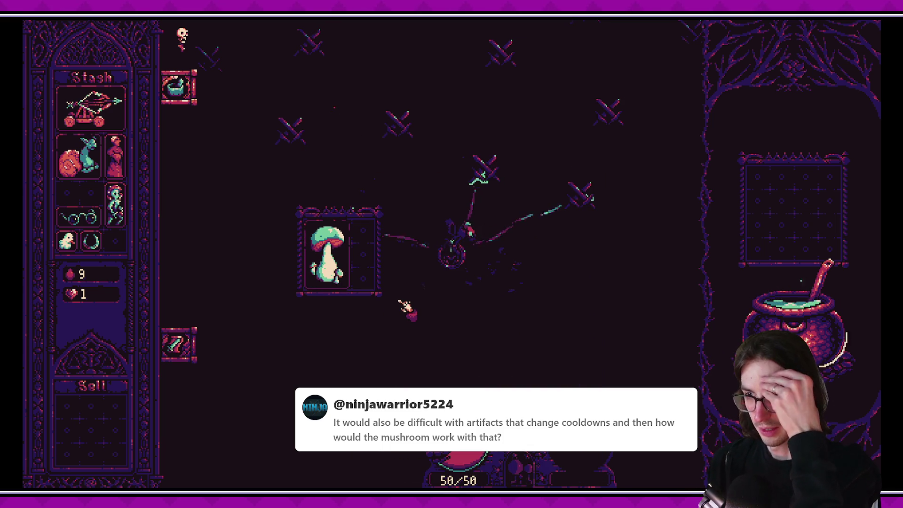
right_click(346, 259)
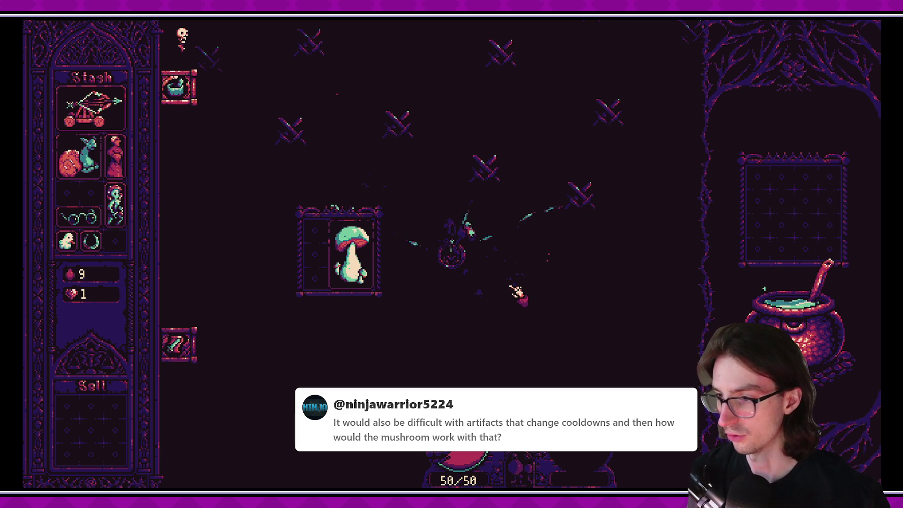
Reopen the inventory and sell the spectacles and chicken from the stash, raising blood to 13.
key("Tab")
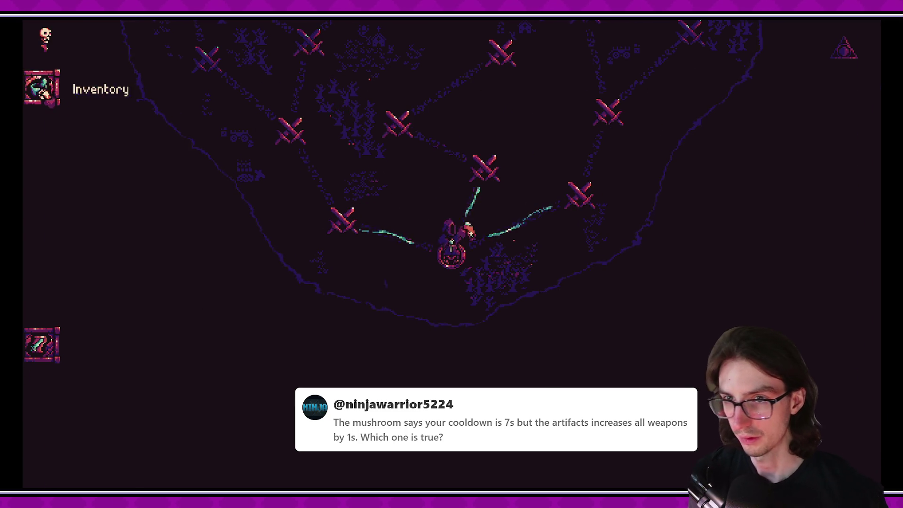
left_click(42, 87)
left_click_drag(78, 216, 93, 411)
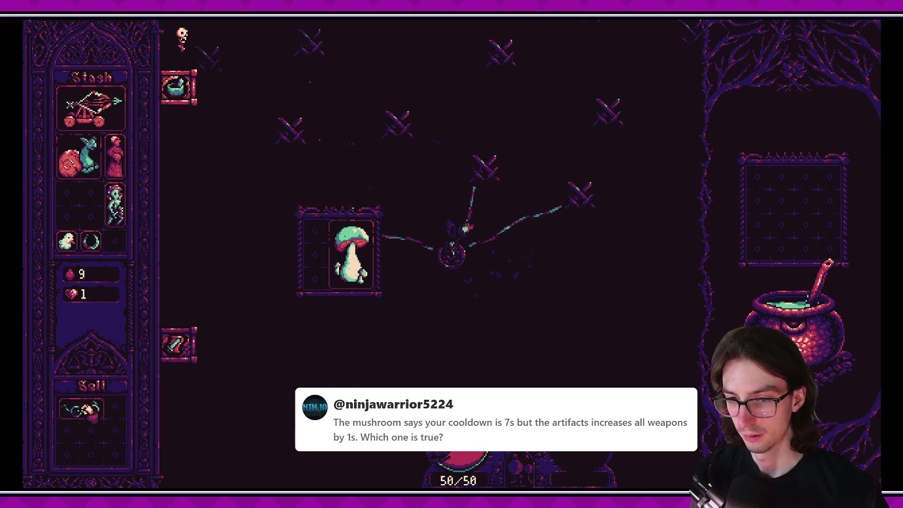
mouse_move(67, 240)
left_mouse_down()
mouse_move(87, 350)
mouse_move(108, 383)
mouse_move(91, 261)
mouse_move(92, 405)
left_mouse_up()
Move the mushroom to the left column of its frame and return to the code editor.
mouse_move(353, 279)
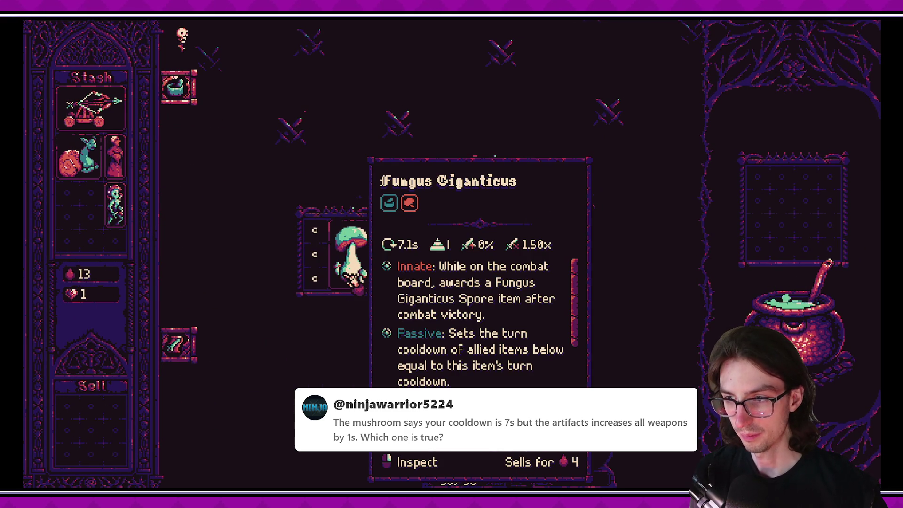
left_click_drag(352, 280, 329, 261)
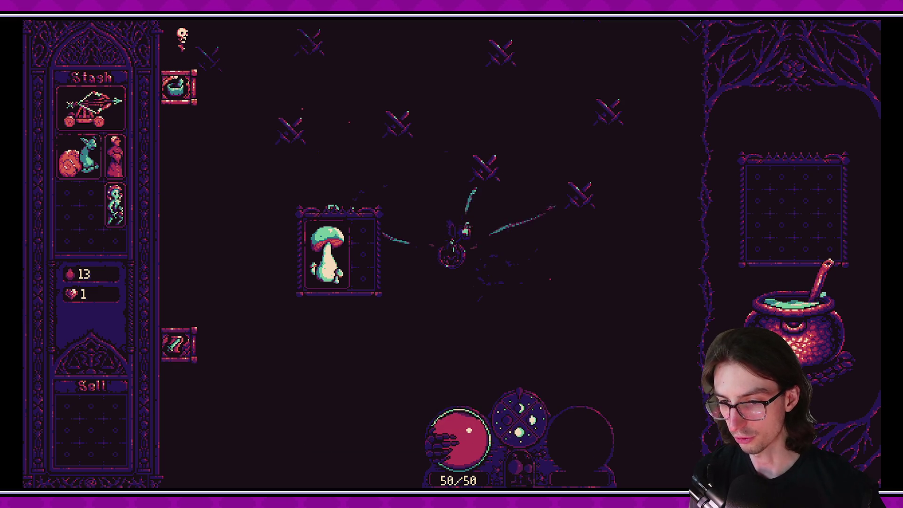
key("alt+Tab")
key("alt+Tab")
key("alt+Tab")
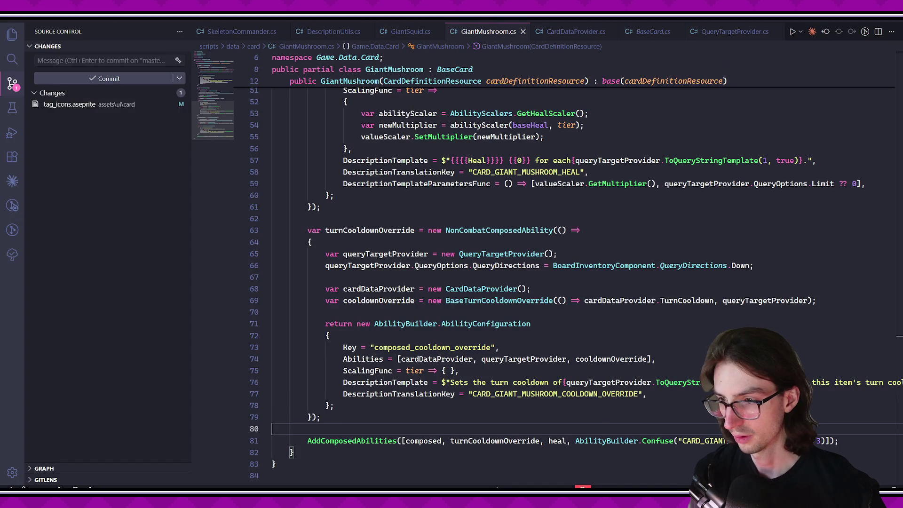
scroll(566, 367, "up", 1)
left_click(501, 359)
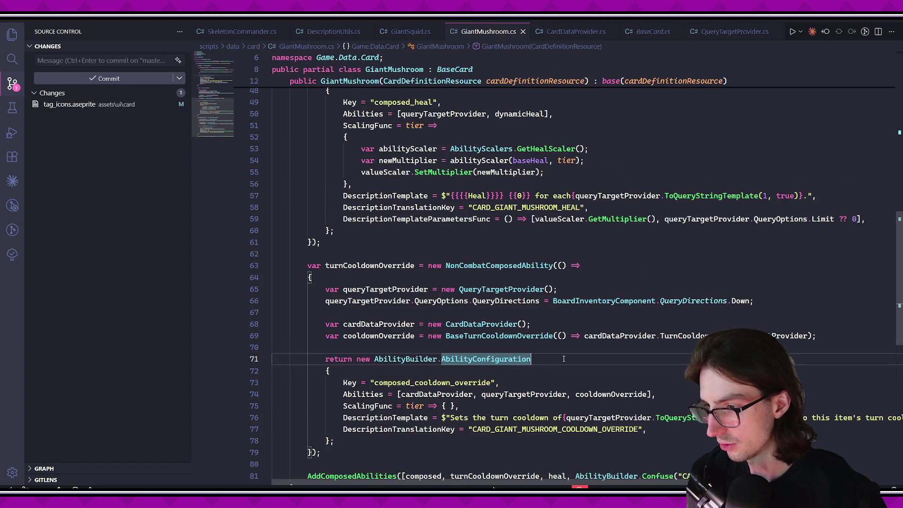
left_click(491, 342)
left_click(477, 336, "ctrl")
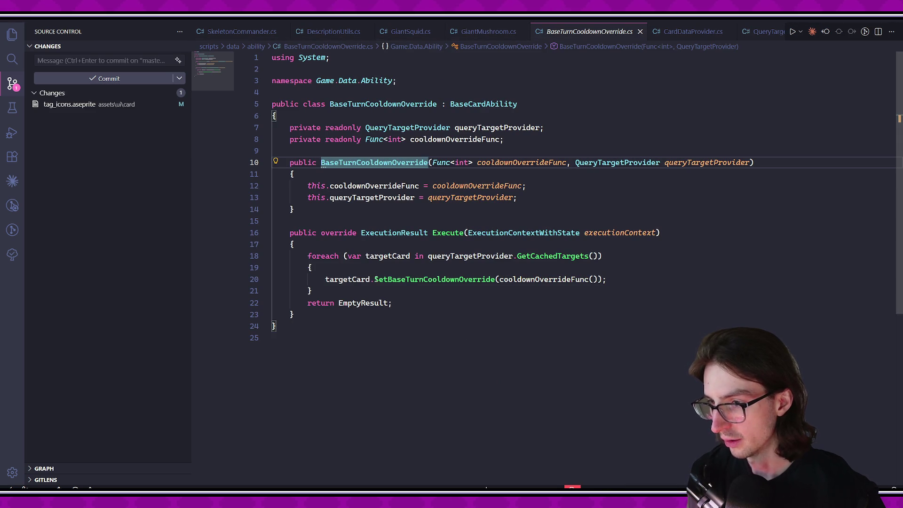
double_click(487, 280)
left_click(478, 351)
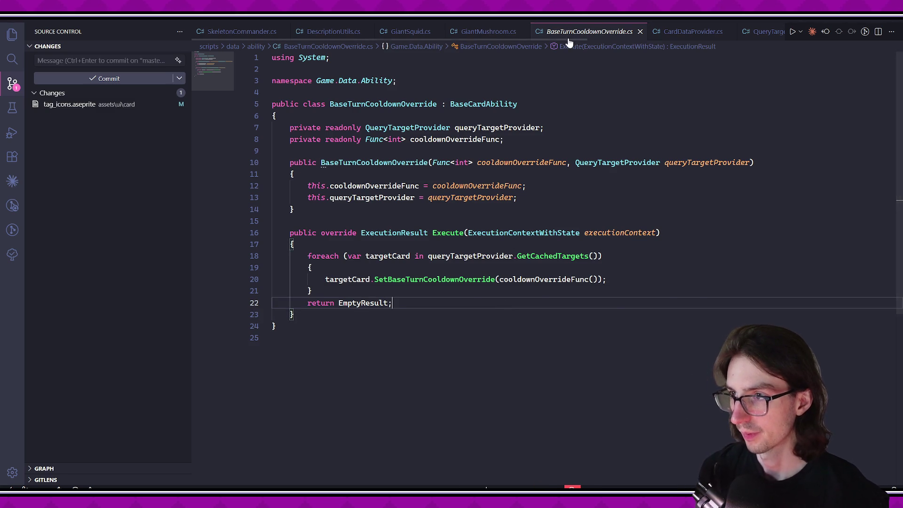
Close the BaseTurnCooldownOverride tab and the other leftover script tabs.
left_click(501, 34)
middle_click(503, 40)
middle_click(478, 40)
middle_click(480, 41)
middle_click(480, 41)
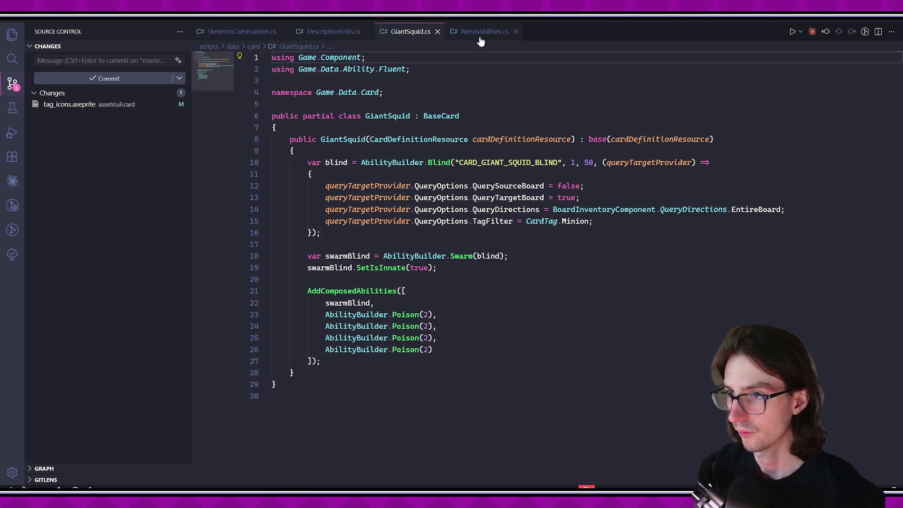
Review the RerunAbilities call in SkeletonCommander.cs, then open GiantMushroom.cs.
left_click(233, 33)
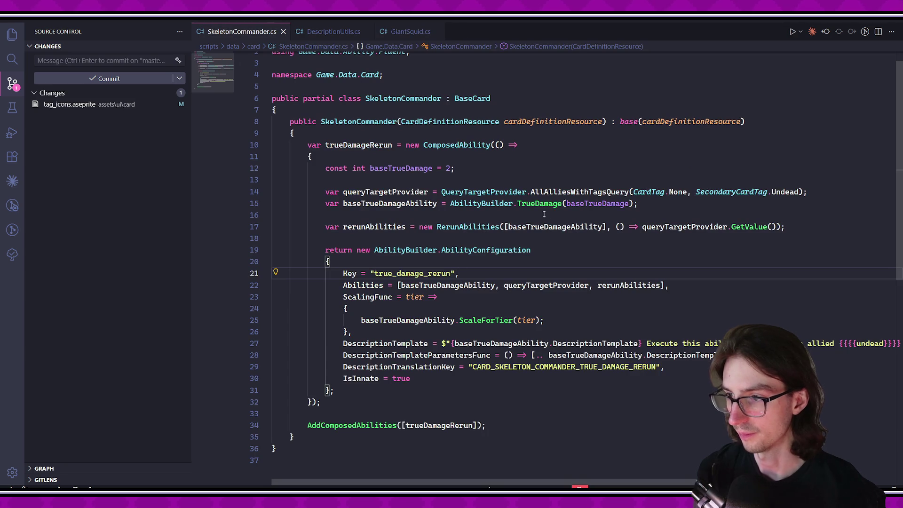
left_click(477, 227)
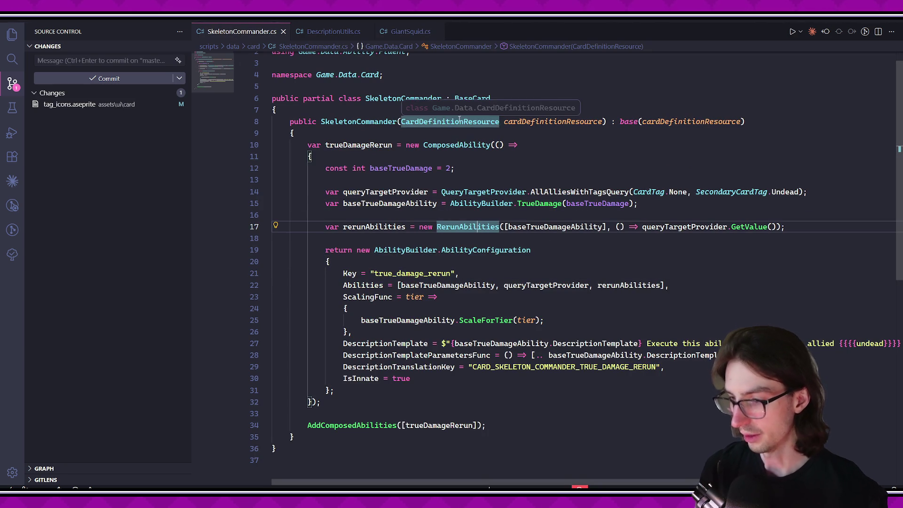
key("ctrl+p")
type("giantm")
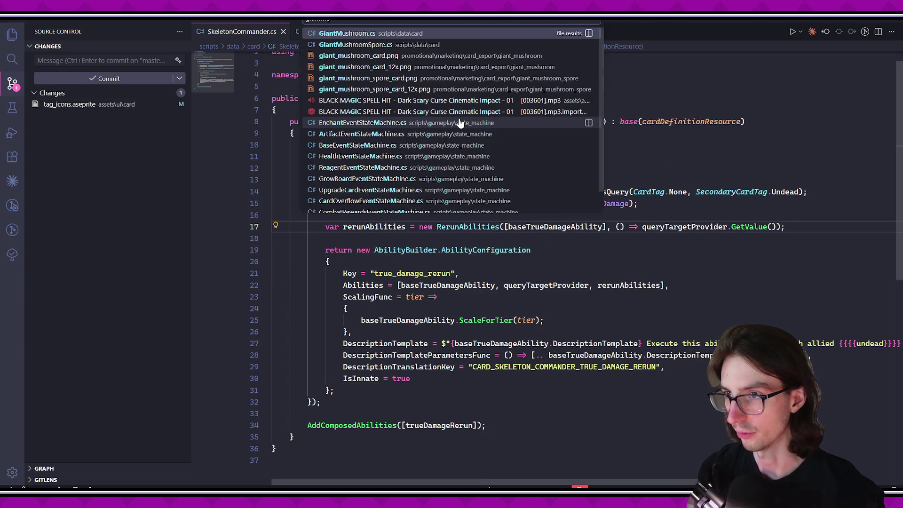
key("Return")
Collapse Godot's debugger panel, then bring up the tag icon sheet in Aseprite.
key("alt+Tab")
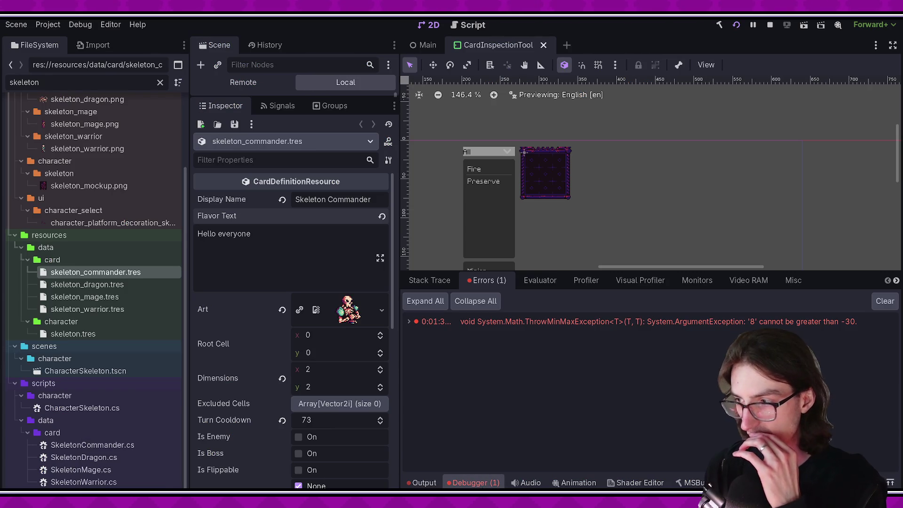
left_click(485, 483)
key("alt+Tab")
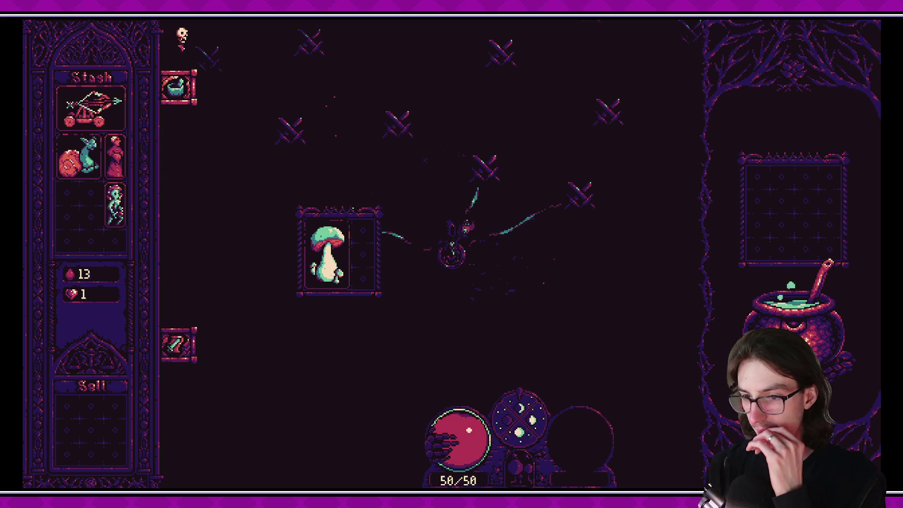
key("alt+Tab")
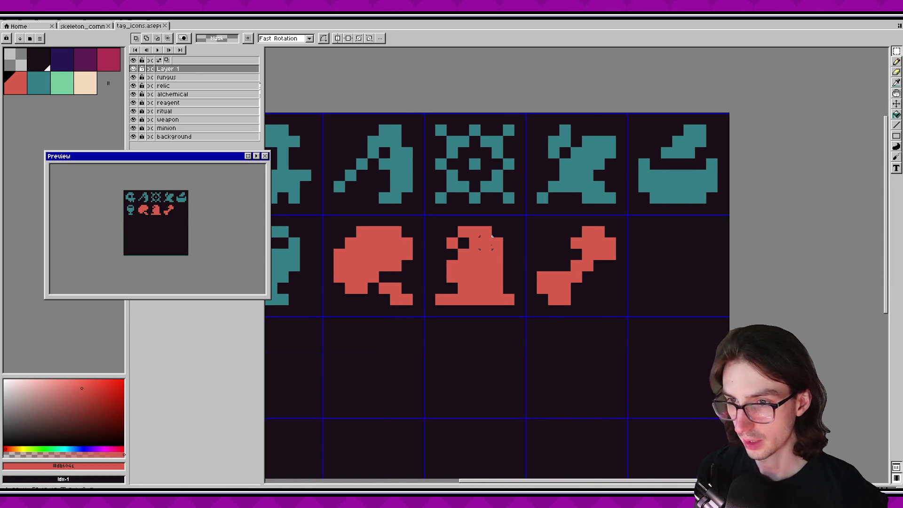
Delete the red bell icon and move the bone icon into the emptied middle cell.
scroll(484, 242, "up", 1)
mouse_move(407, 215)
left_mouse_down()
mouse_move(526, 332)
mouse_move(526, 323)
left_mouse_up()
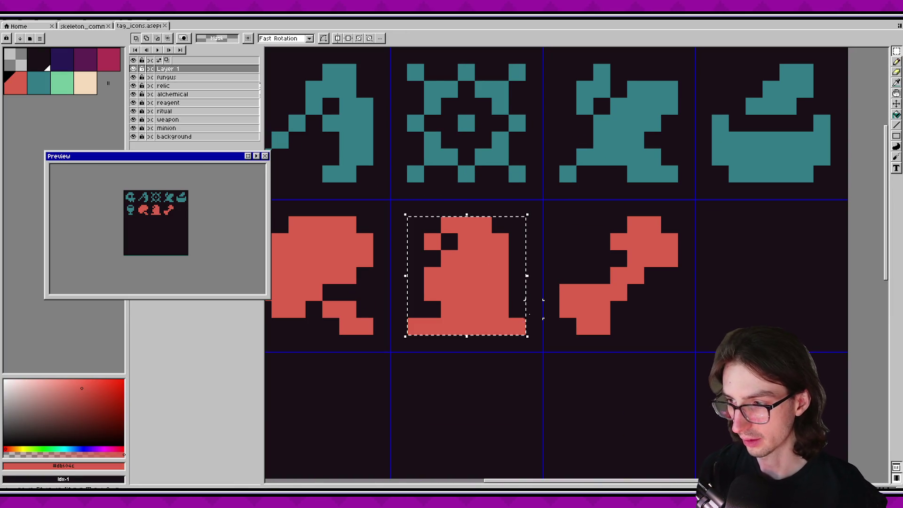
key("ctrl+x")
left_click_drag(592, 198, 680, 319)
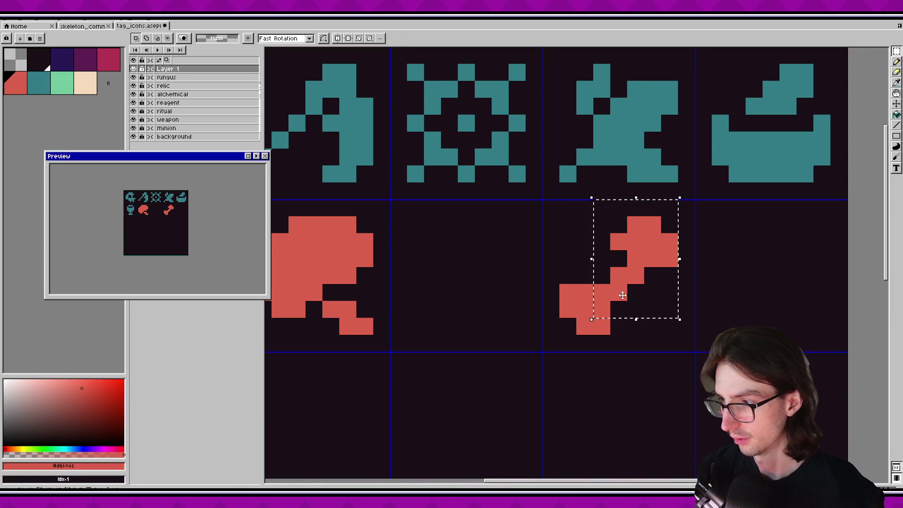
mouse_move(635, 263)
left_mouse_down()
mouse_move(499, 249)
mouse_move(482, 264)
left_mouse_up()
left_click(289, 198)
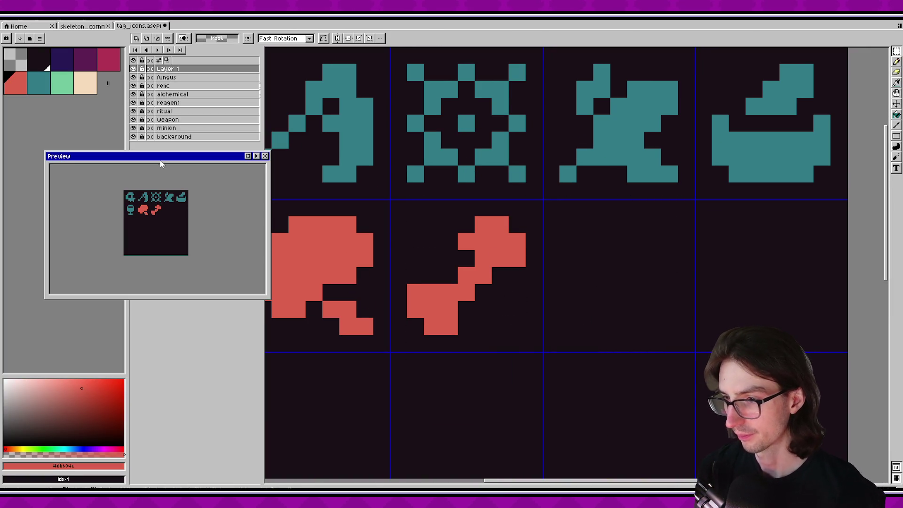
Hide the background layer, pick the dark outline colour, and rename Layer 1 to undead.
left_click(133, 137)
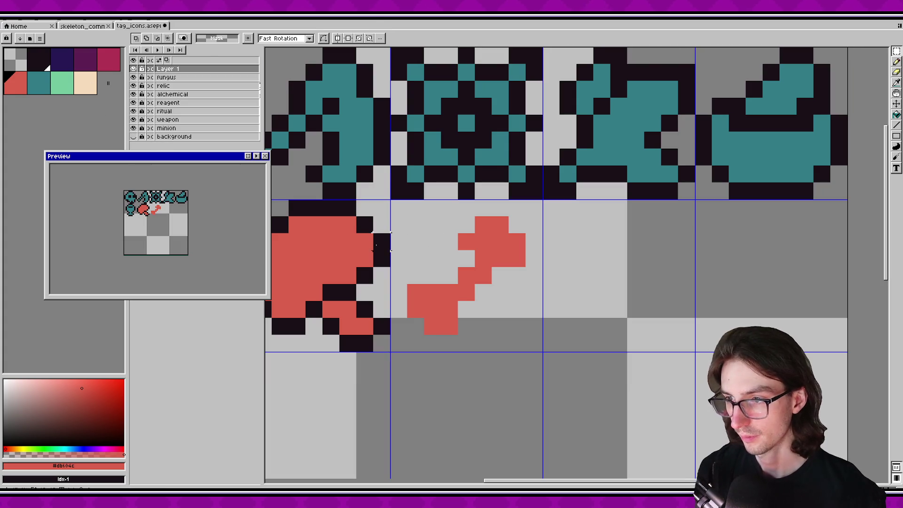
left_click(382, 242, "alt")
double_click(166, 68)
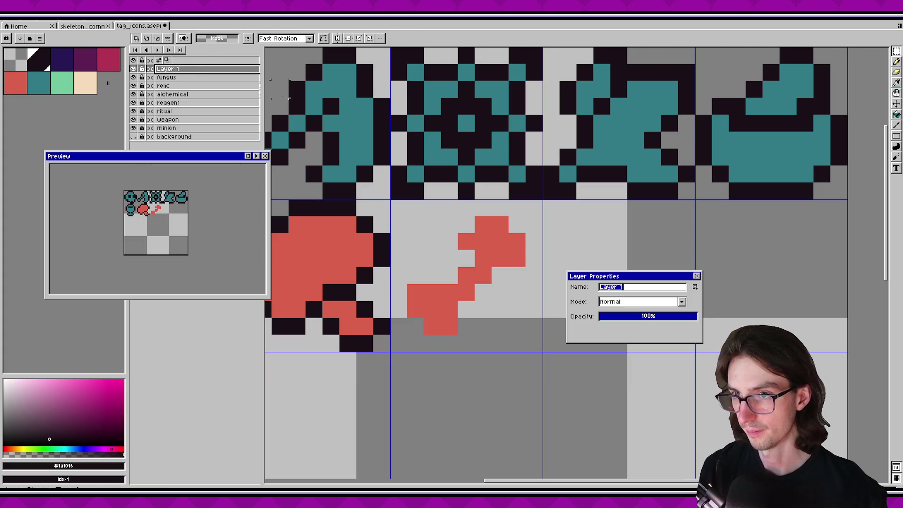
type("ndead")
key("Return")
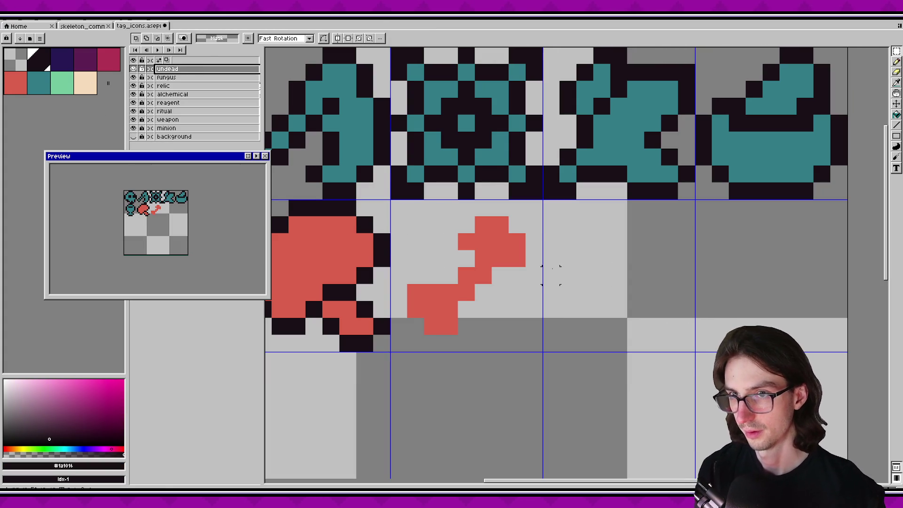
Apply a dark outline to the icons.
left_click(37, 70)
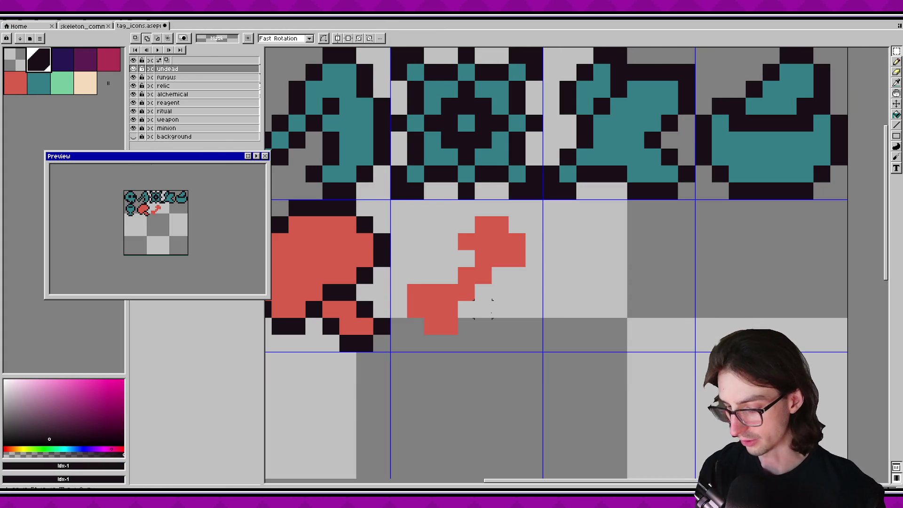
key("shift+o")
left_click(352, 148)
scroll(540, 263, "down", 5)
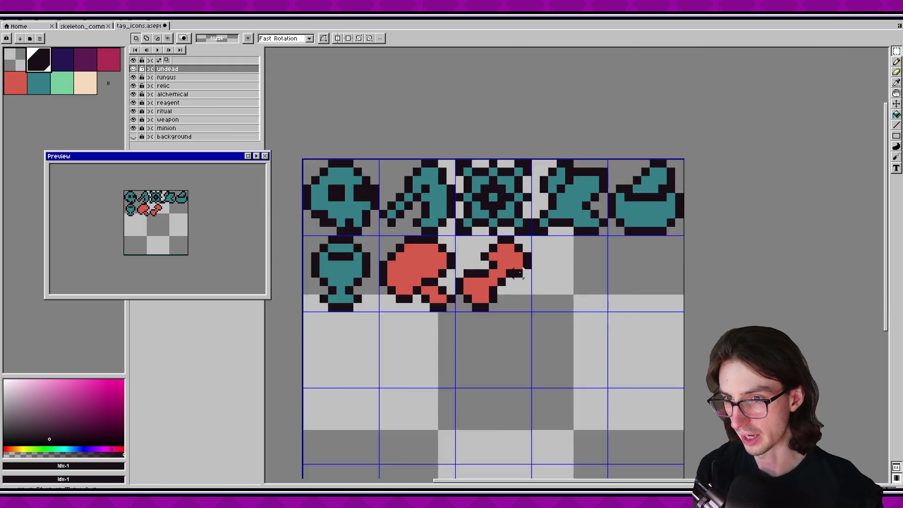
scroll(540, 263, "up", 4)
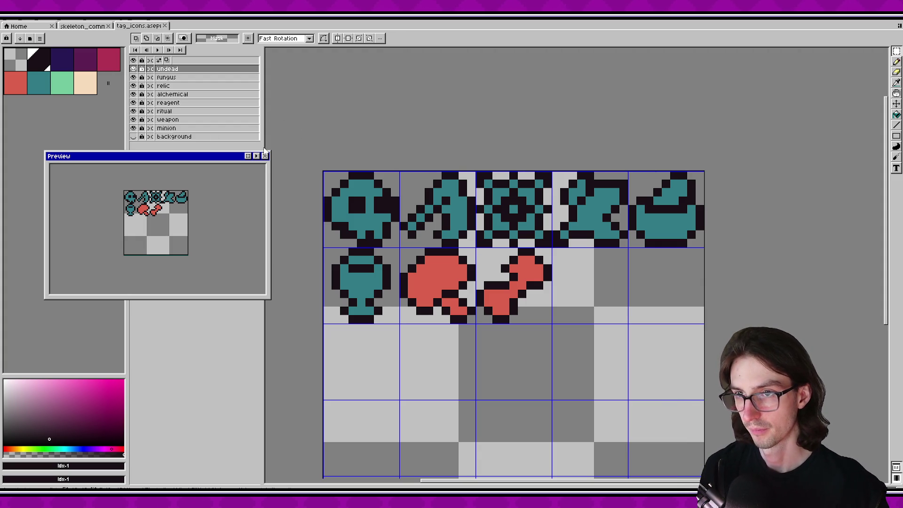
Export the sheet as tag_icons.png.
key("ctrl+alt+shift+s")
left_click(499, 331)
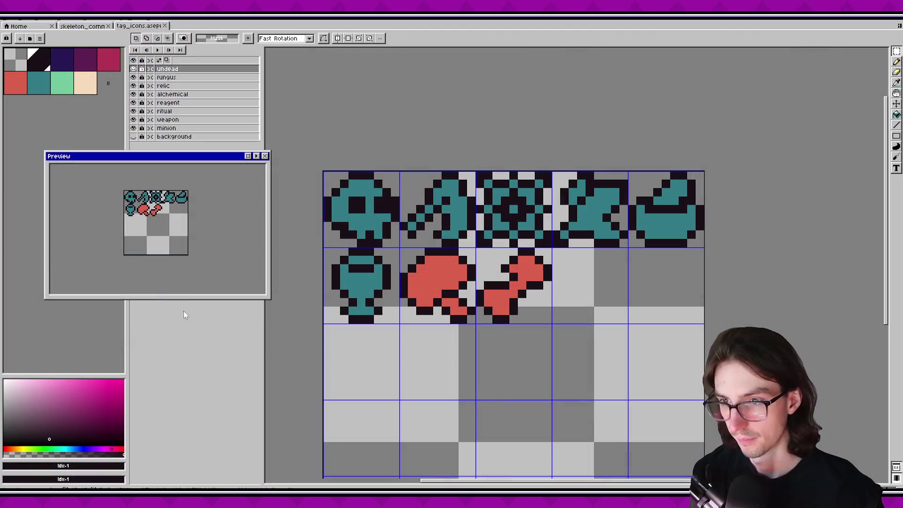
key("alt+Tab")
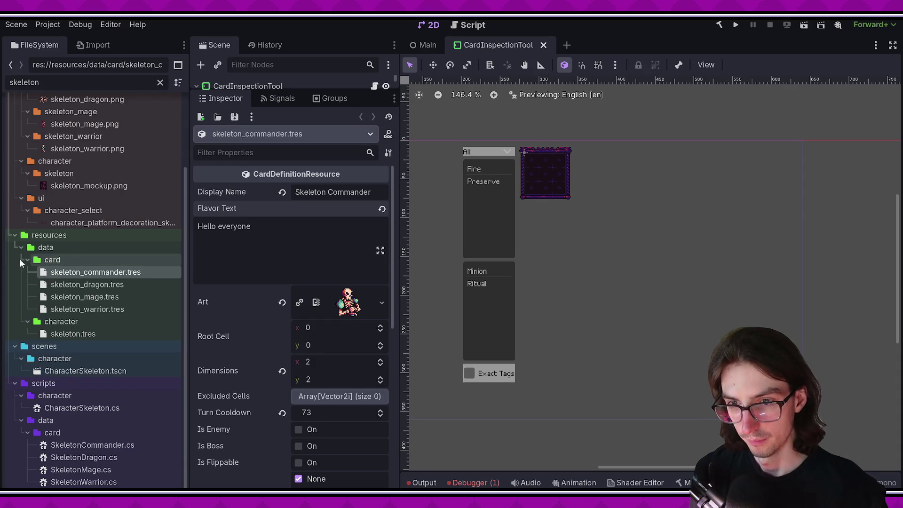
Duplicate card_tag_fungus.tres as card_tag_undead.tres and open it.
key("ctrl+a")
key("BackSpace")
scroll(47, 262, "up", 10)
scroll(72, 281, "up", 15)
left_click(26, 203)
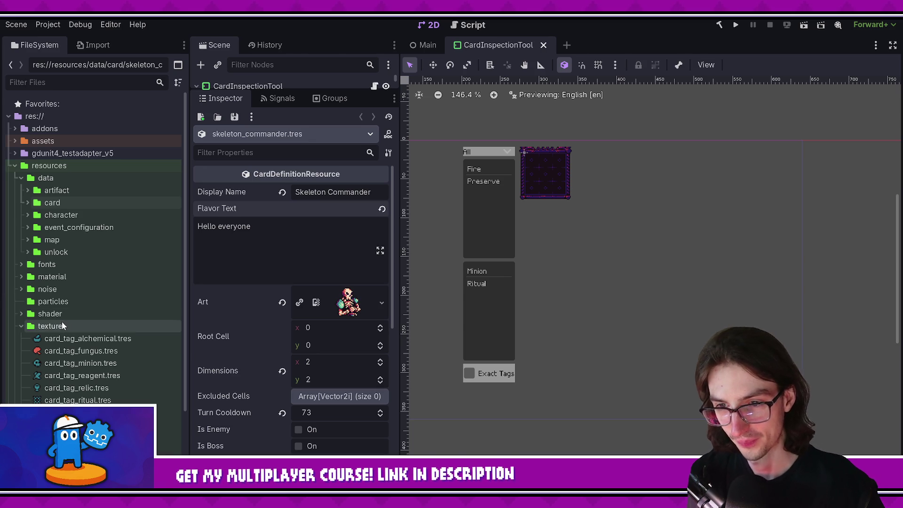
right_click(70, 350)
left_click(107, 400)
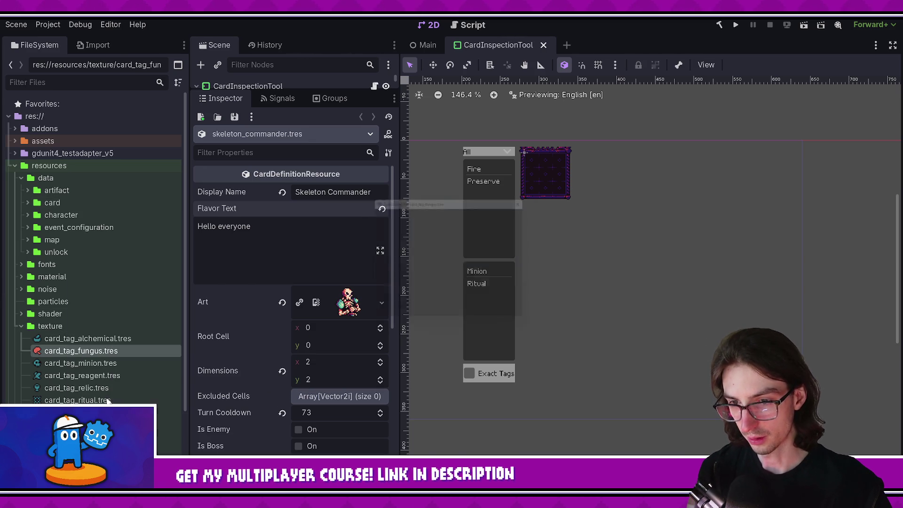
type("card_tag_undead.tres")
key("Return")
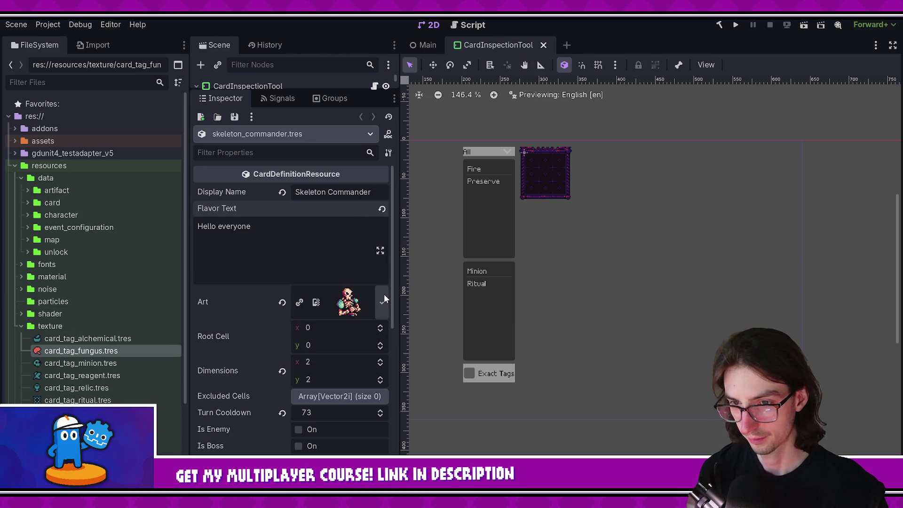
left_click(75, 413)
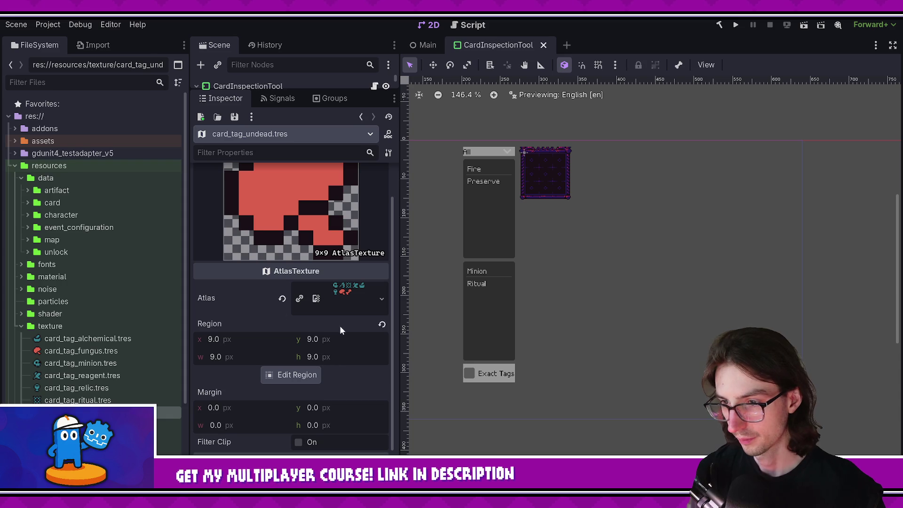
Make the Atlas texture unique and set its region to the bone icon at 18, 9.
scroll(372, 221, "up", 2)
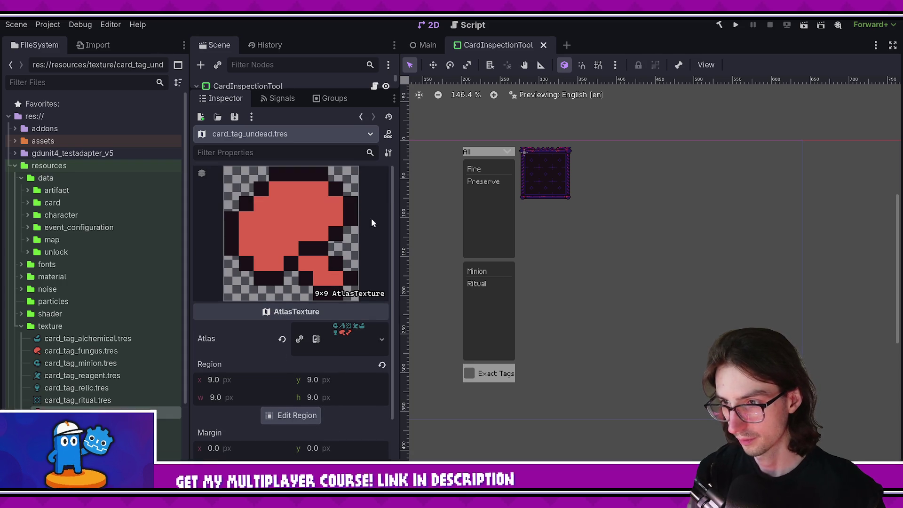
left_click(385, 334)
left_click(290, 442)
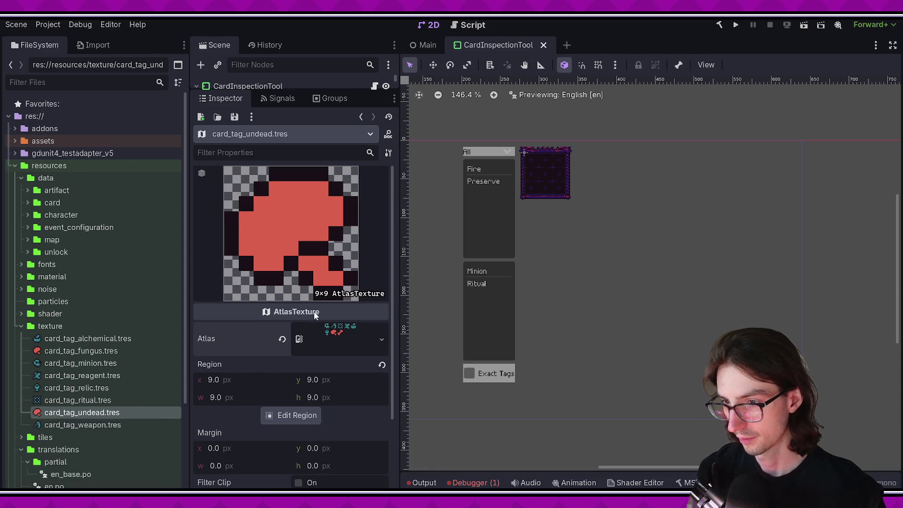
scroll(315, 311, "down", 2)
key("ctrl+s")
left_click(301, 372)
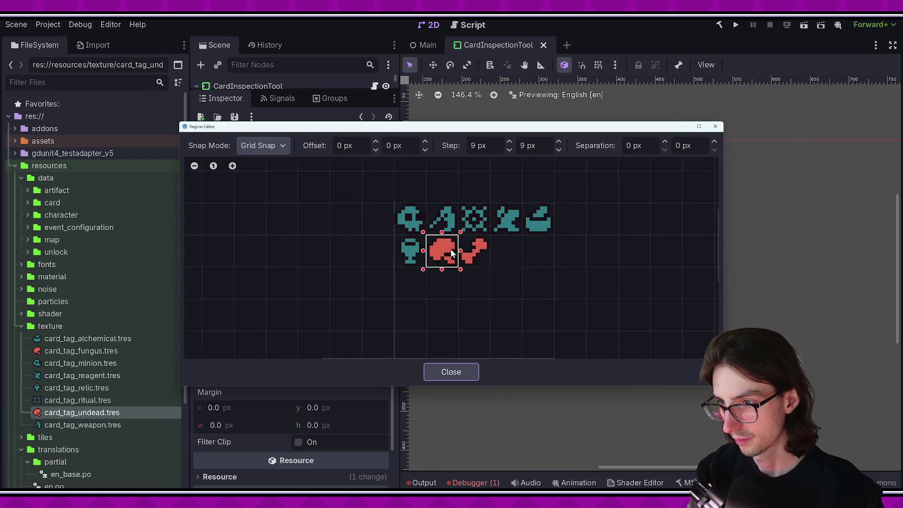
scroll(428, 251, "up", 4)
left_click(499, 265)
left_click(451, 372)
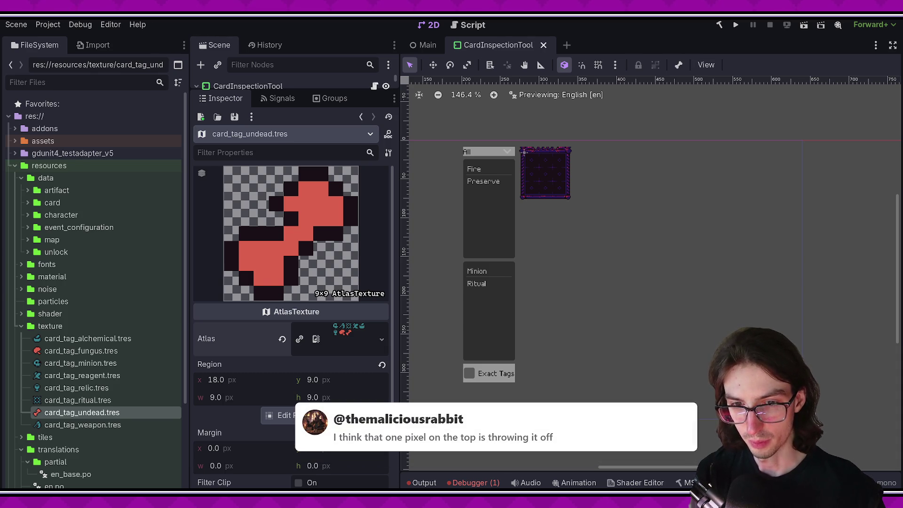
Inspect the card_tag_undead atlas preview, then switch to Aseprite's pencil tool.
scroll(311, 211, "down", 3)
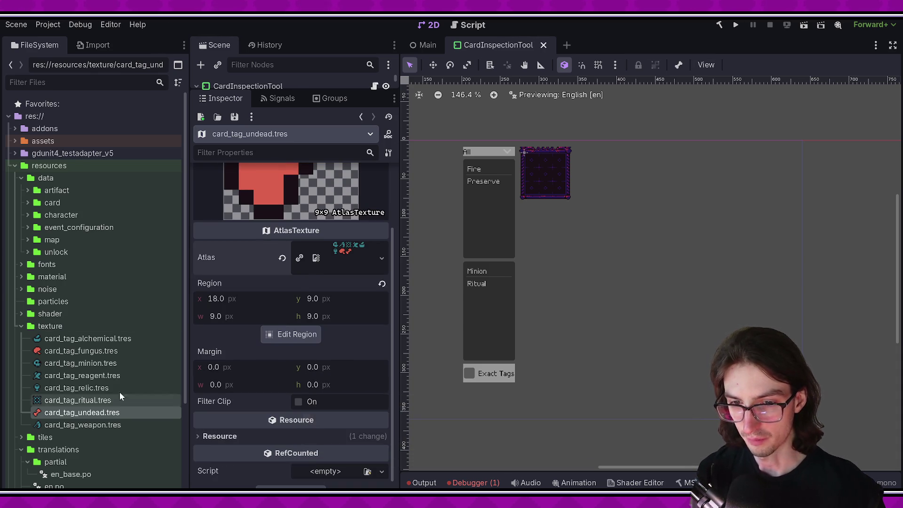
scroll(314, 262, "up", 3)
scroll(329, 252, "down", 3)
scroll(329, 251, "up", 3)
left_click(339, 337)
left_click(340, 343)
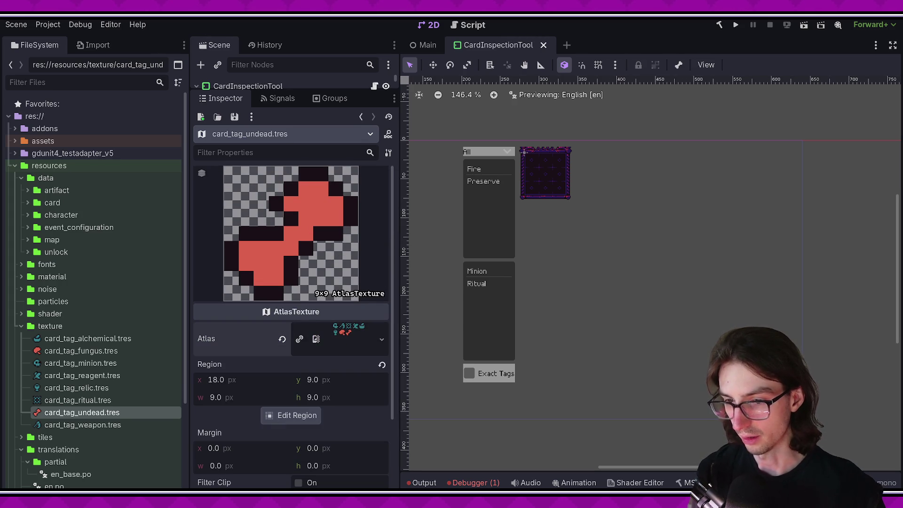
key("alt+Tab")
key("b")
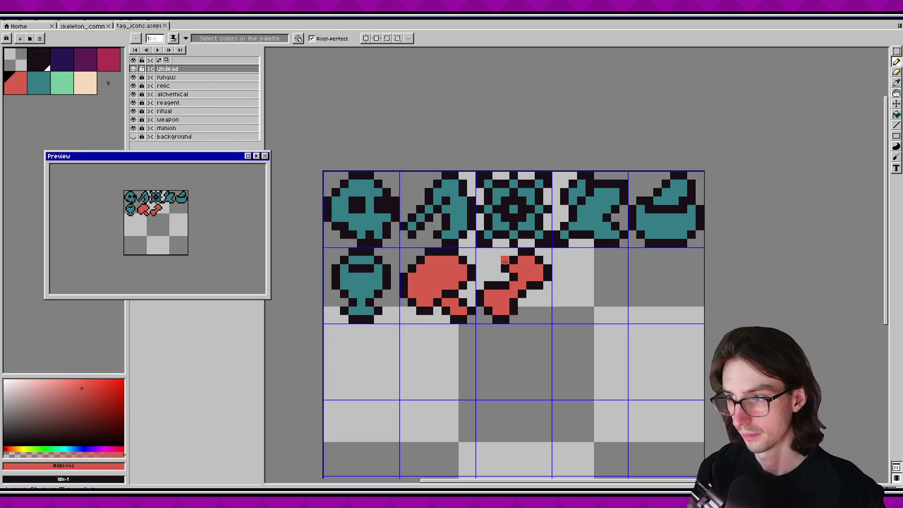
left_click(509, 254, "alt")
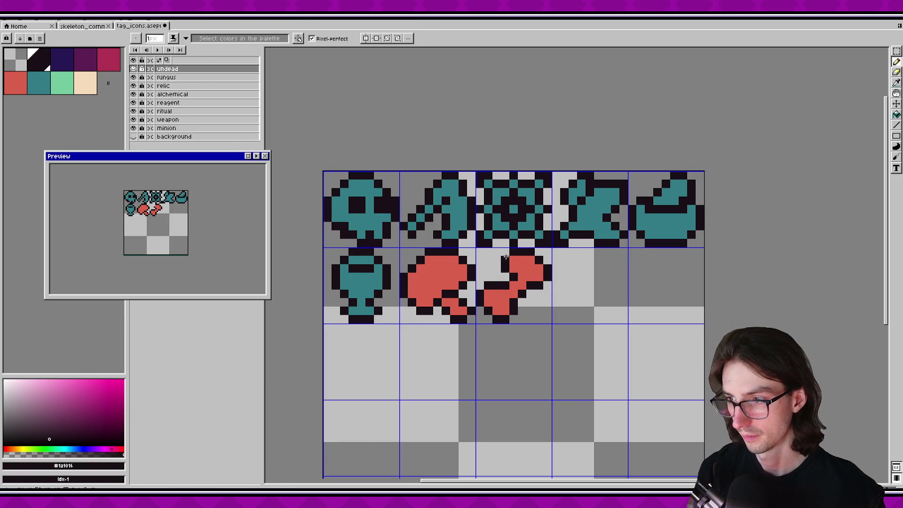
scroll(184, 208, "down", 2)
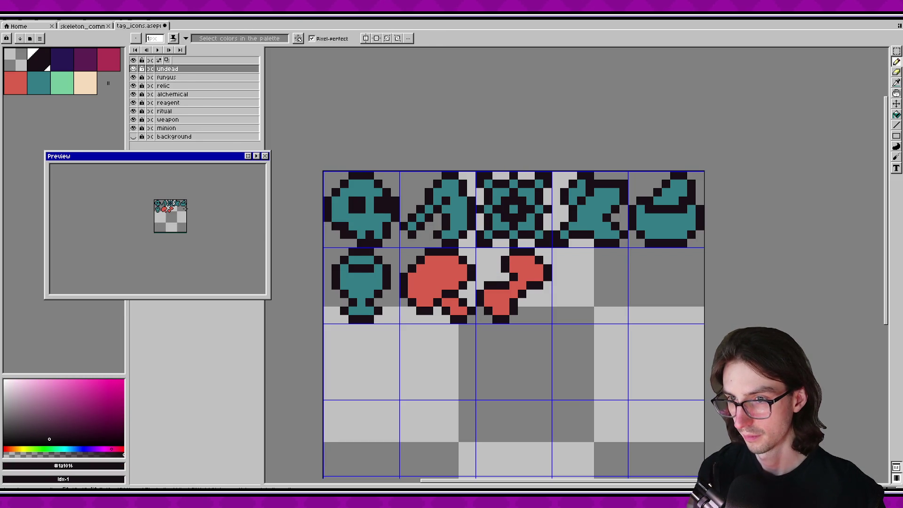
scroll(184, 209, "up", 1)
key("ctrl+alt+shift+s")
key("Return")
key("alt+Tab")
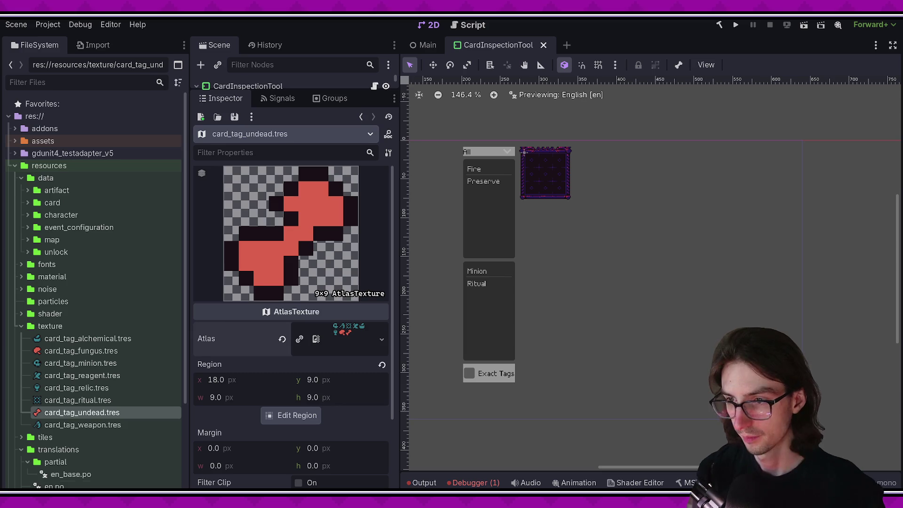
Compare card_tag_undead's atlas with the weapon and ritual tag textures.
left_click(347, 339)
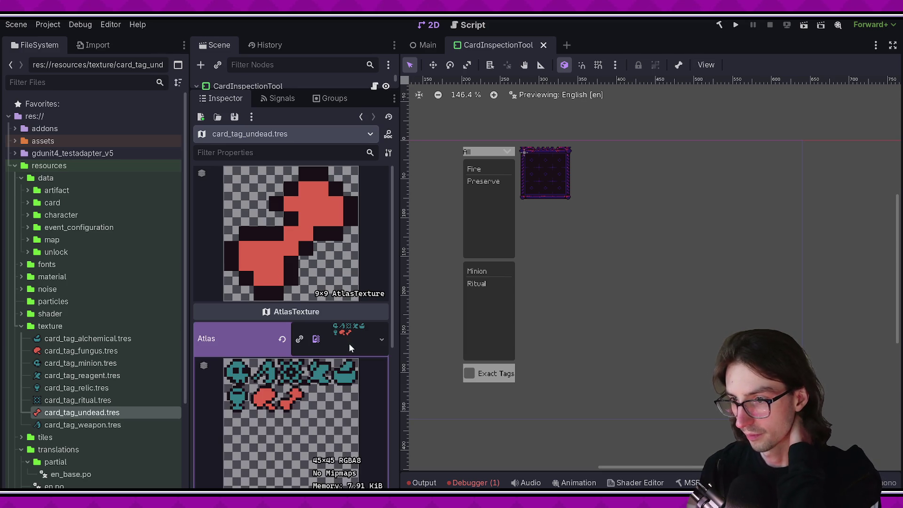
left_click(346, 335)
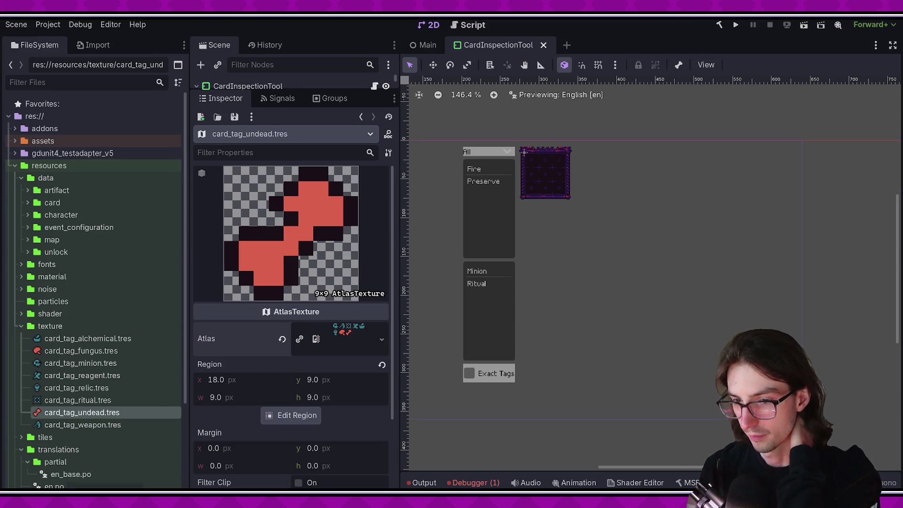
mouse_move(119, 492)
left_click(101, 424)
left_click(103, 413)
left_click(116, 401)
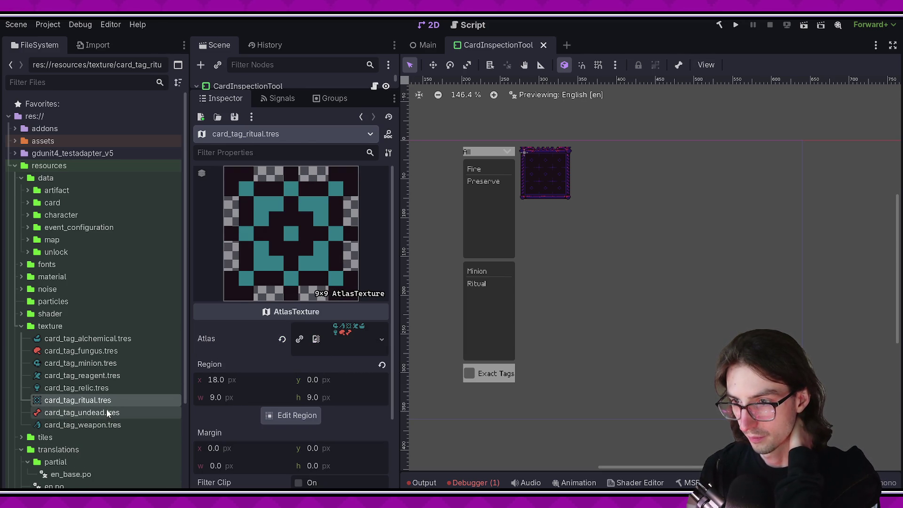
left_click(109, 414)
Check the undead texture's atlas preview and region fields against the fungus tag.
left_click(321, 344)
scroll(332, 343, "down", 3)
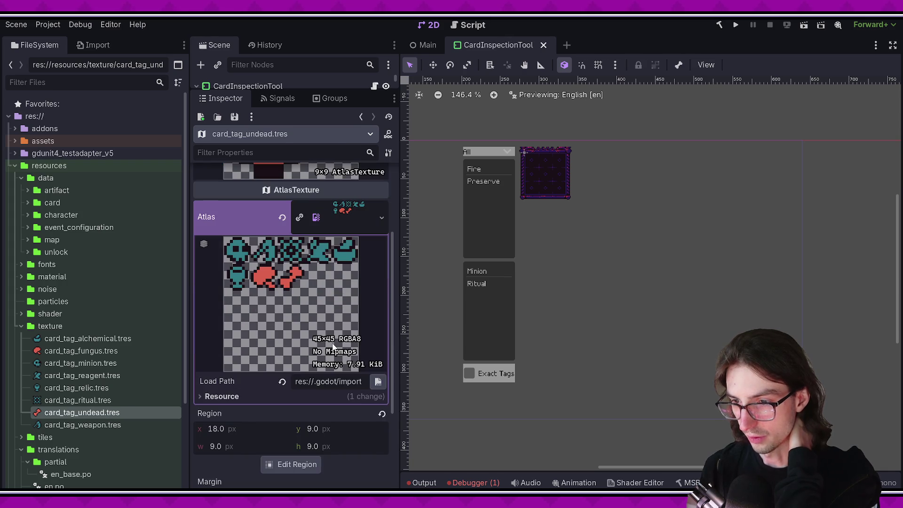
scroll(332, 343, "up", 2)
left_click(346, 287)
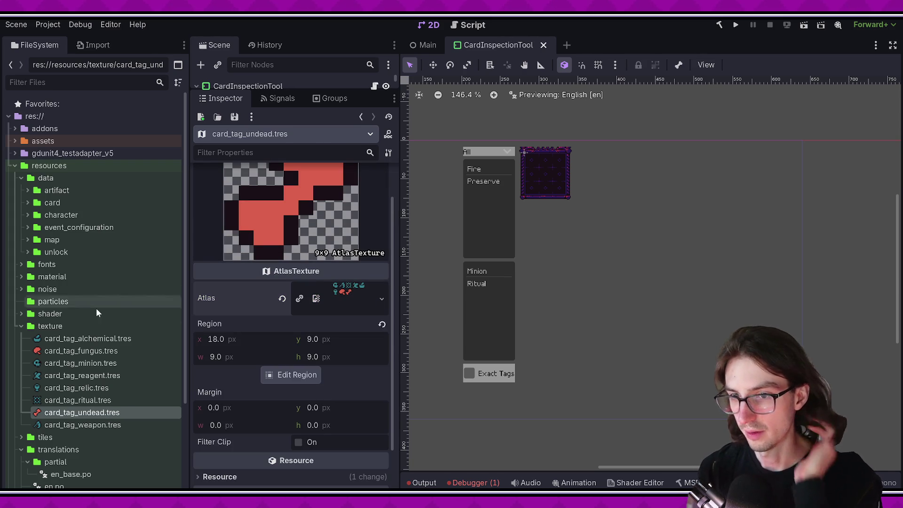
left_click(94, 351)
left_click(95, 413)
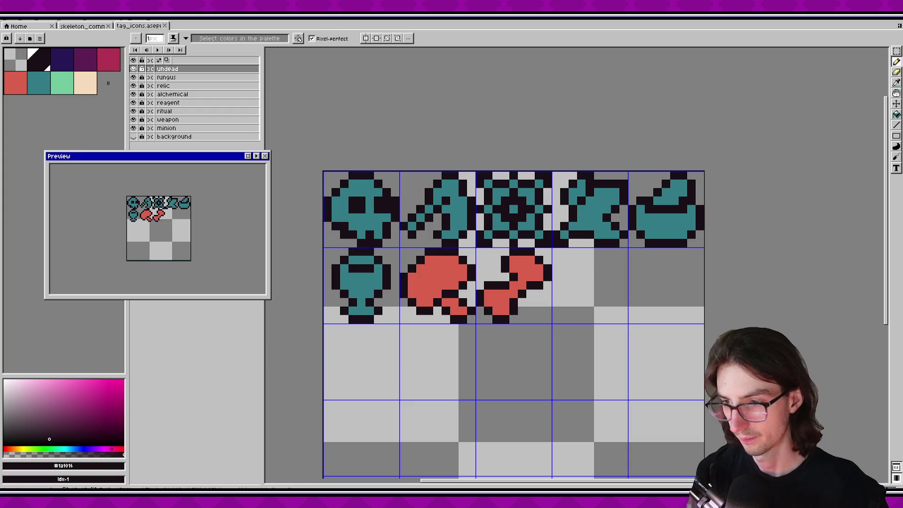
Re-export tag_icons from Aseprite and recheck the undead texture in Godot.
key("alt+Tab")
key("ctrl+alt+shift+s")
key("Return")
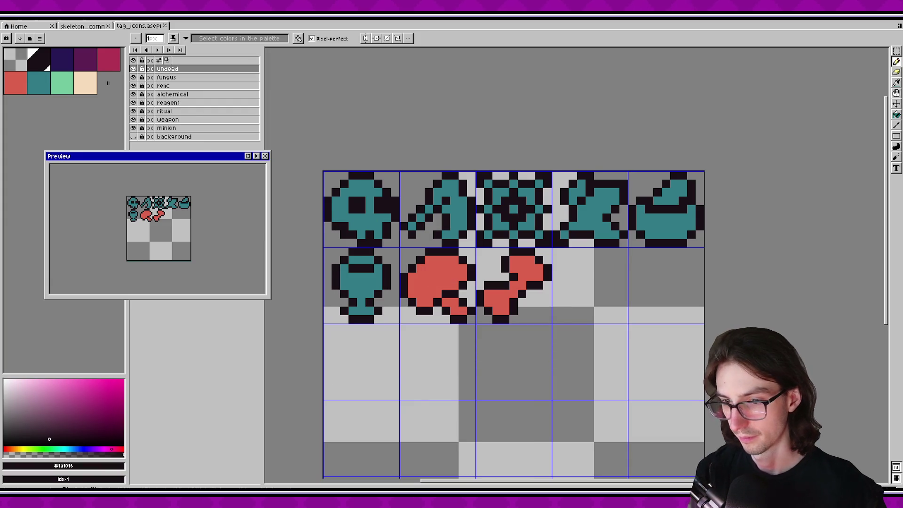
key("alt+Tab")
left_click(138, 400)
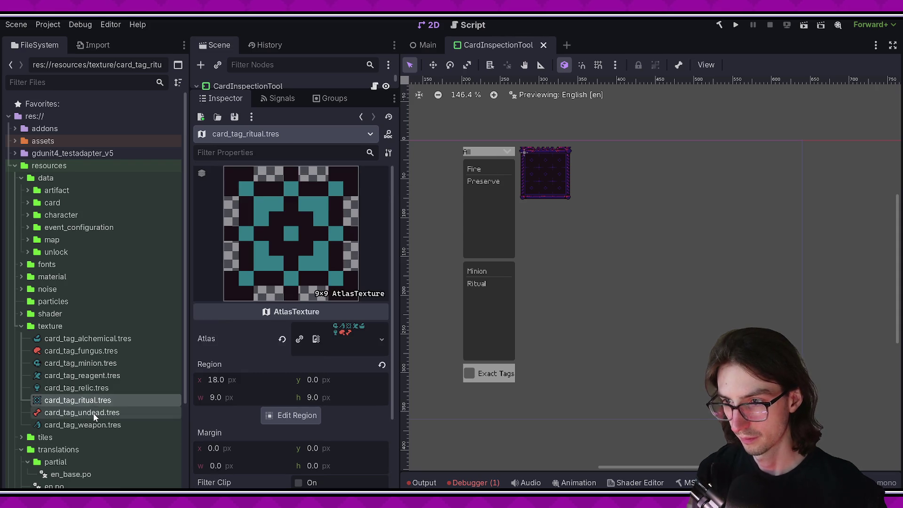
left_click(93, 413)
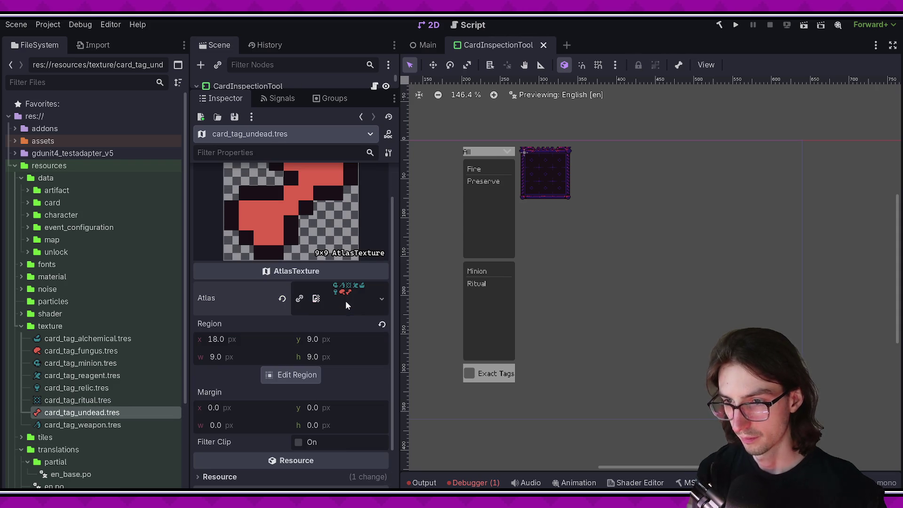
Reimport aberration.png from the assets art folder in the FileSystem dock.
left_click(15, 129)
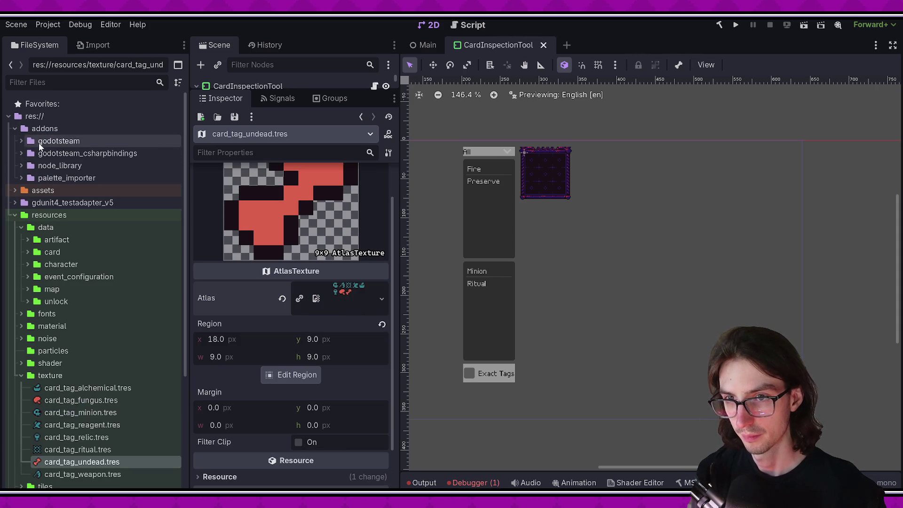
left_click(22, 193)
left_click(28, 239)
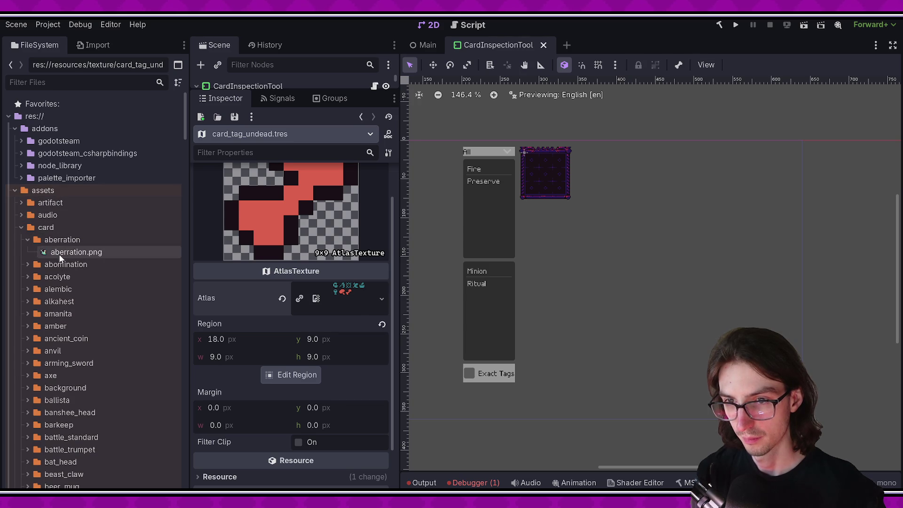
left_click(70, 253)
right_click(84, 254)
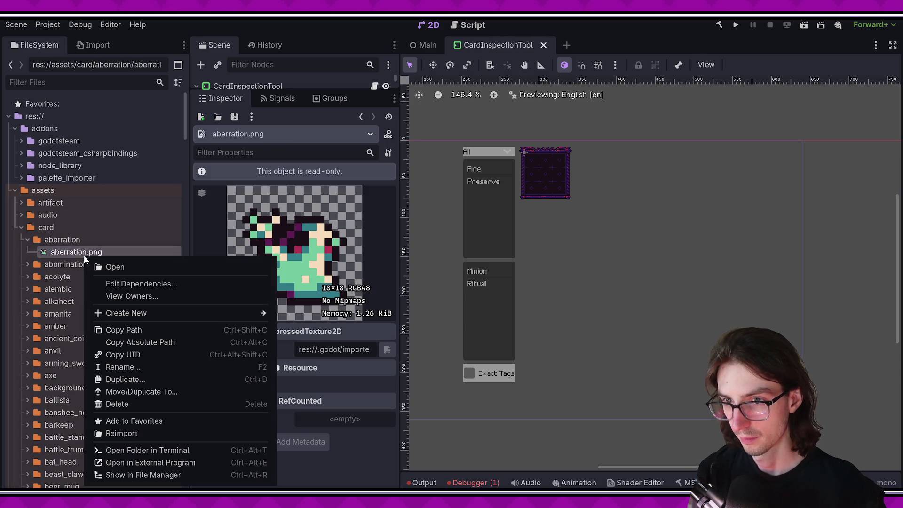
left_click(137, 431)
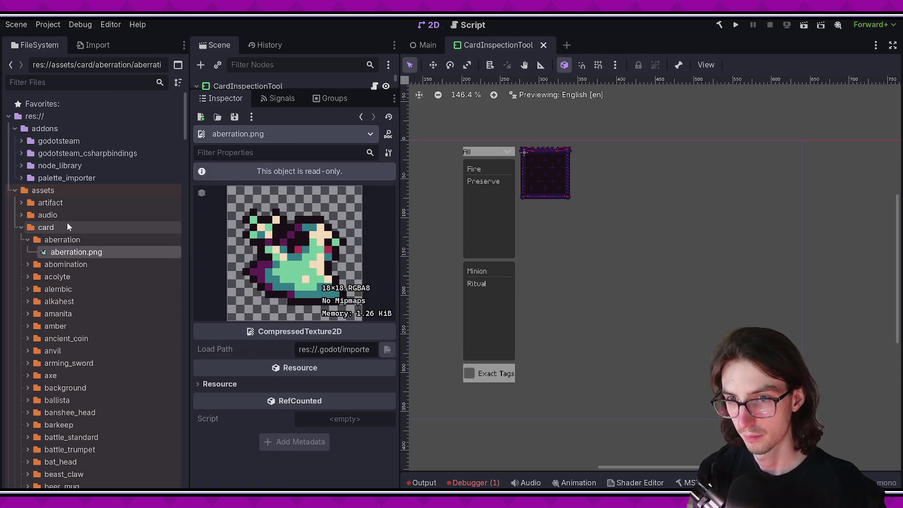
Select the undead tag texture card_tag_undead.tres and inspect its atlas preview.
double_click(30, 191)
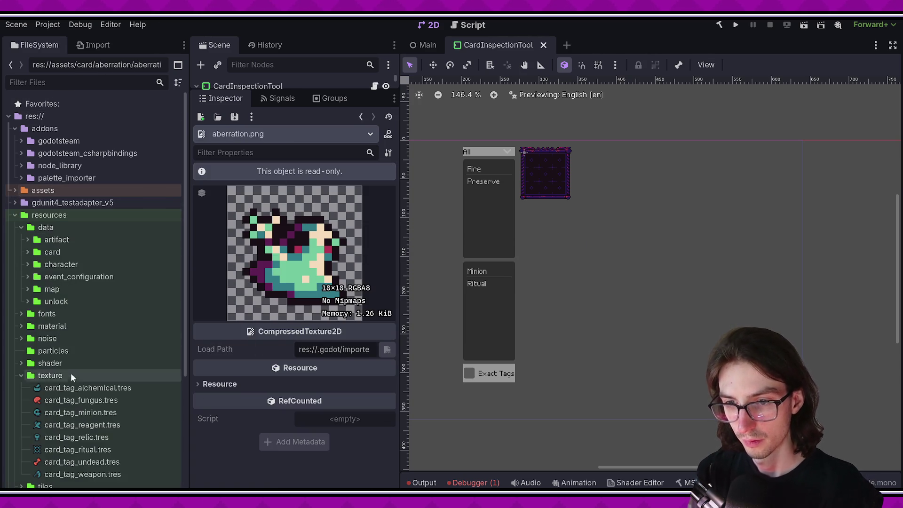
scroll(71, 378, "down", 5)
left_click(94, 301)
scroll(307, 334, "up", 2)
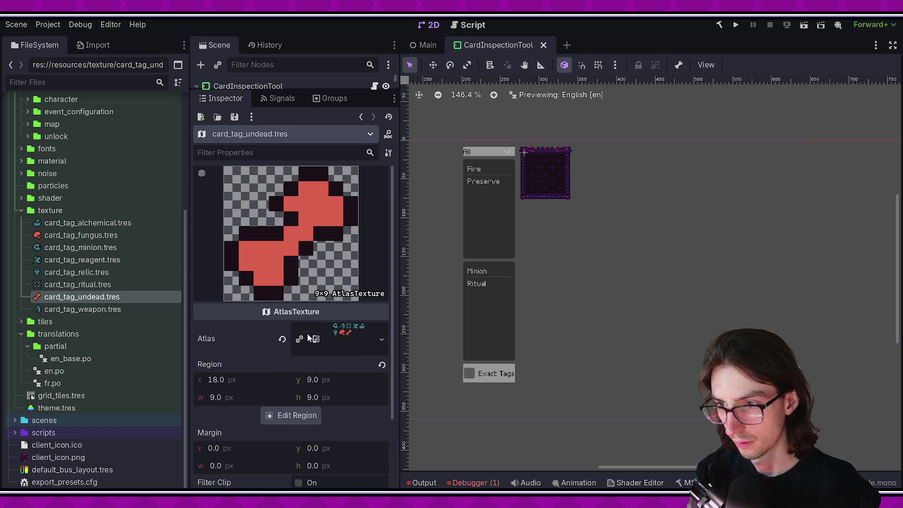
left_click(327, 340)
scroll(286, 411, "down", 4)
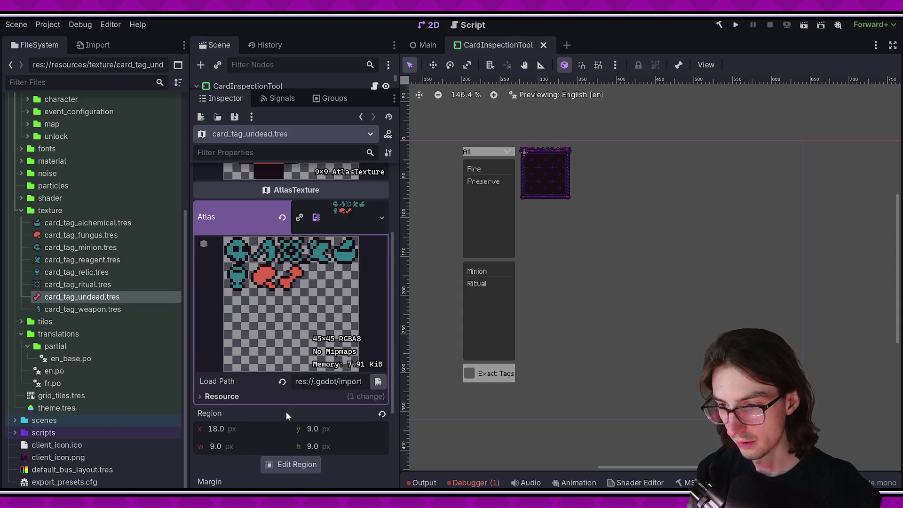
scroll(306, 349, "up", 2)
left_click(345, 315)
scroll(337, 321, "up", 2)
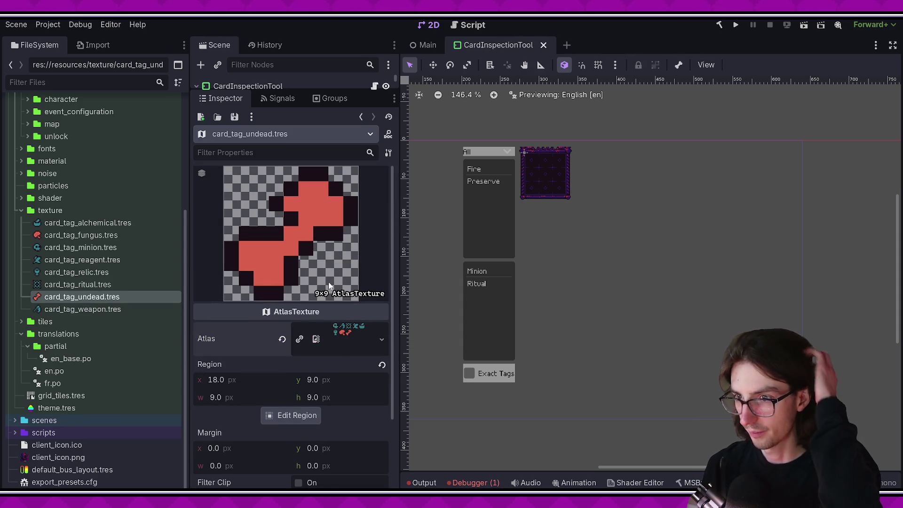
Copy card_tag_undead.tres's UID and switch to Visual Studio Code.
right_click(94, 297)
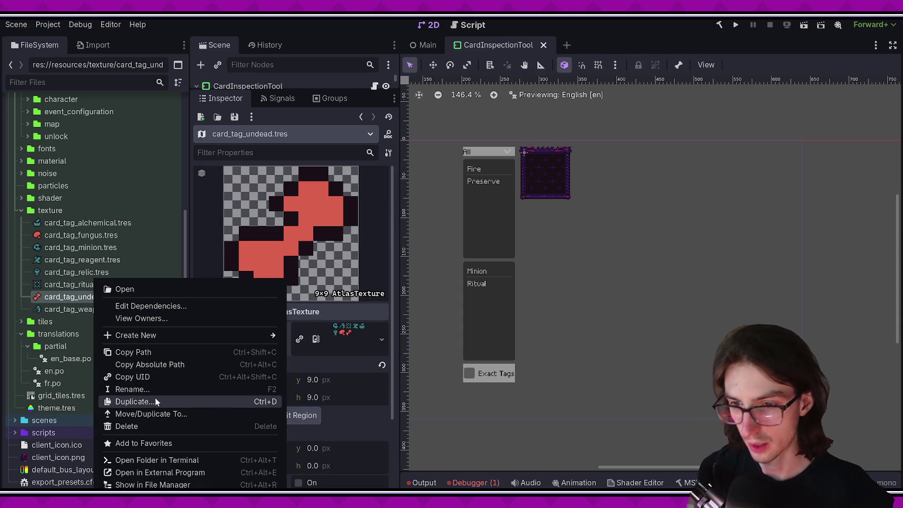
left_click(157, 377)
key("alt+Tab")
scroll(470, 235, "up", 5)
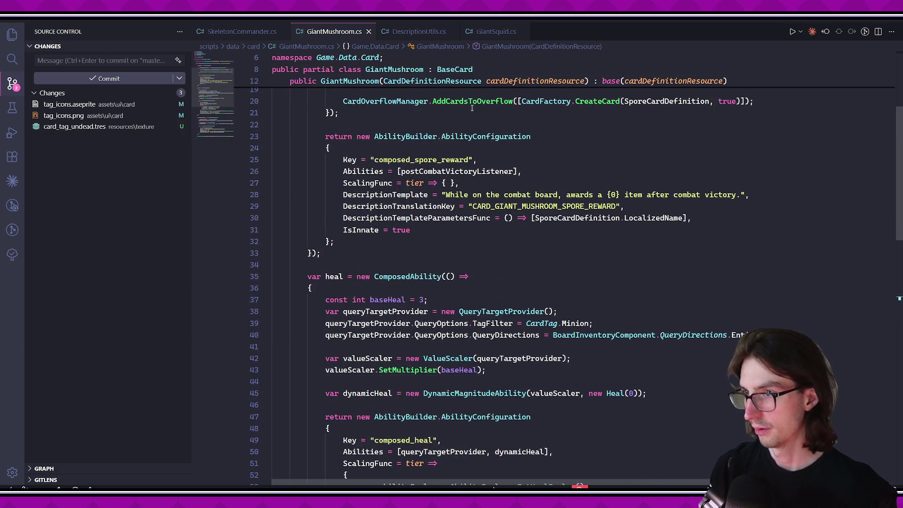
In DescriptionUtils.cs, add a SECONDARY_TAG_ICON_UNDEAD_UID constant below the fungus constant and save.
left_click(414, 32)
left_click_drag(901, 184, 900, 134)
left_click(612, 319)
left_click(636, 346)
key("Return")
type("rivate const string SEC")
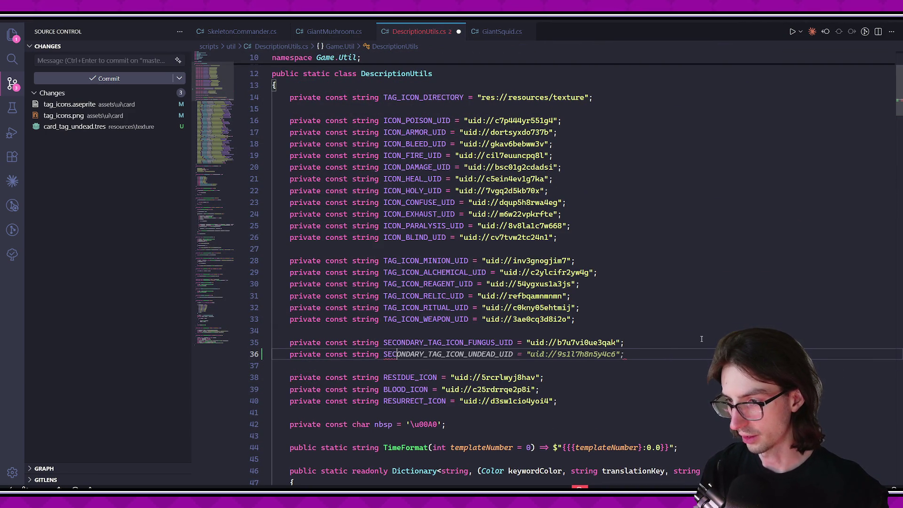
key("Tab")
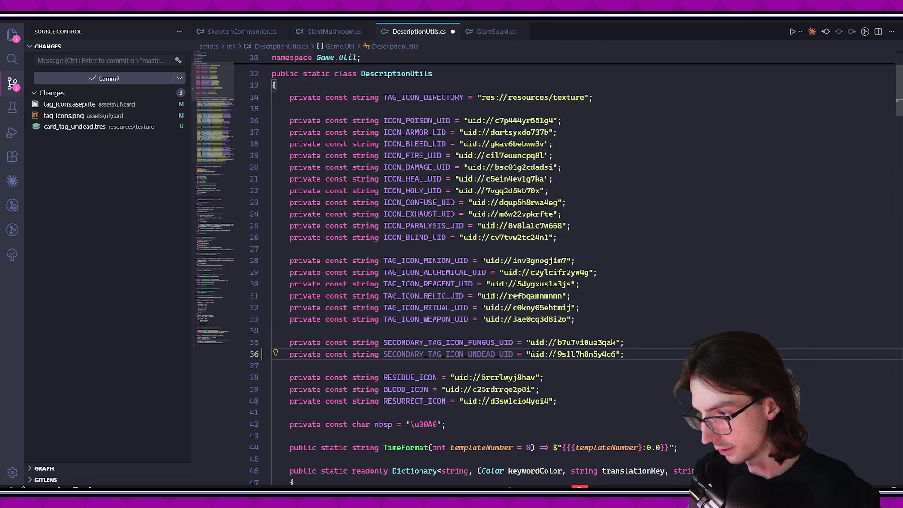
key("ctrl+s")
Replace null in the "undead" keyword entry with SECONDARY_TAG_ICON_UNDEAD_UID, then return to Godot.
scroll(631, 378, "down", 10)
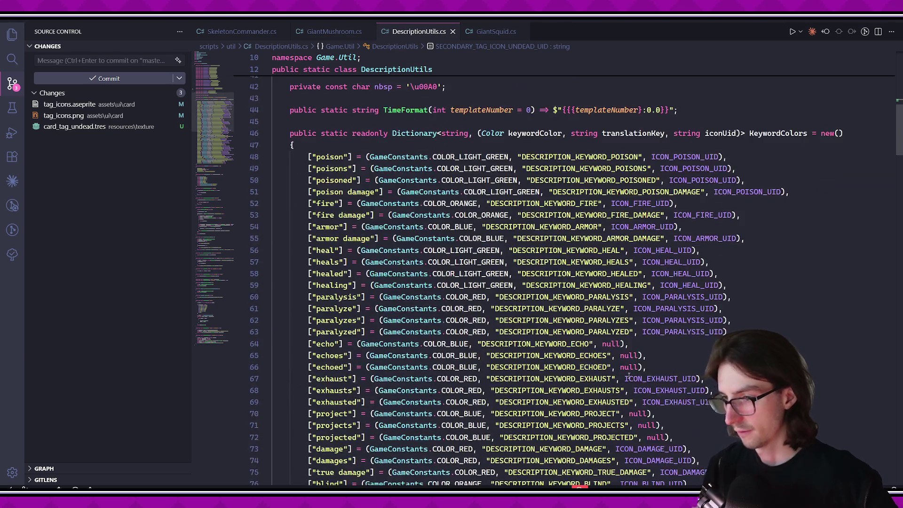
scroll(625, 375, "down", 14)
scroll(385, 272, "up", 1)
left_click(696, 290)
key("Tab")
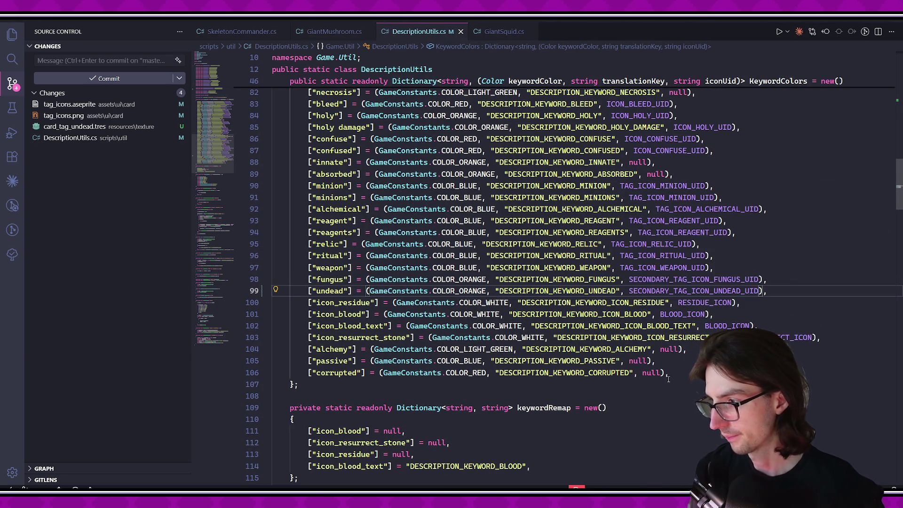
left_click(668, 378)
scroll(658, 374, "down", 20)
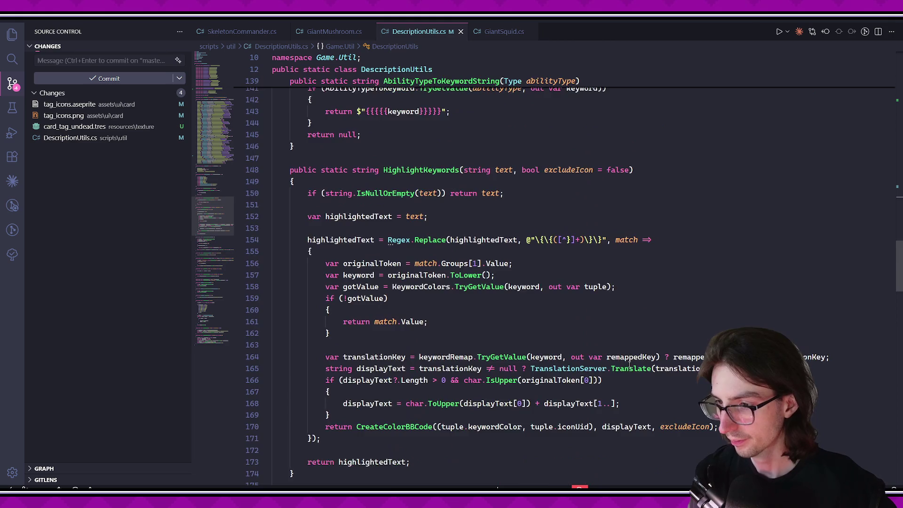
scroll(629, 364, "down", 10)
key("alt+Tab")
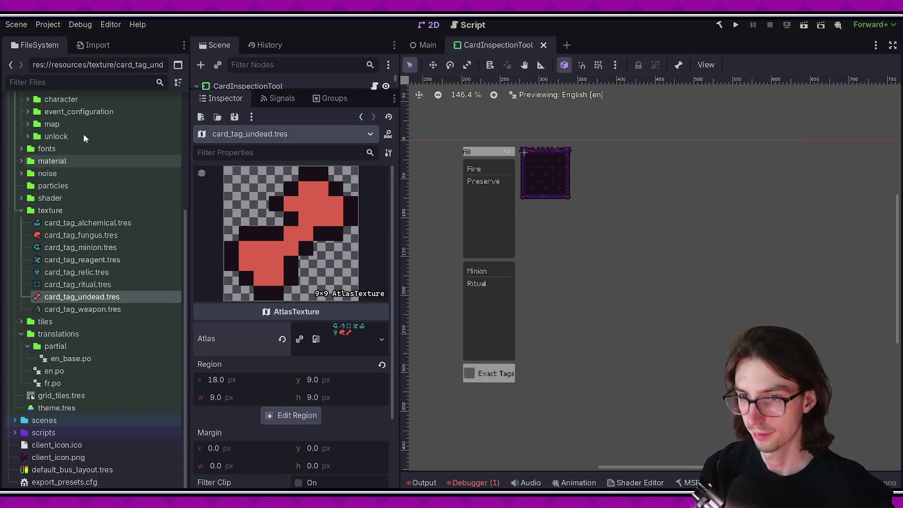
Expand the card data folder and view the aberration, abomination and amanita card definitions.
scroll(108, 202, "up", 5)
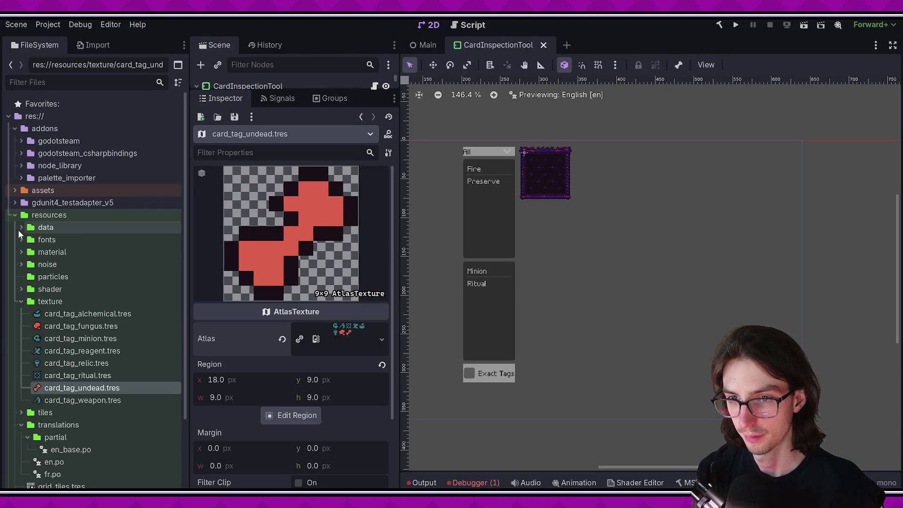
left_click(28, 252)
left_click(49, 263)
left_click(78, 276)
scroll(81, 276, "down", 4)
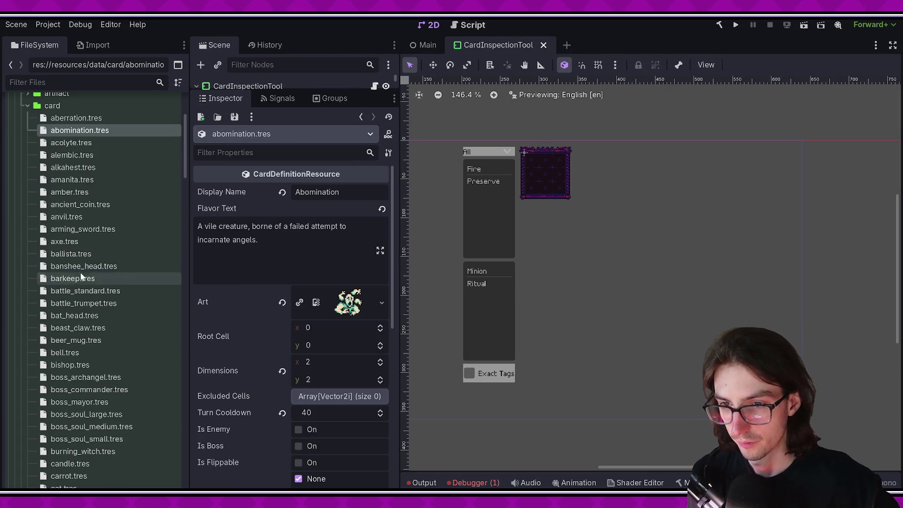
key("Down")
key("Down")
key("Down")
key("Down")
key("Down")
key("Down")
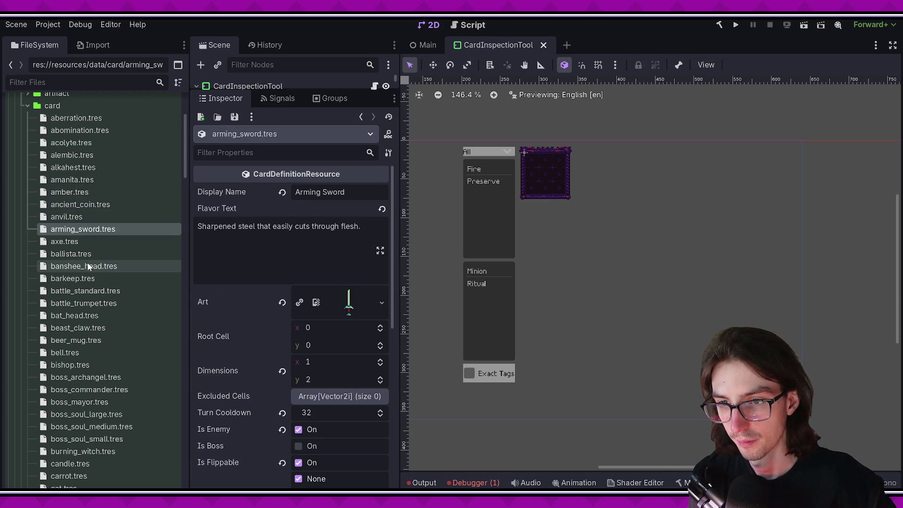
Step through Banshee's Head, barkeep, Battle Standard, bat_head and beast_claw to beer_mug.tres.
left_click(89, 267)
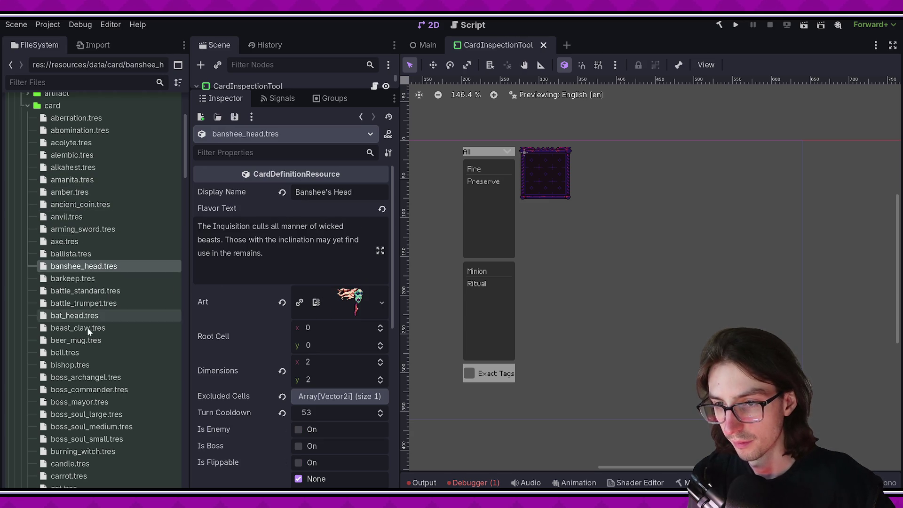
left_click(95, 281)
left_click(97, 295)
left_click(94, 315)
left_click(92, 324)
left_click(96, 340)
scroll(99, 329, "down", 2)
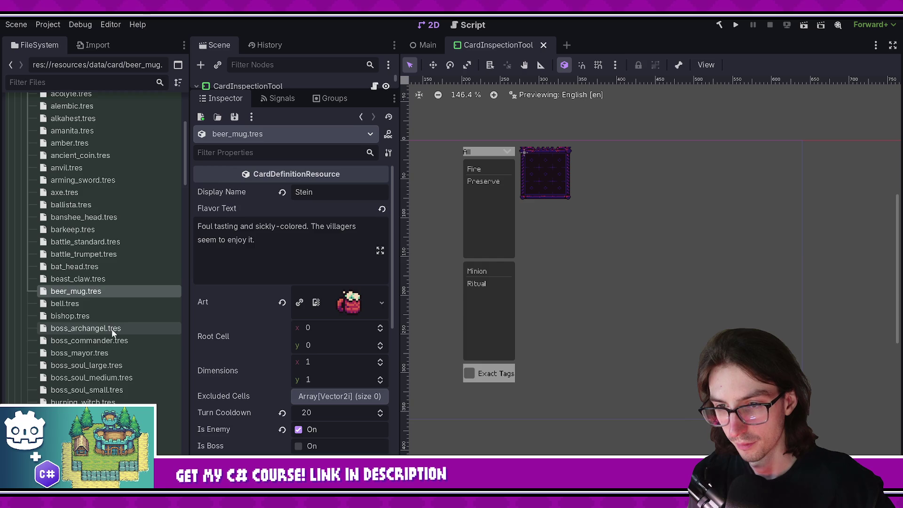
scroll(119, 392, "down", 2)
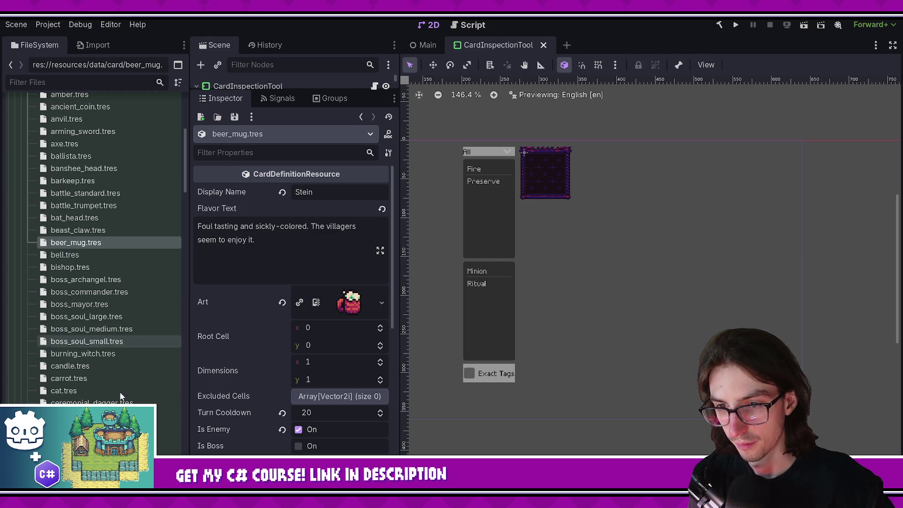
scroll(118, 360, "down", 2)
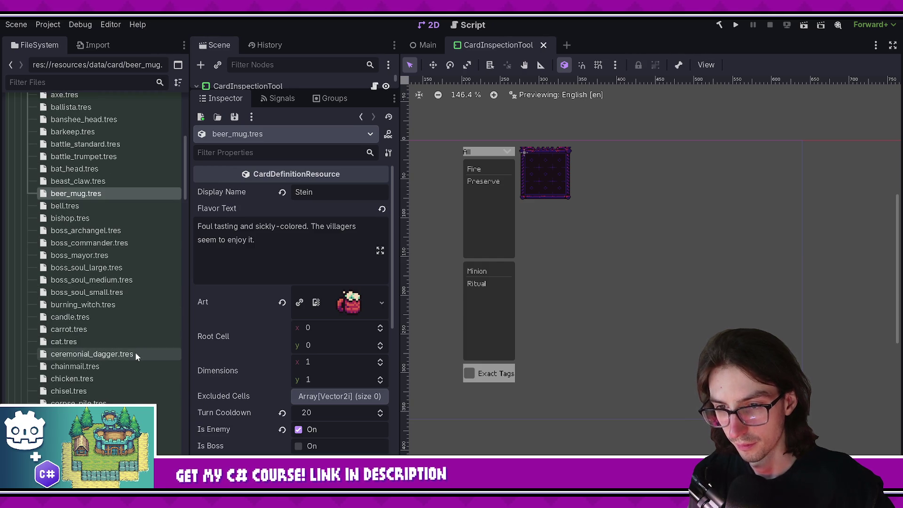
scroll(134, 353, "down", 2)
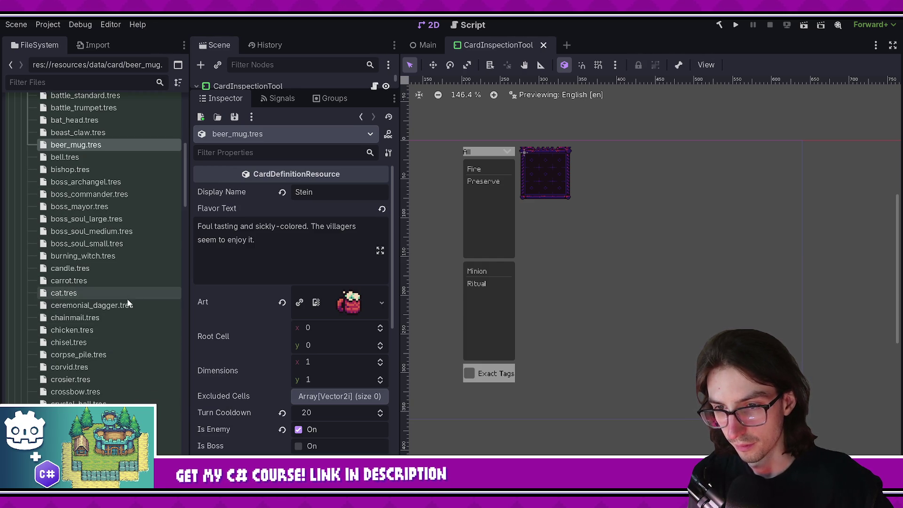
Open corpse_pile.tres, then scroll the card files down to the skeleton_*.tres entries.
left_click(120, 355)
scroll(120, 352, "down", 2)
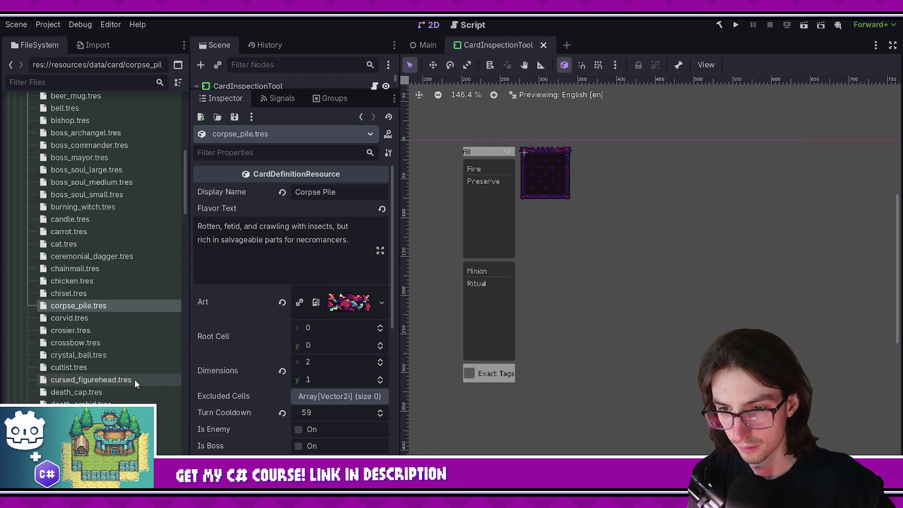
scroll(134, 378, "down", 2)
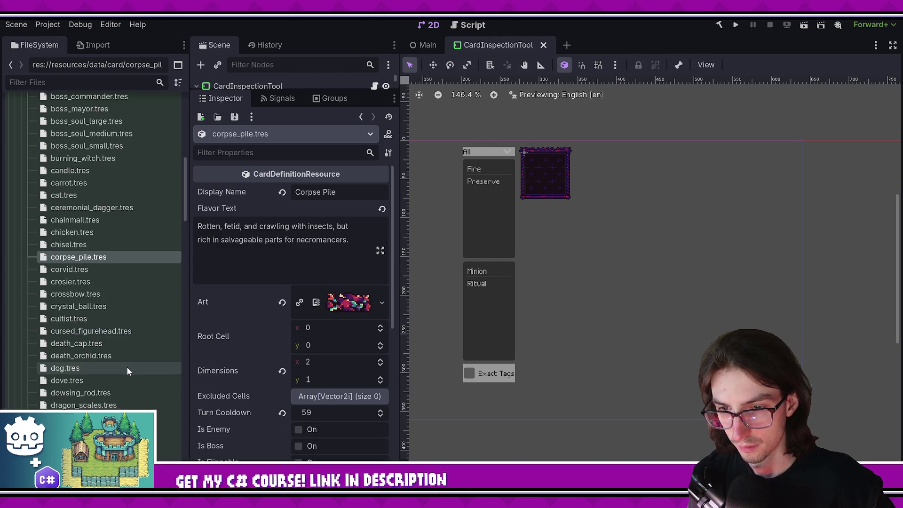
scroll(133, 391, "down", 2)
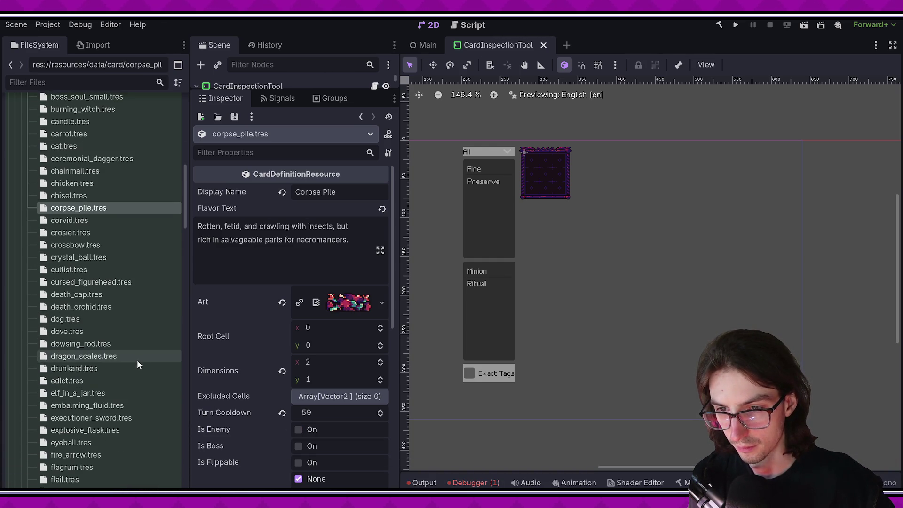
scroll(134, 382, "down", 2)
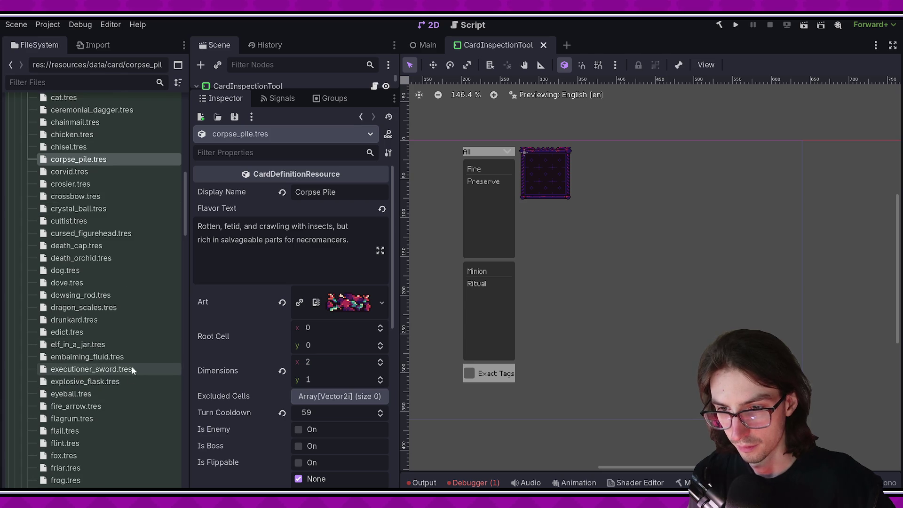
scroll(126, 390, "down", 2)
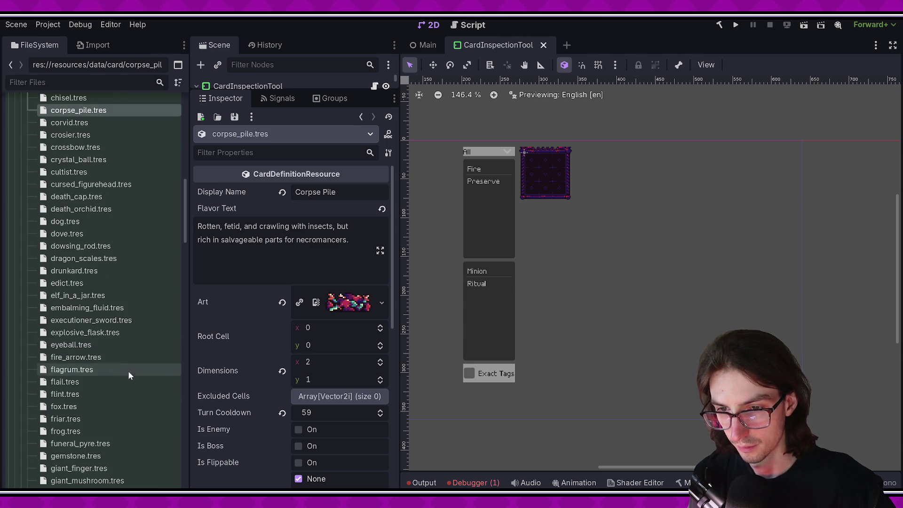
scroll(121, 407, "down", 2)
scroll(124, 391, "down", 4)
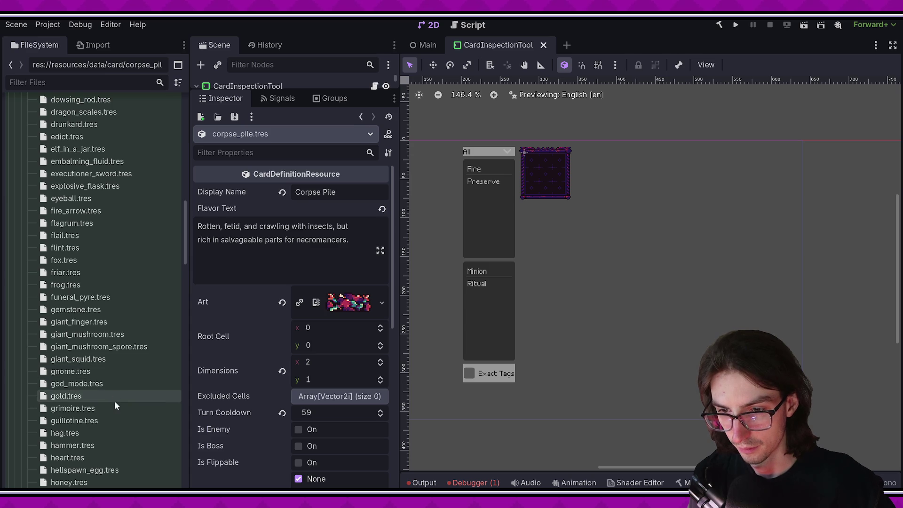
scroll(114, 403, "down", 2)
scroll(125, 385, "down", 2)
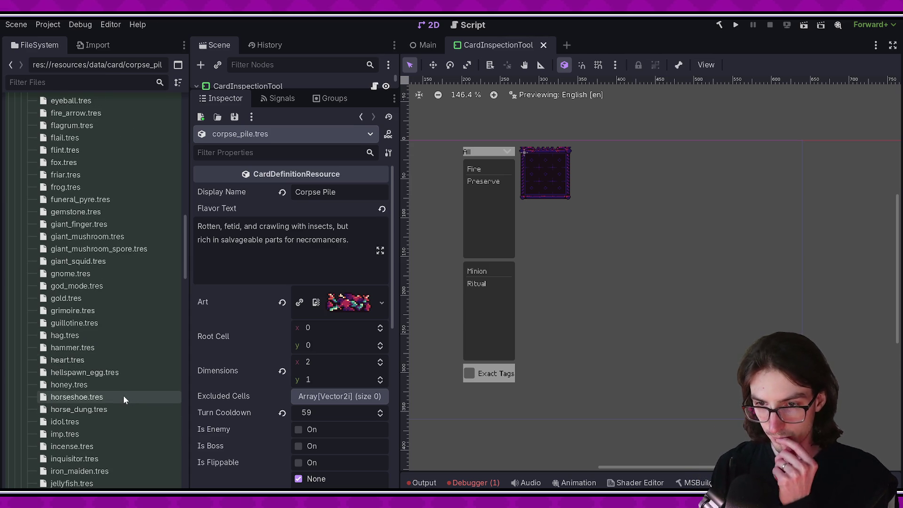
scroll(126, 403, "down", 2)
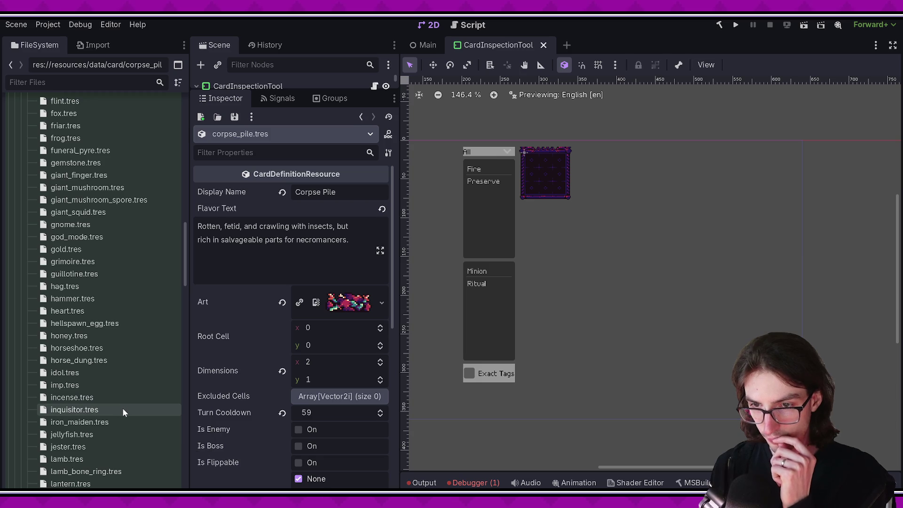
scroll(125, 399, "down", 2)
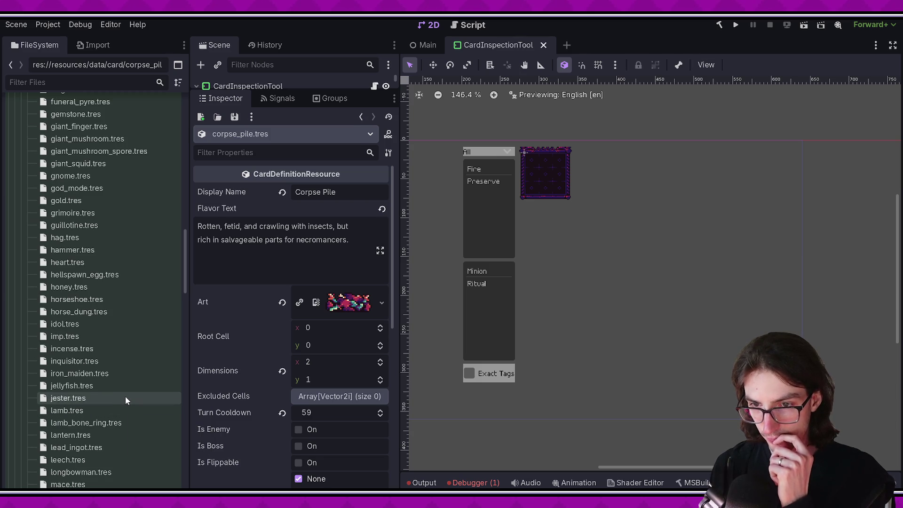
scroll(125, 414, "down", 2)
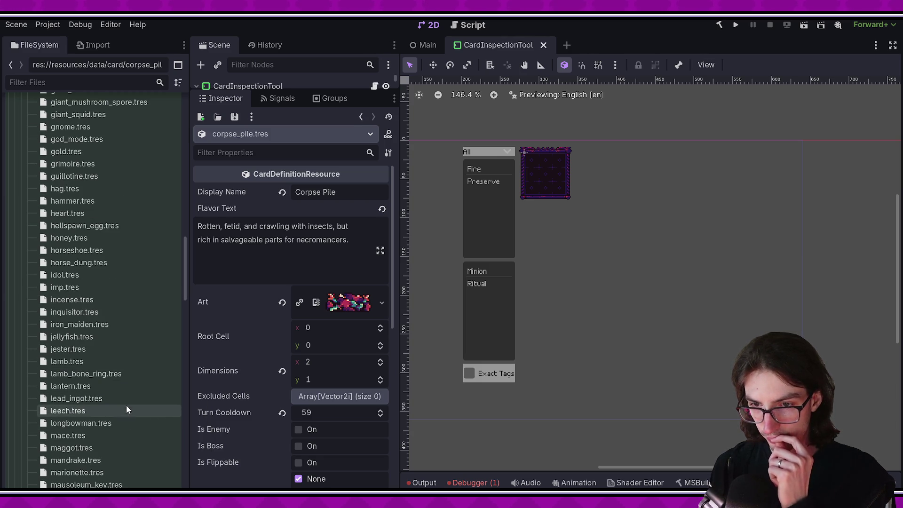
scroll(127, 424, "down", 2)
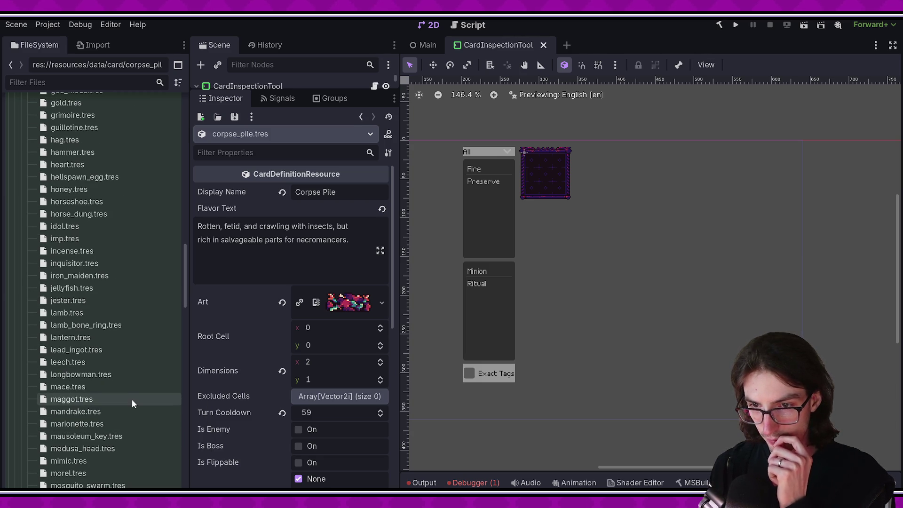
scroll(126, 423, "down", 2)
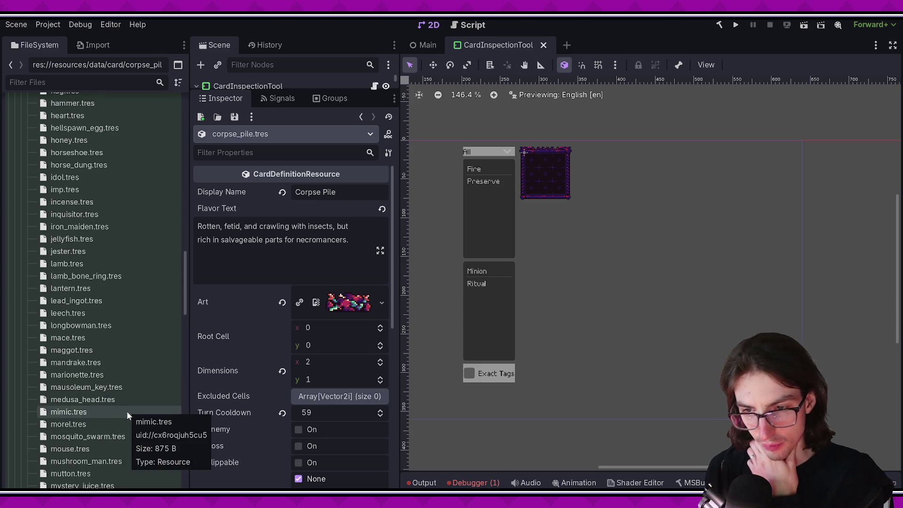
scroll(128, 411, "down", 2)
scroll(128, 421, "down", 2)
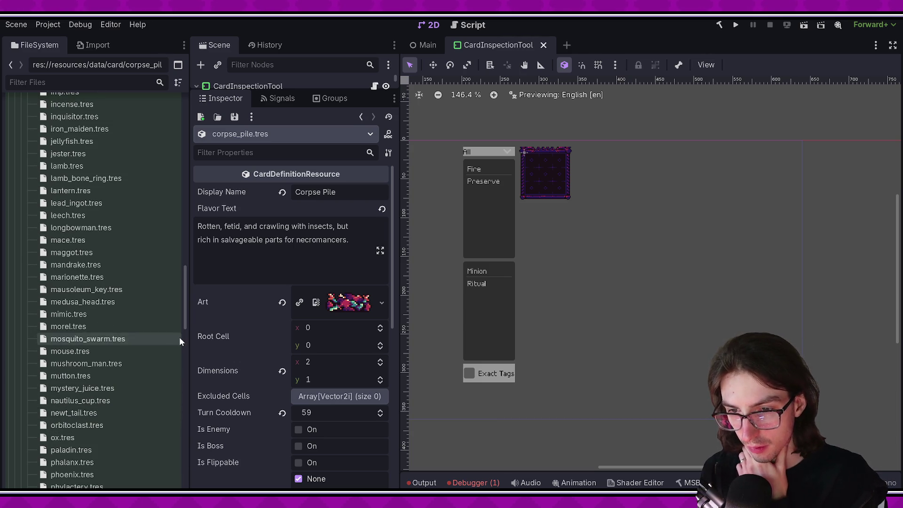
scroll(184, 315, "down", 5)
left_click_drag(186, 329, 185, 351)
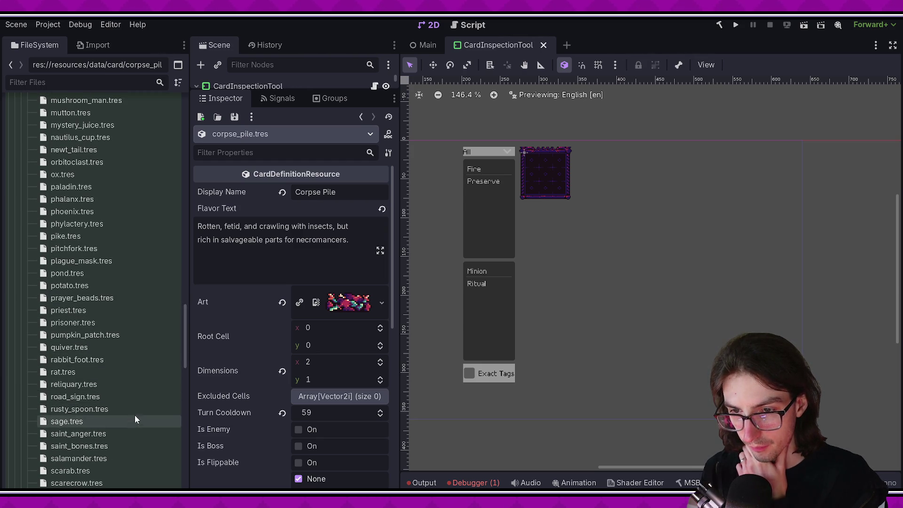
left_click_drag(184, 351, 184, 378)
Review the Secondary Card Tags of the skeleton commander, dragon, mage and warrior cards.
left_click(138, 334)
double_click(132, 333)
scroll(235, 331, "down", 5)
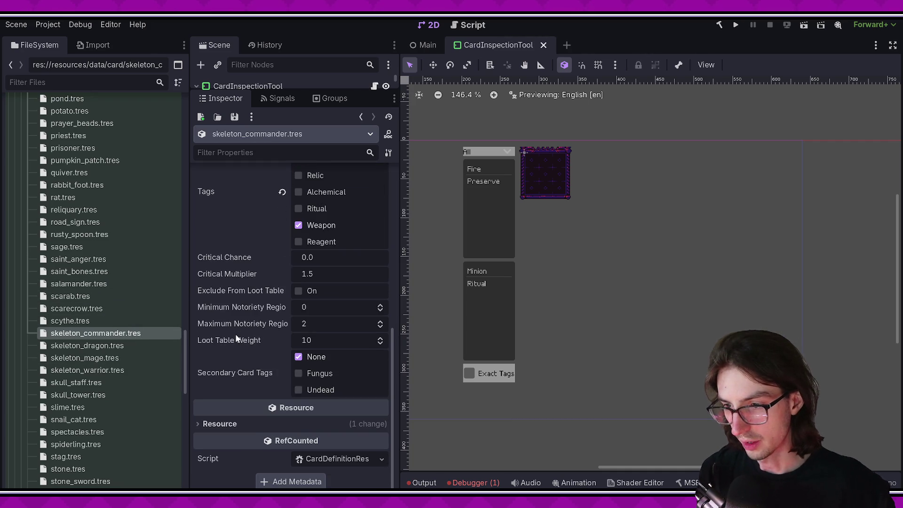
left_click(104, 348)
scroll(301, 383, "down", 5)
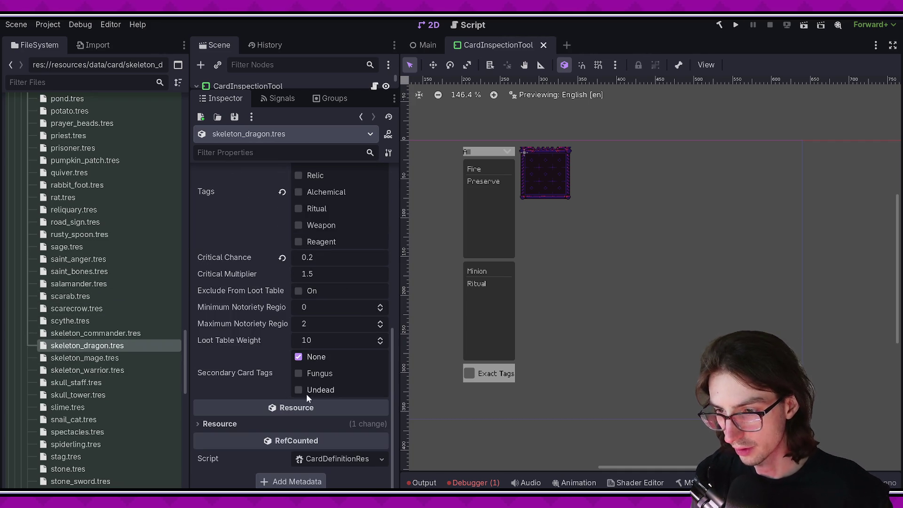
left_click(125, 358)
scroll(284, 402, "down", 5)
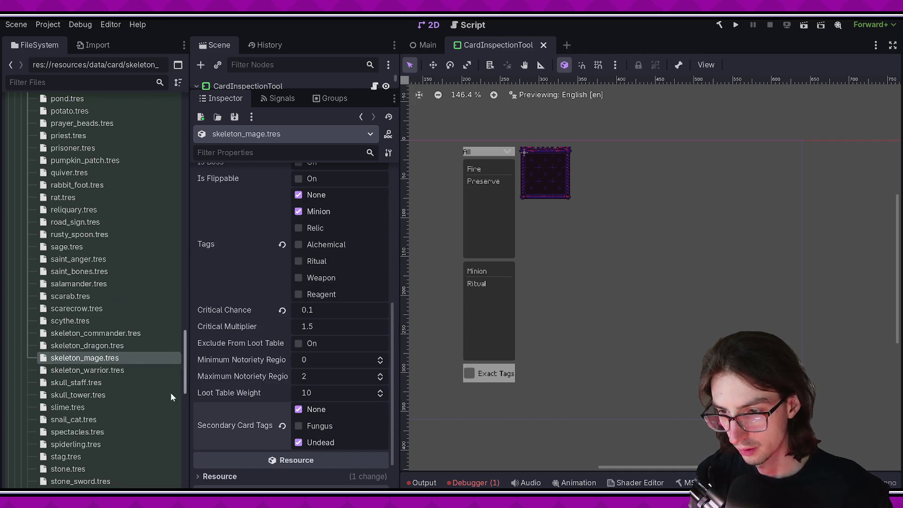
left_click(124, 370)
scroll(317, 392, "down", 1)
scroll(317, 388, "down", 5)
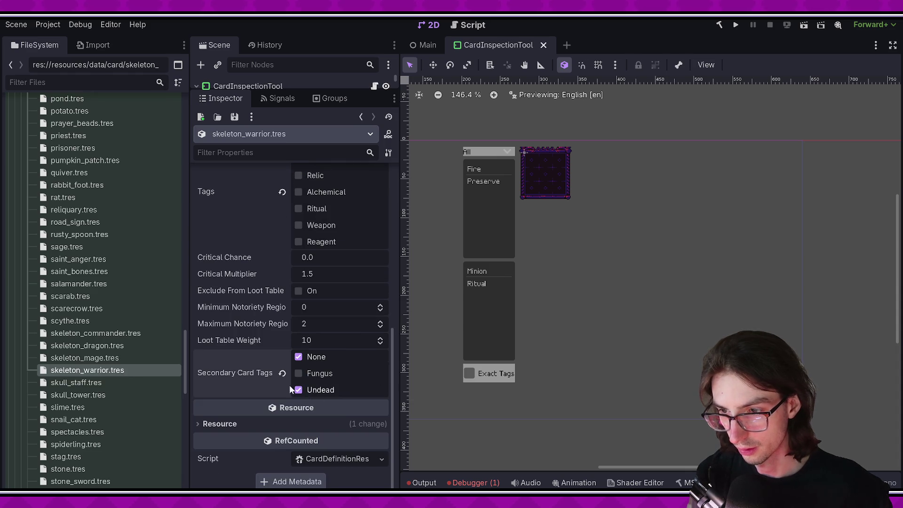
scroll(140, 337, "down", 2)
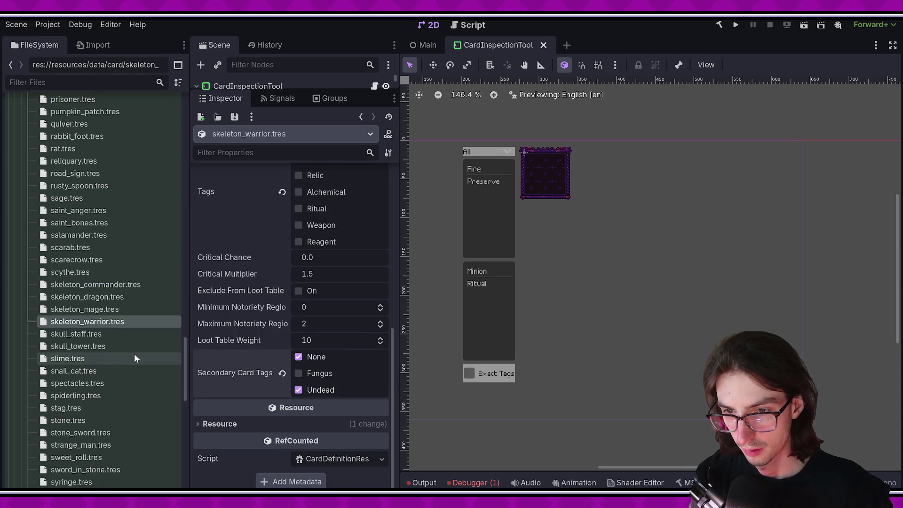
Tick Undead in the Slime card's Secondary Card Tags.
left_click(135, 357)
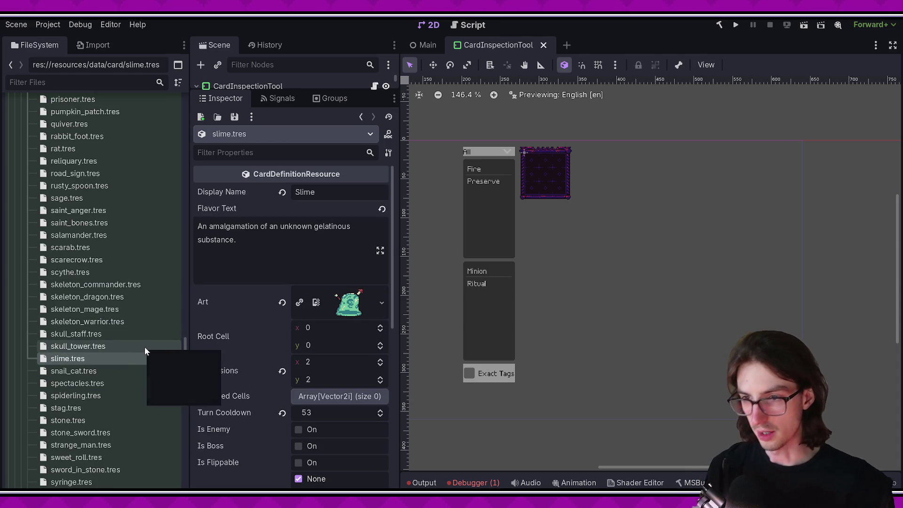
scroll(131, 345, "down", 2)
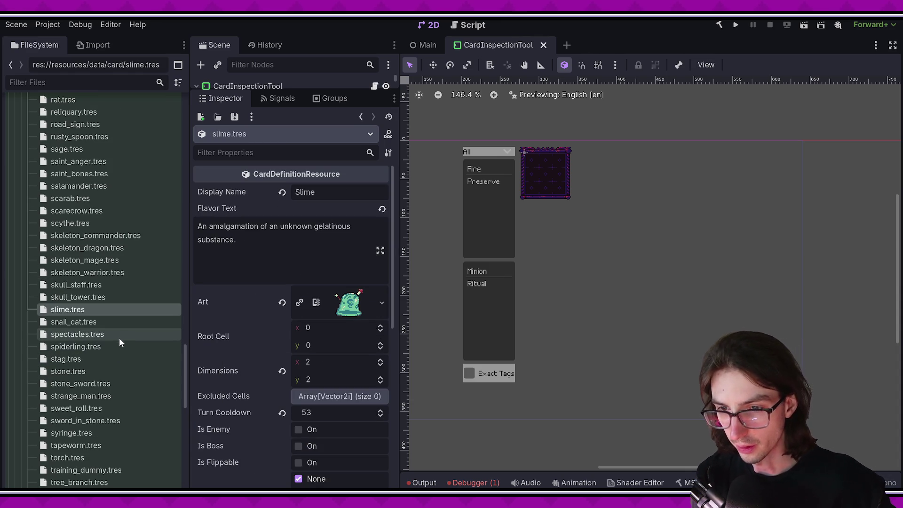
scroll(255, 348, "down", 10)
left_click(323, 401)
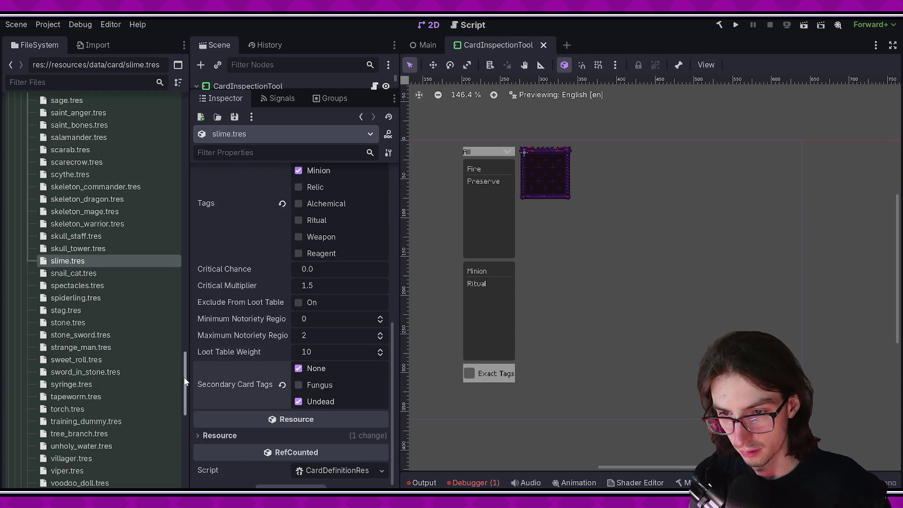
left_click_drag(182, 379, 179, 401)
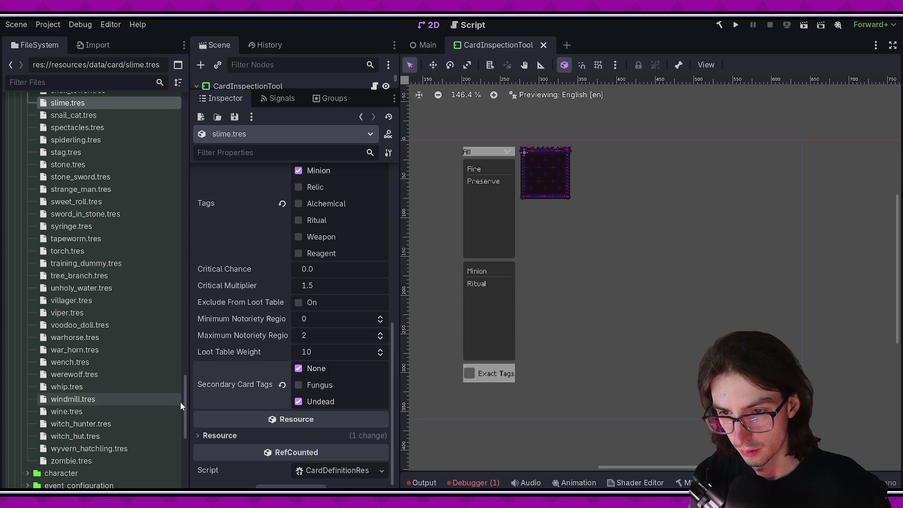
Review the Werewolf and Zombie cards, save the tag changes, and launch the game.
left_click(136, 373)
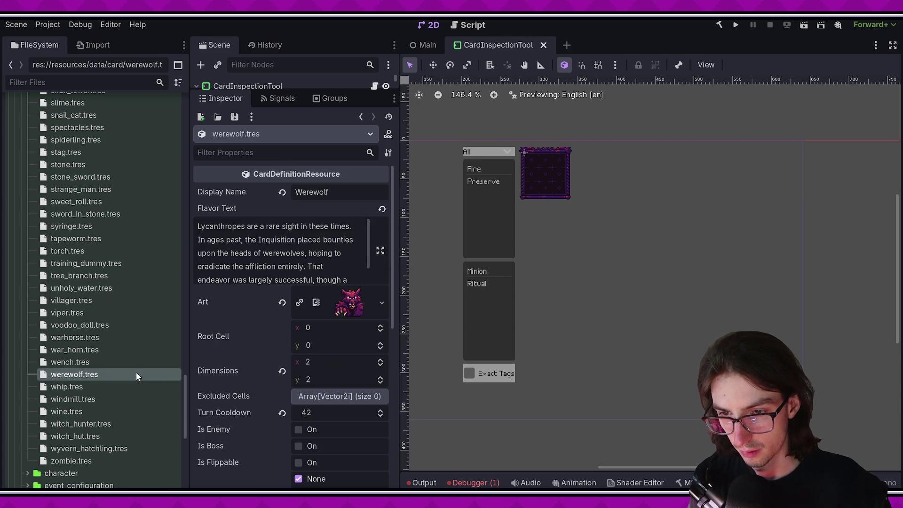
scroll(185, 368, "down", 5)
scroll(124, 340, "up", 4)
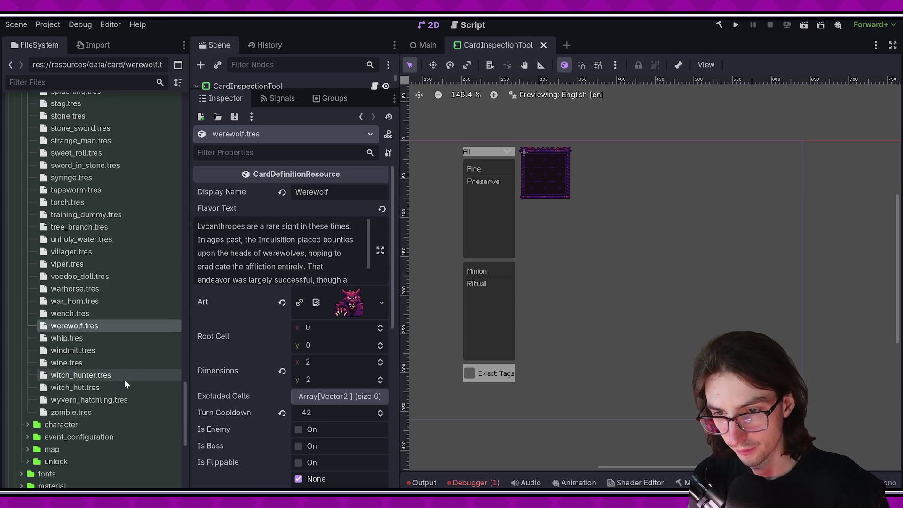
left_click(125, 412)
scroll(233, 366, "down", 5)
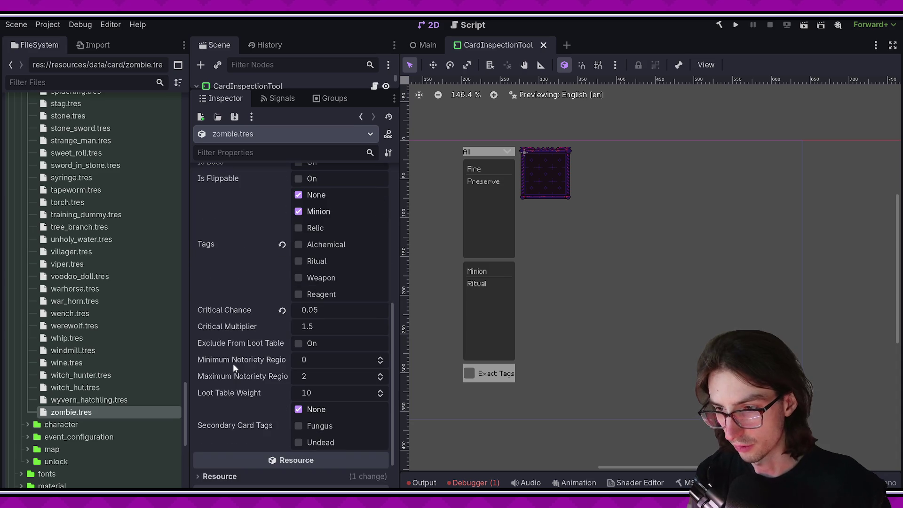
key("ctrl+s")
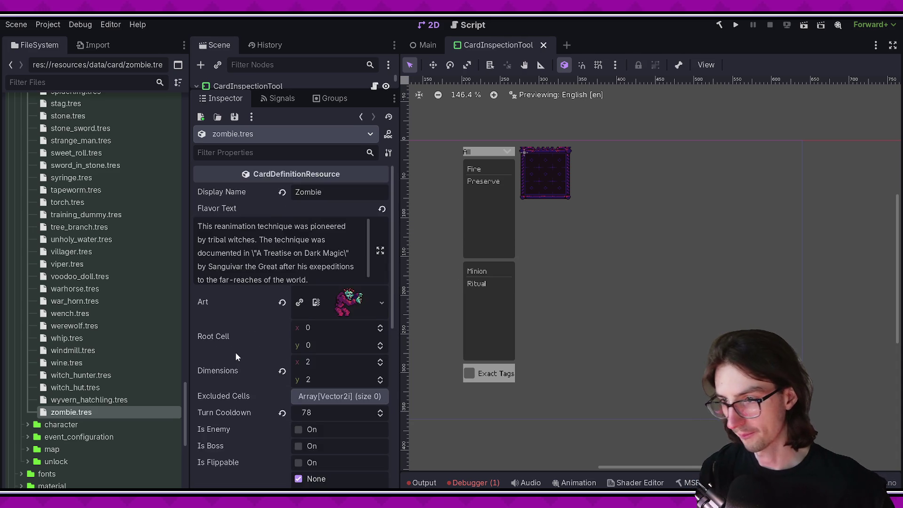
left_click(735, 24)
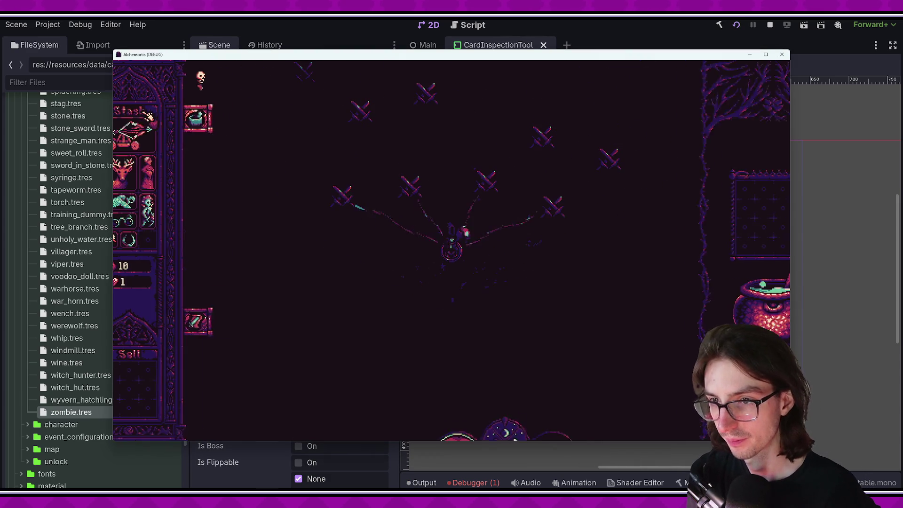
Spawn a Skeleton Commander with add_item skeleton_commander, inspect it, and place it on the board.
mouse_move(192, 194)
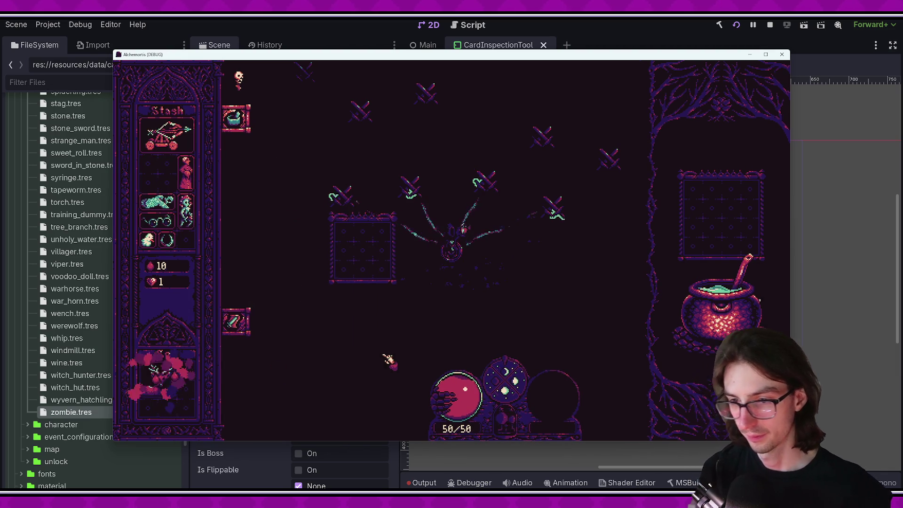
key("grave")
type("and")
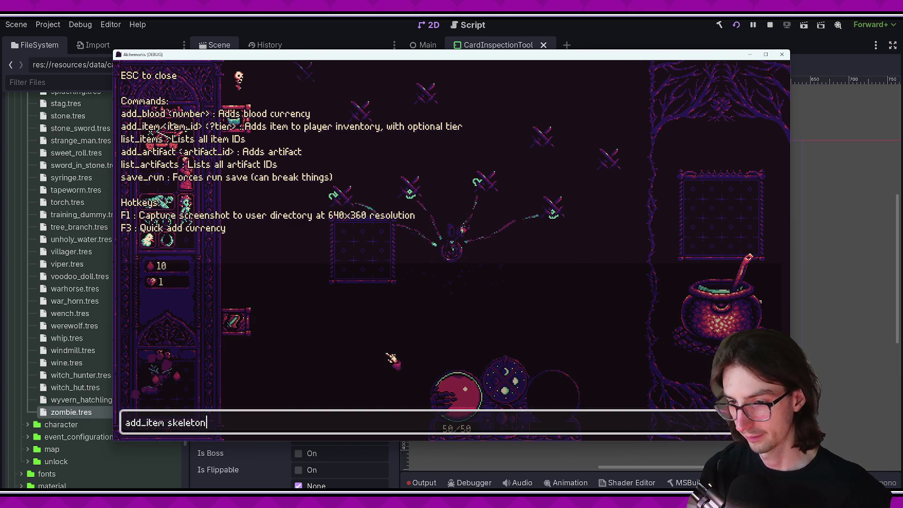
type("er")
key("Return")
key("Escape")
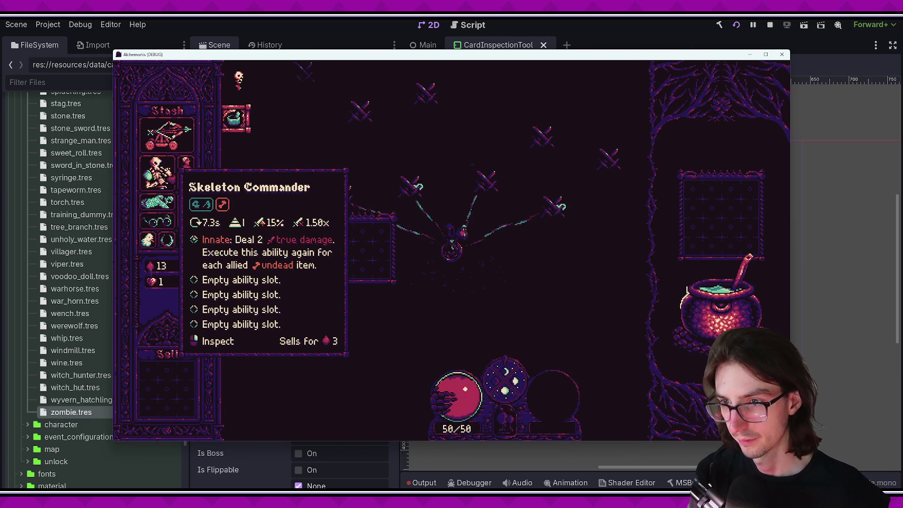
right_click(157, 173)
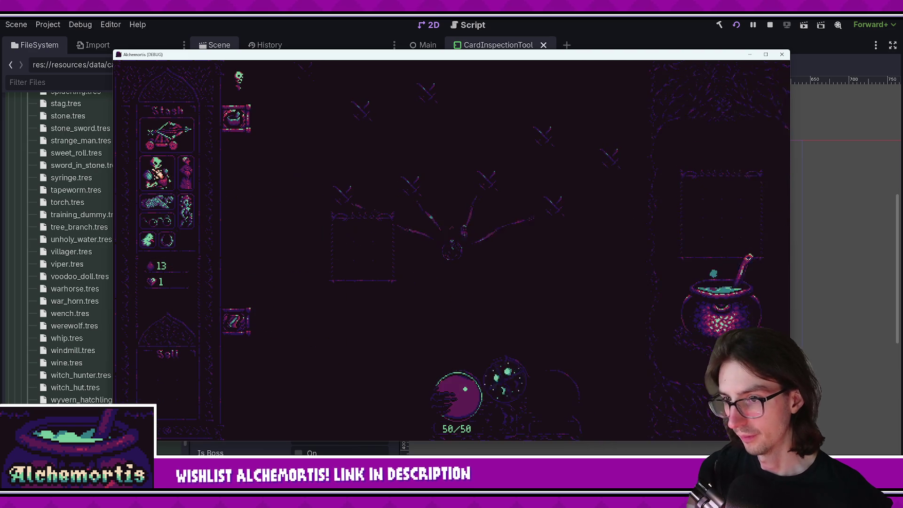
mouse_move(157, 174)
left_mouse_down()
mouse_move(182, 201)
mouse_move(352, 240)
left_mouse_up()
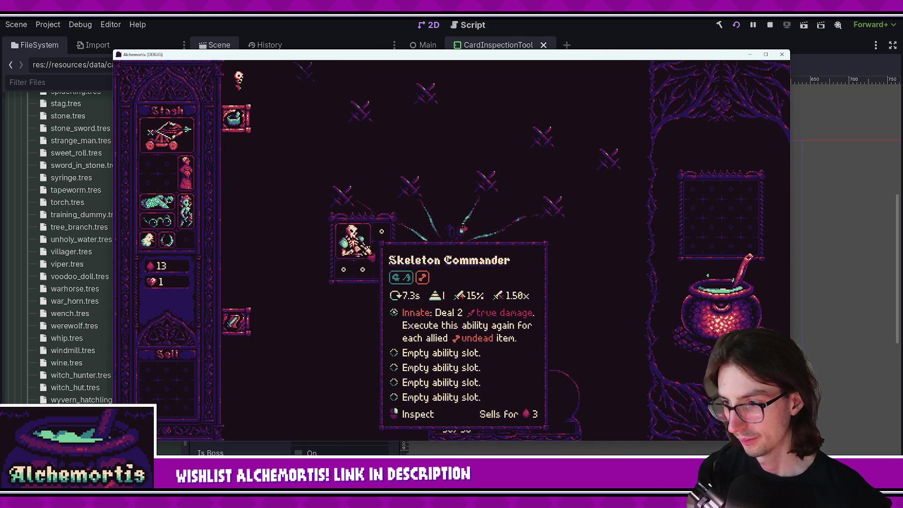
Spawn a skeleton mage from the debug console and maximize the game window for combat.
key("grave")
type("add_item ")
type("skeleton_")
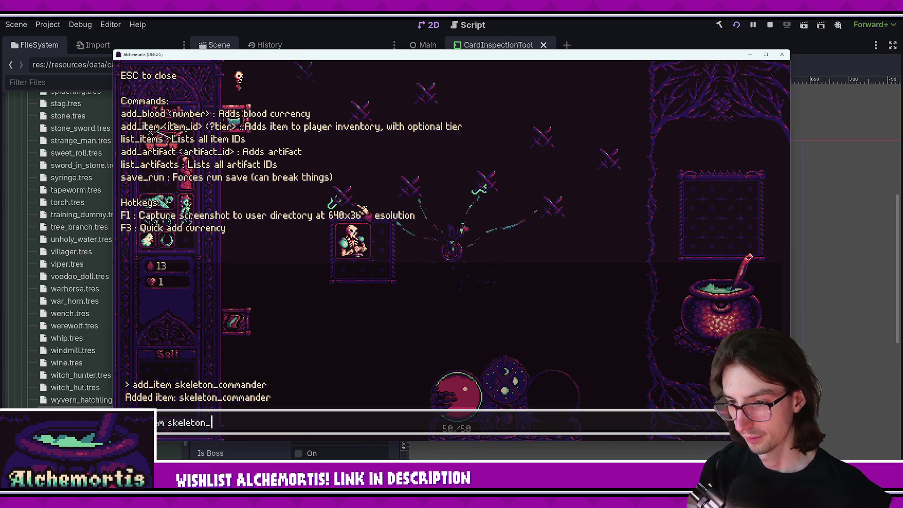
type("ge")
key("Return")
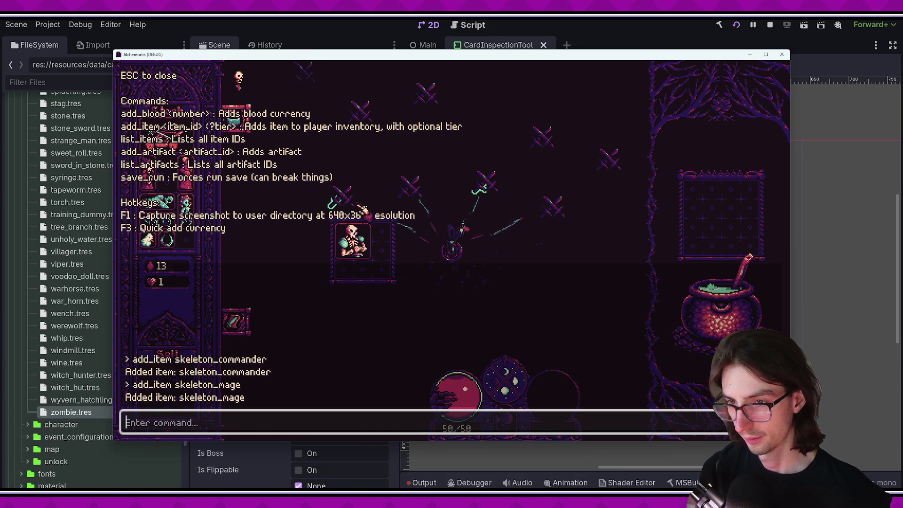
key("Escape")
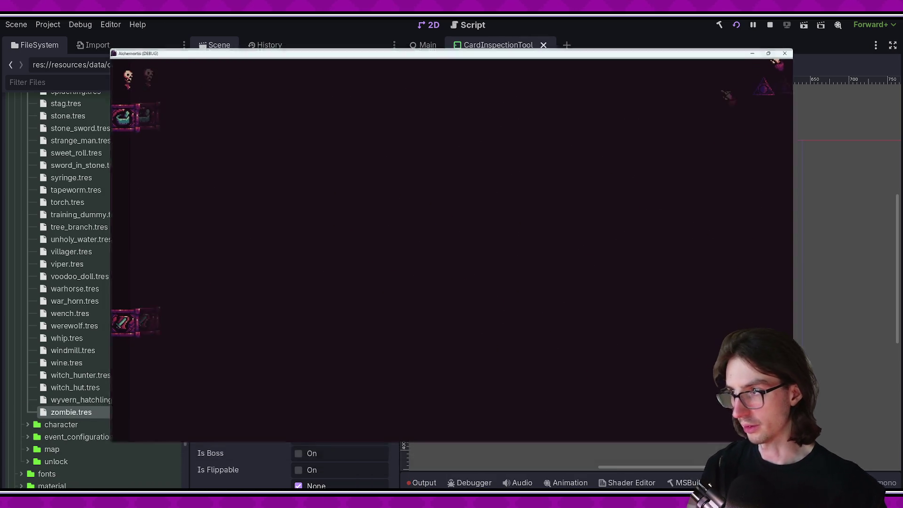
left_click(765, 54)
mouse_move(352, 261)
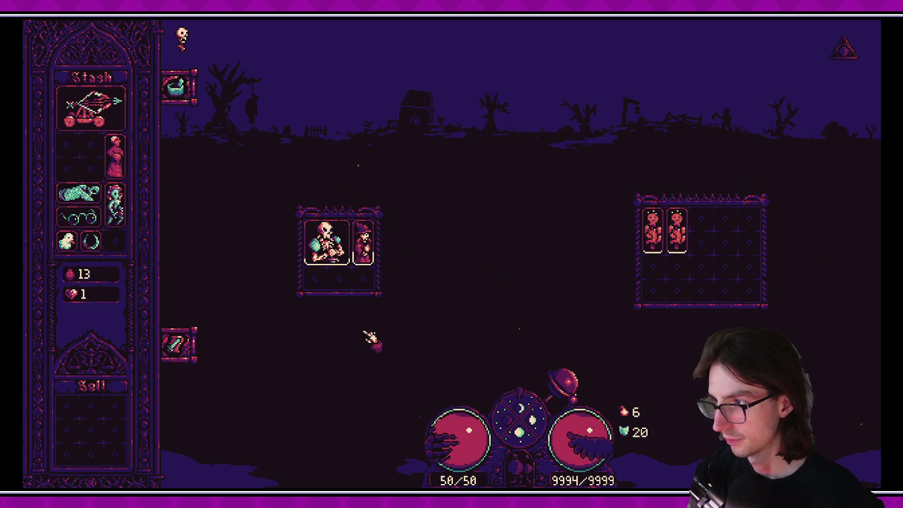
mouse_move(222, 355)
mouse_move(347, 439)
left_mouse_down()
mouse_move(351, 402)
mouse_move(358, 459)
left_mouse_up()
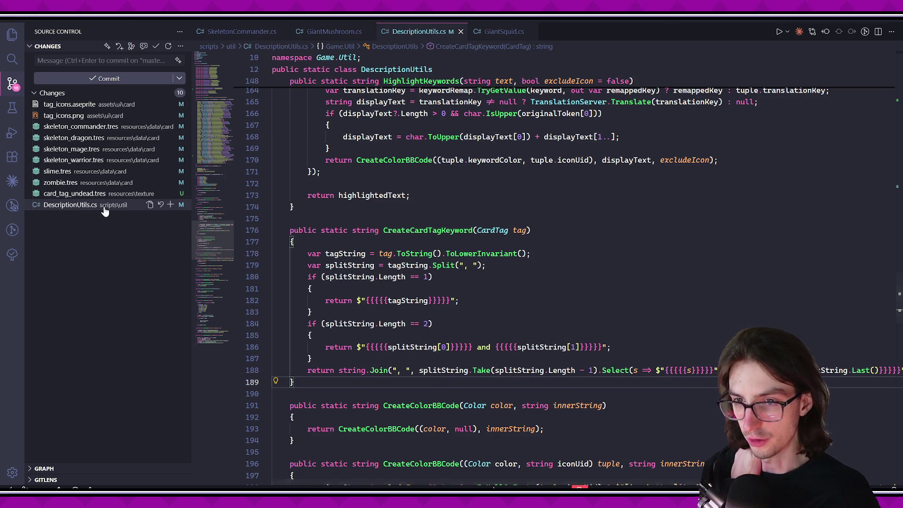
Review the diffs of DescriptionUtils.cs, card_tag_undead.tres, the skeleton and zombie cards, and tag_icons files.
left_click(129, 208)
scroll(449, 243, "down", 10)
scroll(450, 243, "down", 3)
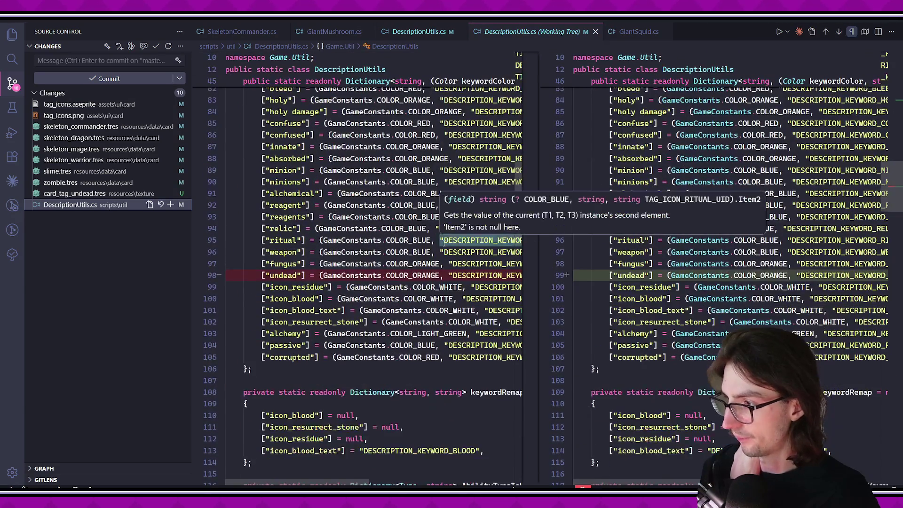
scroll(379, 204, "right", 6)
scroll(379, 204, "left", 6)
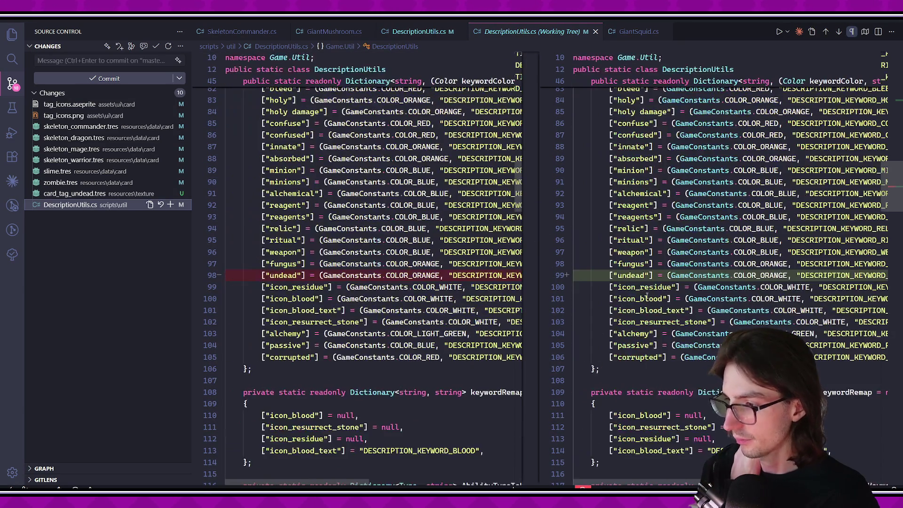
left_click(52, 193)
left_click(64, 183)
left_click(75, 160)
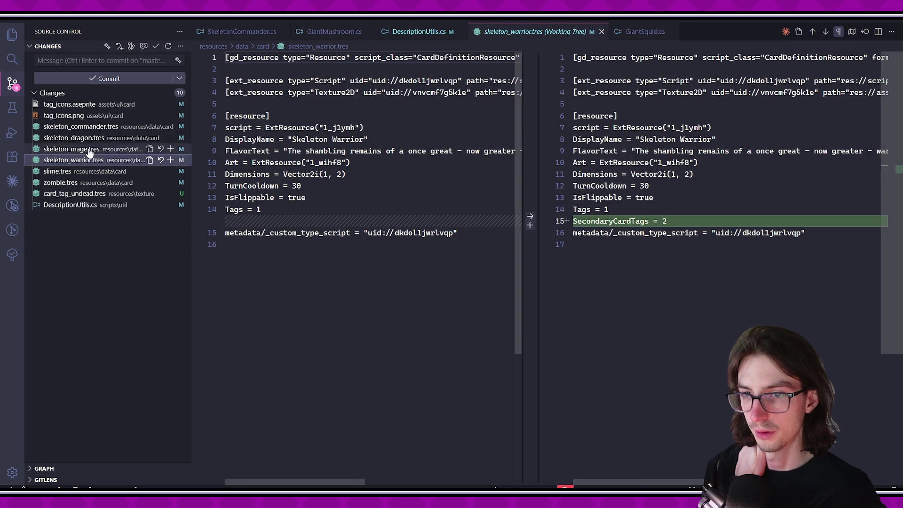
left_click(90, 138)
left_click(96, 131)
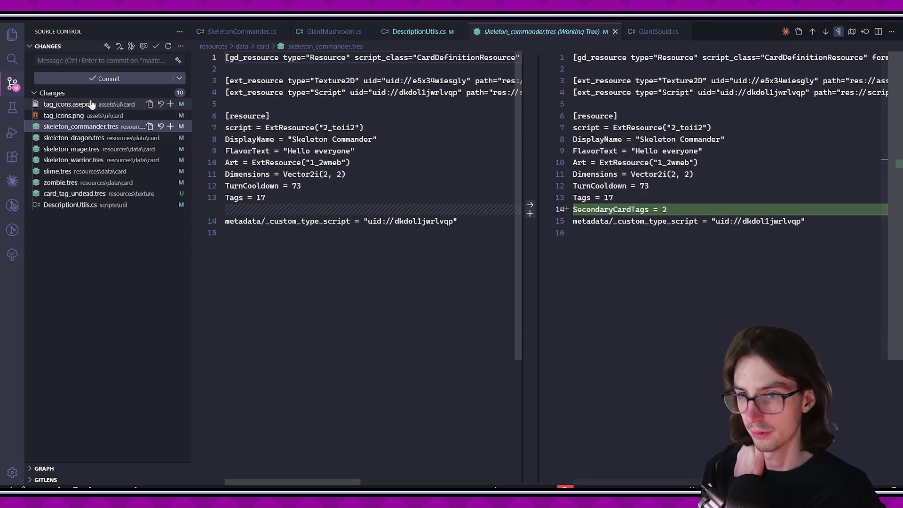
left_click(78, 115)
left_click(81, 107)
Commit all changes with the message 'add undead secondary tag'.
left_click(94, 62)
type("add undead secondary t")
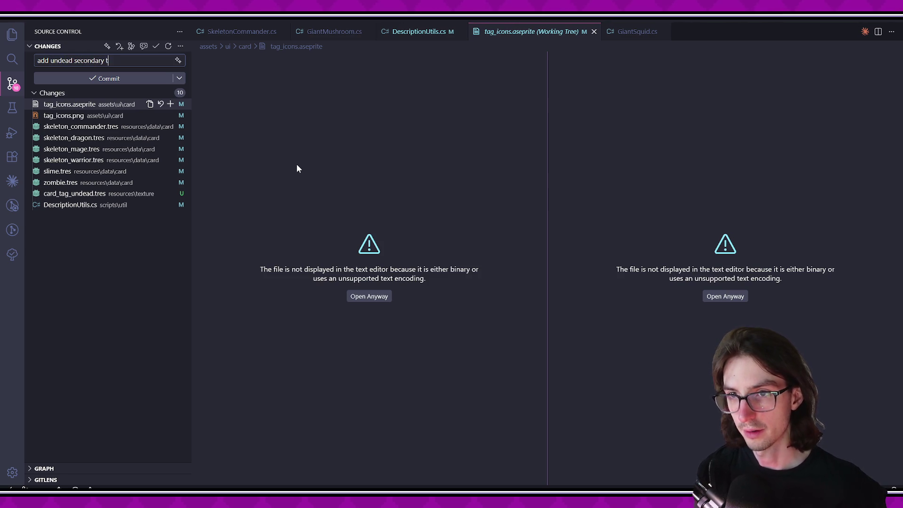
type("ag")
key("ctrl+Return")
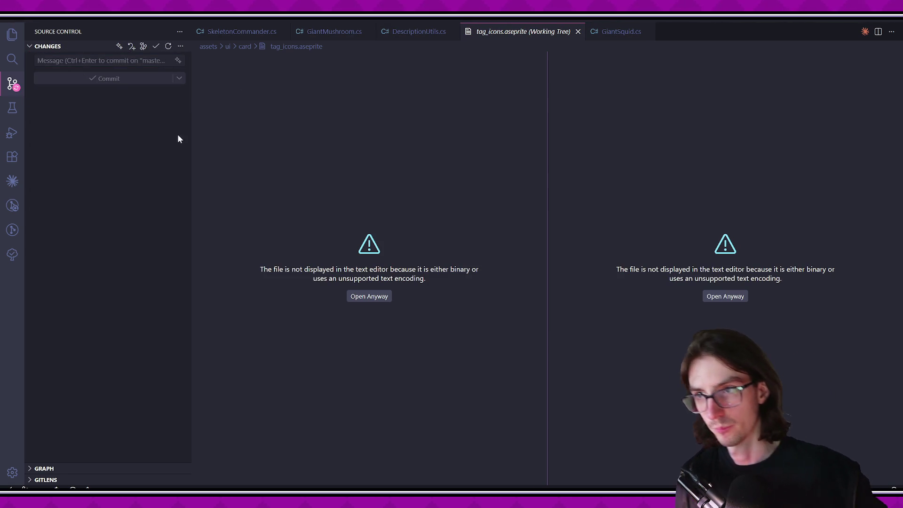
Open SkeletonCommander.cs at the end of the true damage ability.
left_click(242, 31)
scroll(424, 283, "down", 1)
left_click(348, 367)
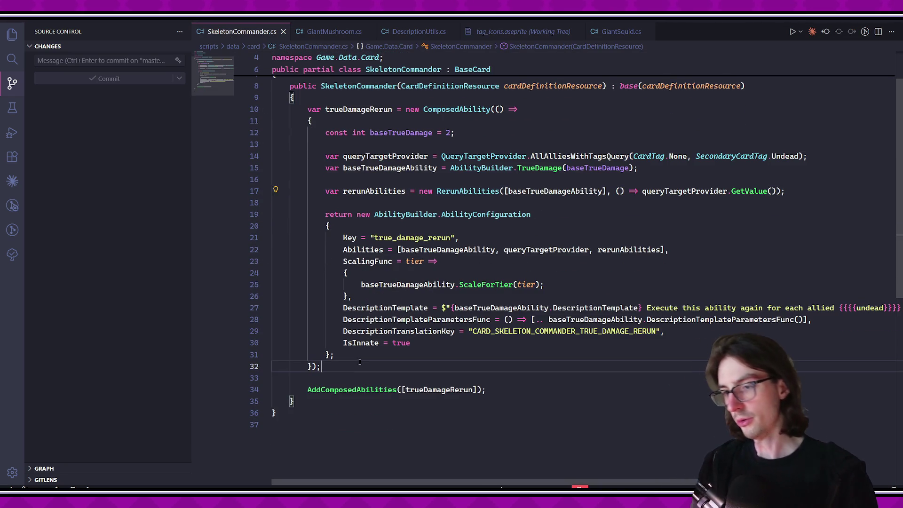
Start a new 'var' ability line in SkeletonCommander.cs and check GiantMushroom.cs's heal ability for reference.
key("Return")
key("Return")
type("var")
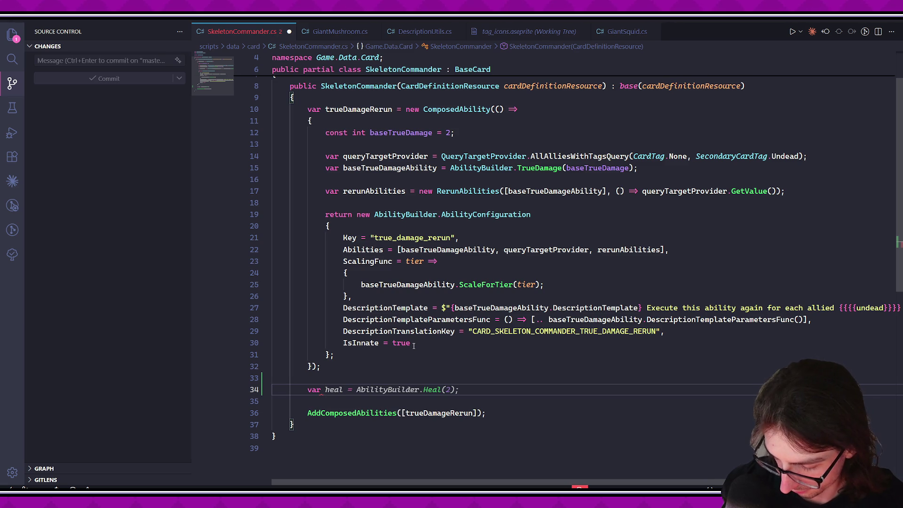
left_click(340, 31)
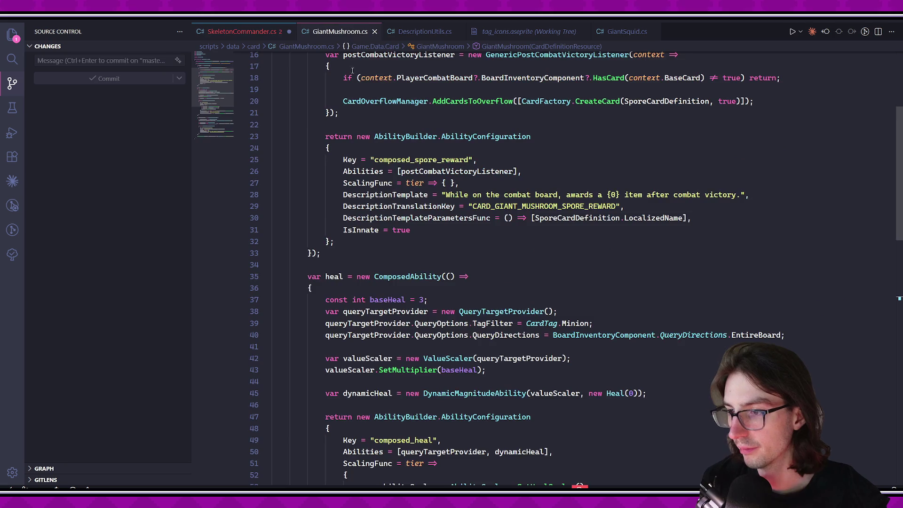
scroll(517, 283, "down", 5)
left_click(601, 323)
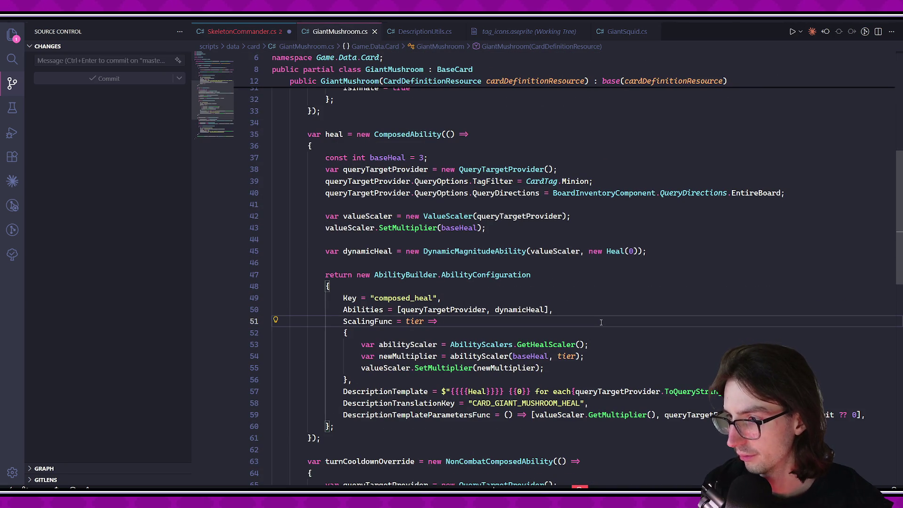
scroll(601, 322, "down", 8)
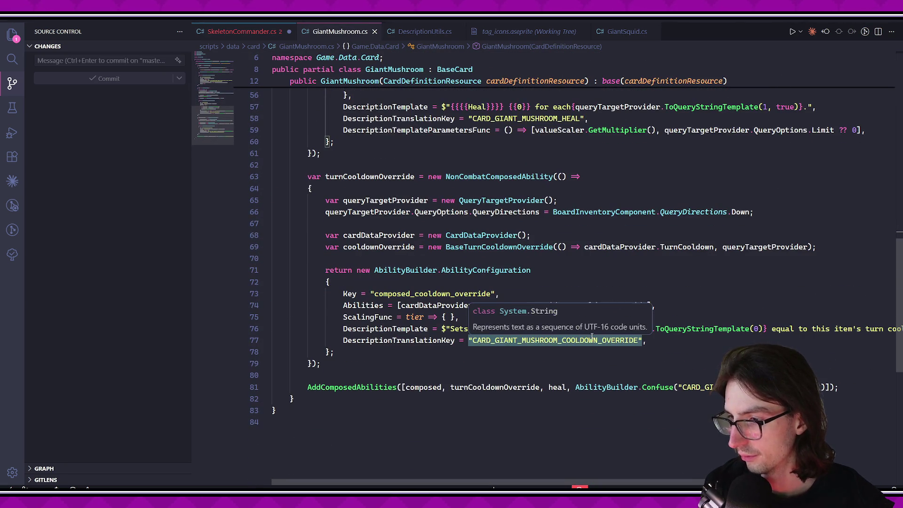
left_click(504, 355)
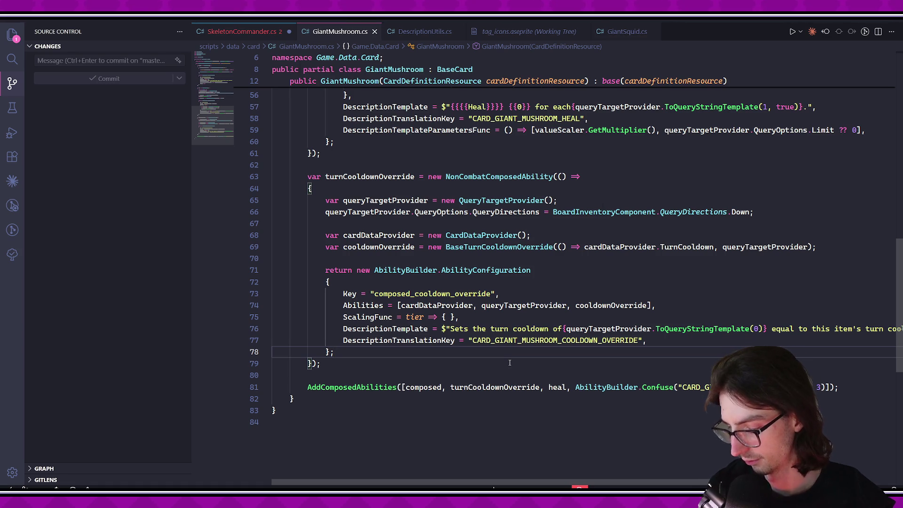
Search project files for 'turncooldown' and open SelfTurnCooldownModification.cs.
key("ctrl+p")
type("turncooldown")
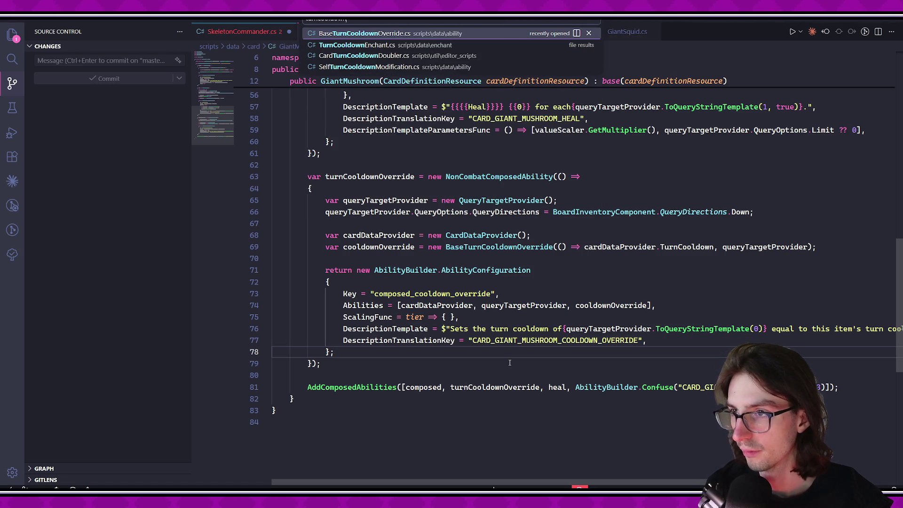
key("Down")
key("Down")
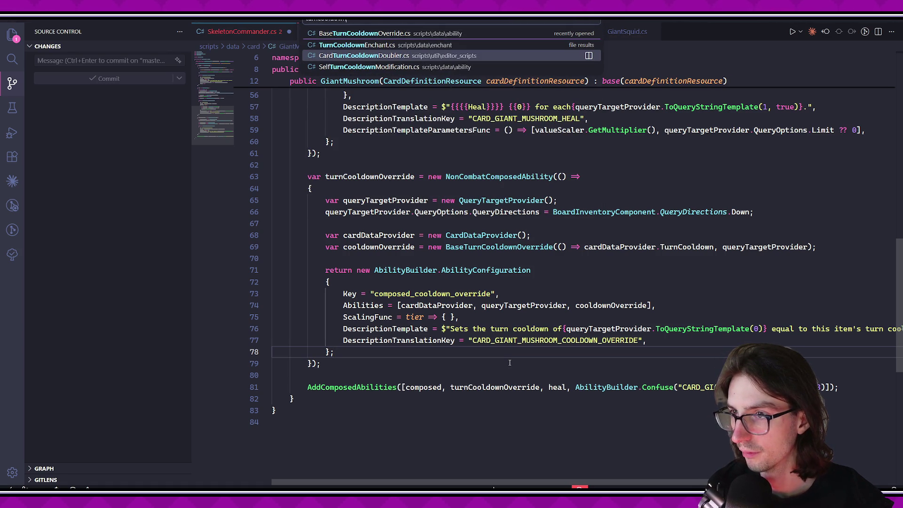
key("Down")
key("Up")
key("Down")
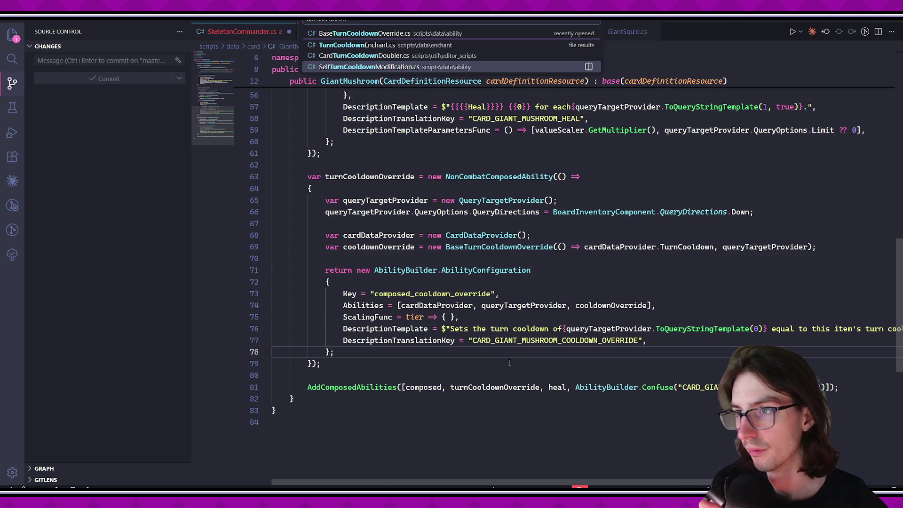
key("Return")
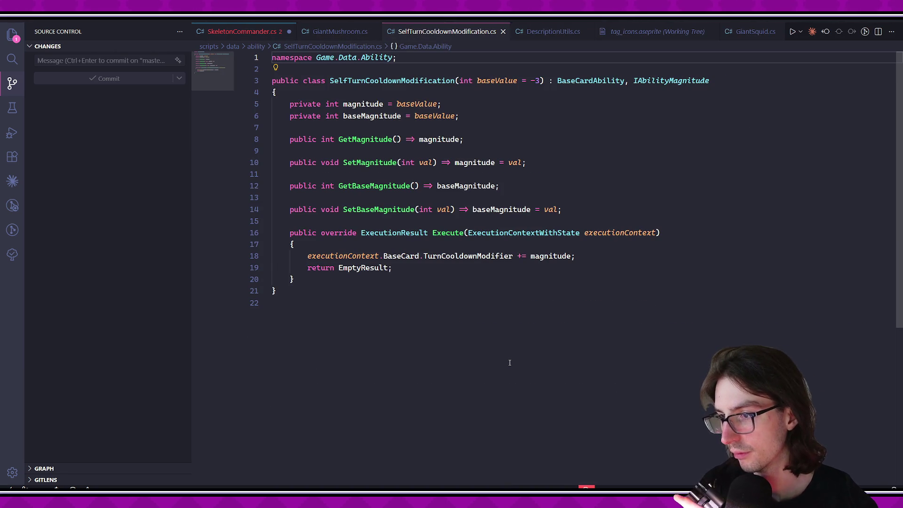
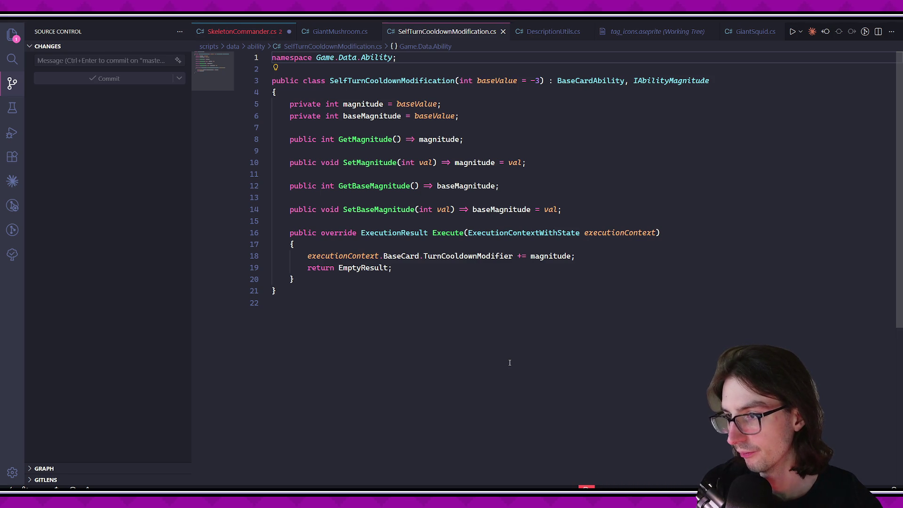
List all TurnCooldownModifier references and review its declaration, reset and cooldown usage in BaseCard.cs.
left_click(468, 256)
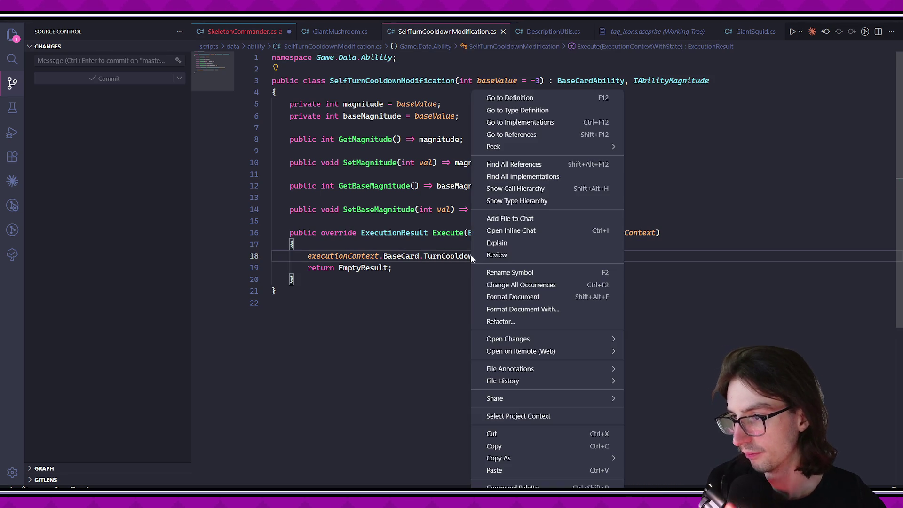
right_click(468, 256)
left_click(525, 165)
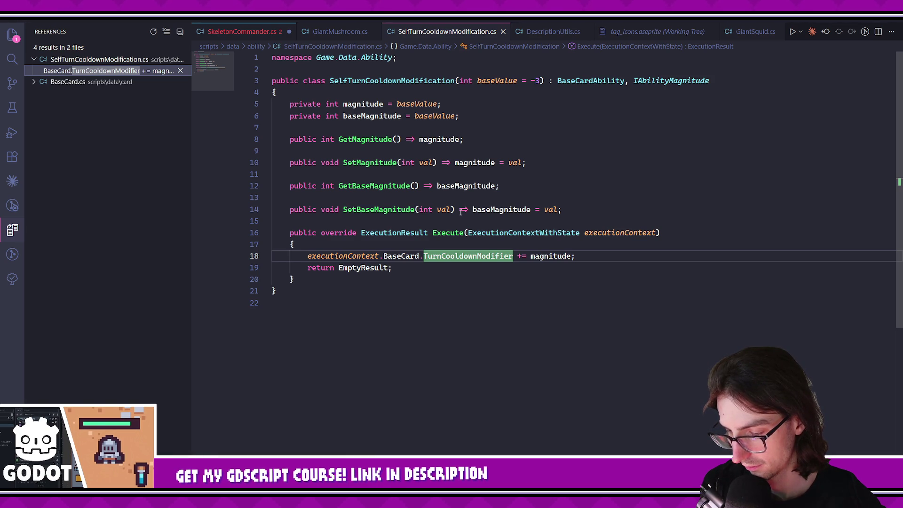
left_click(89, 82)
left_click(91, 104)
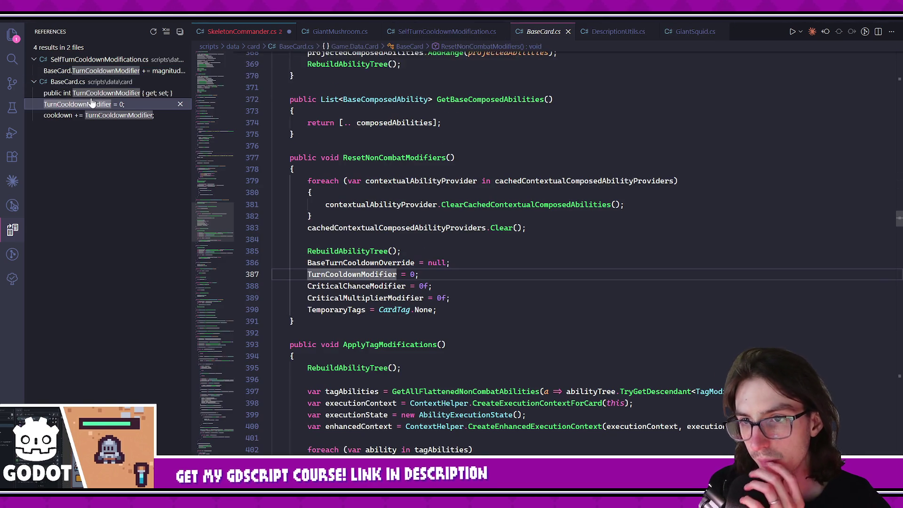
left_click(119, 93)
left_click(120, 118)
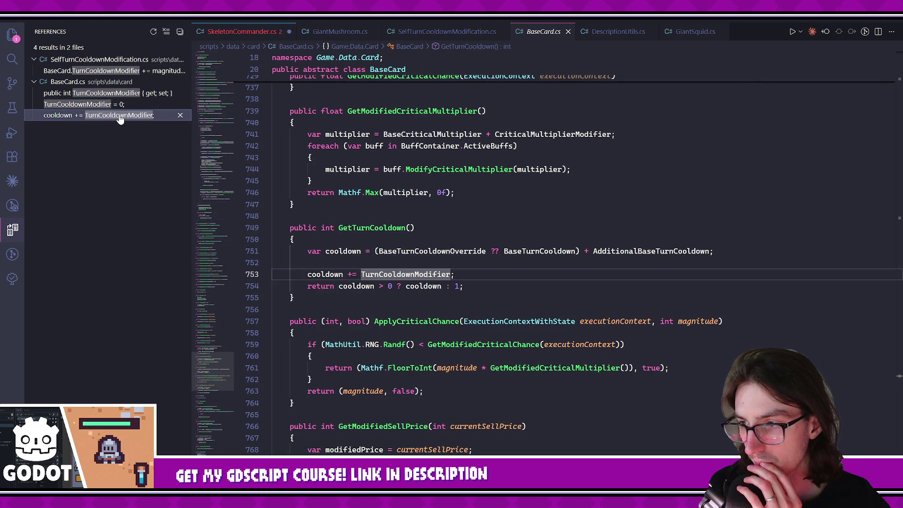
List all AdditionalBaseTurnCooldown references, checking the AlchemyInputConfig.cs and BaseCard usages.
left_click(621, 251)
right_click(620, 251)
left_click(667, 175)
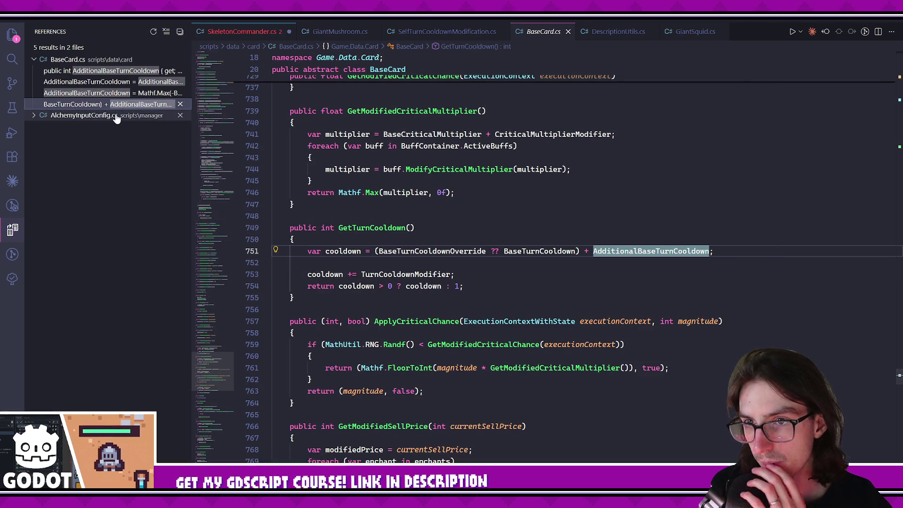
left_click(119, 127)
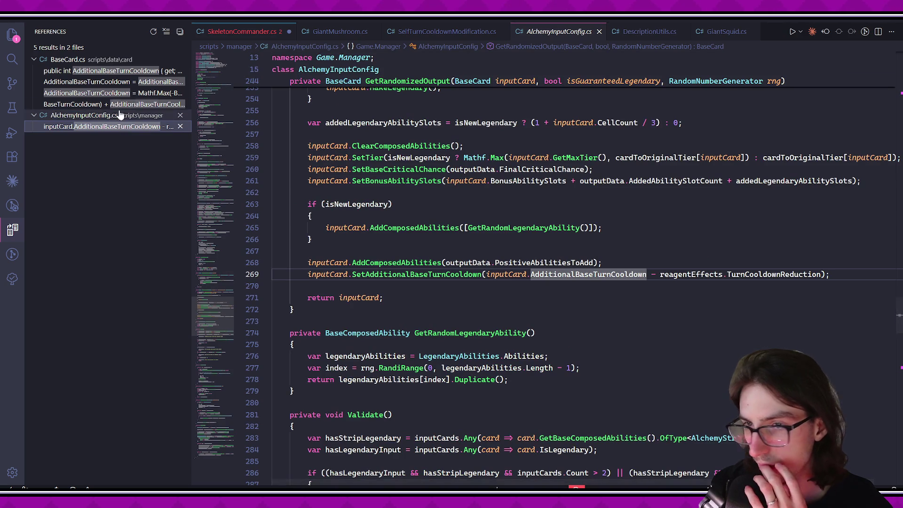
left_click(119, 94)
key("Up")
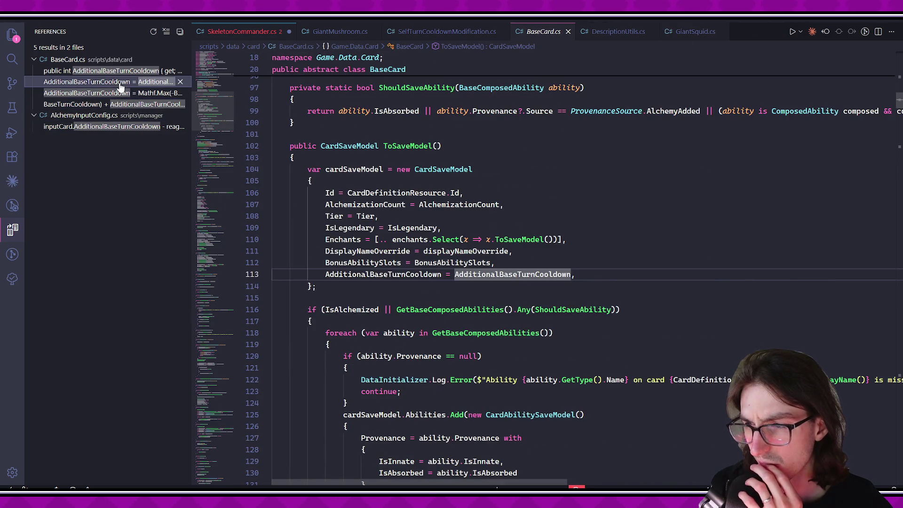
key("Up")
left_click(154, 96)
left_click(150, 104)
Re-list TurnCooldownModifier references, open its SelfTurnCooldownModification.cs usage, and show the project file tree.
left_click(425, 297)
right_click(425, 297)
left_click(474, 164)
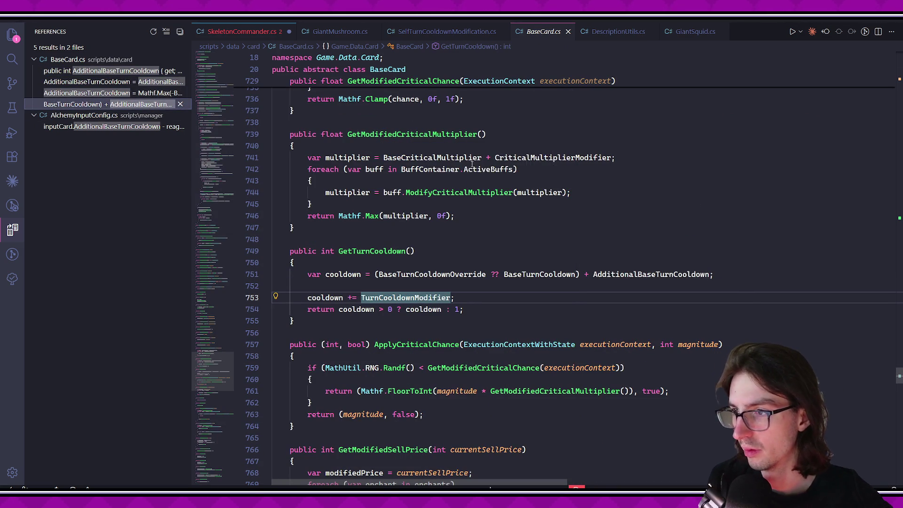
left_click(111, 59)
left_click(111, 71)
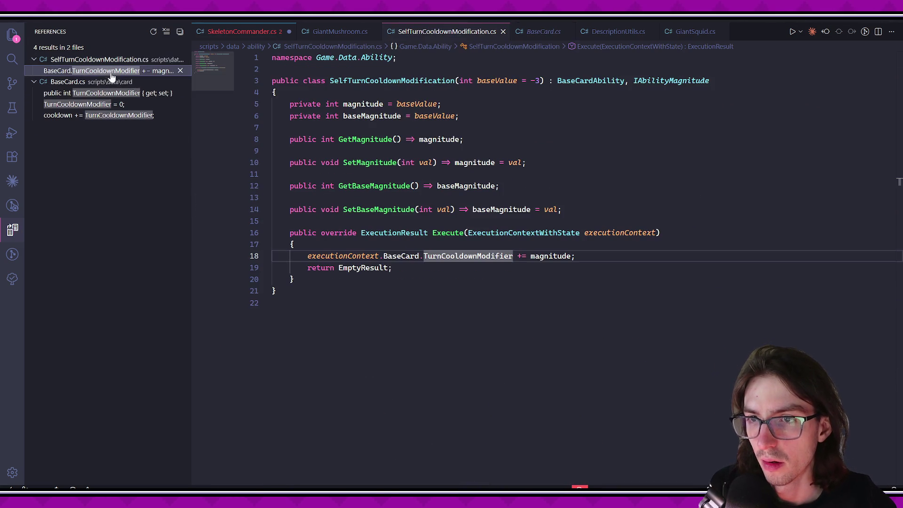
left_click(115, 93)
left_click(103, 104)
left_click(111, 71)
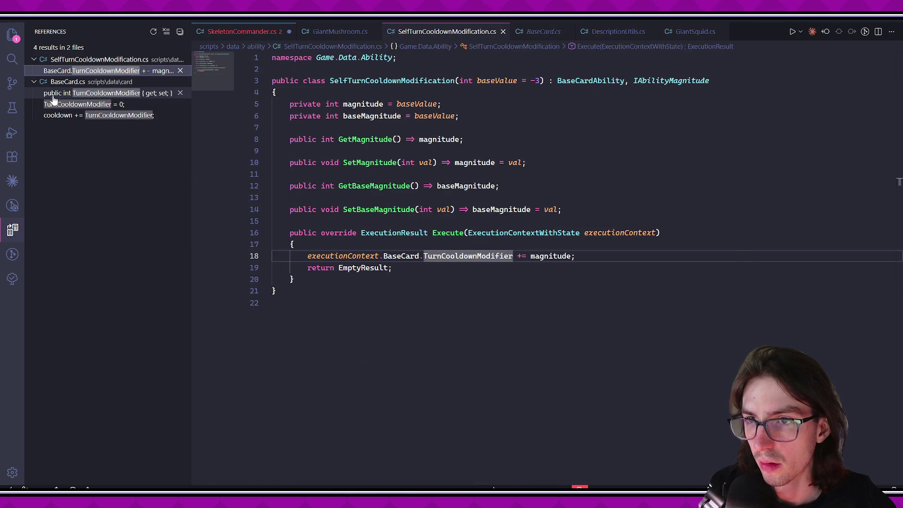
left_click(22, 36)
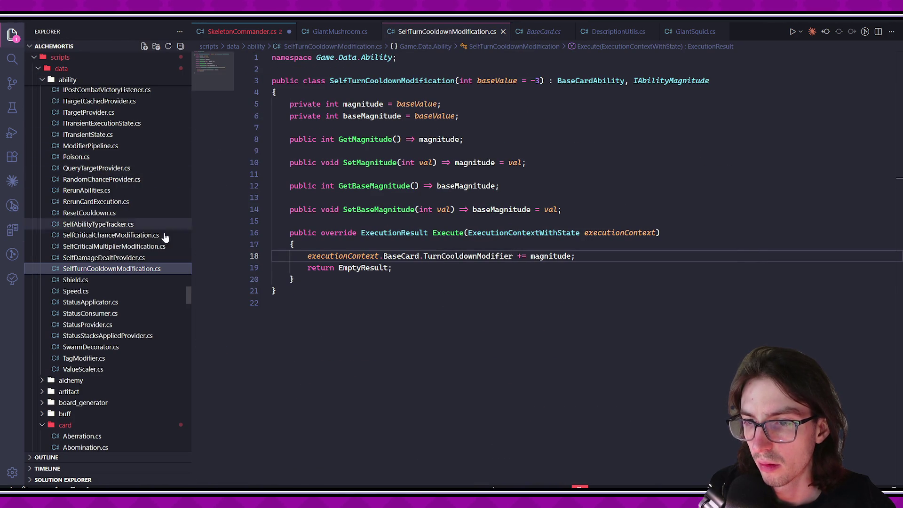
Create a new file TurnCooldownModification.cs in the ability folder.
mouse_move(190, 297)
left_mouse_down()
mouse_move(194, 304)
mouse_move(190, 263)
left_mouse_up()
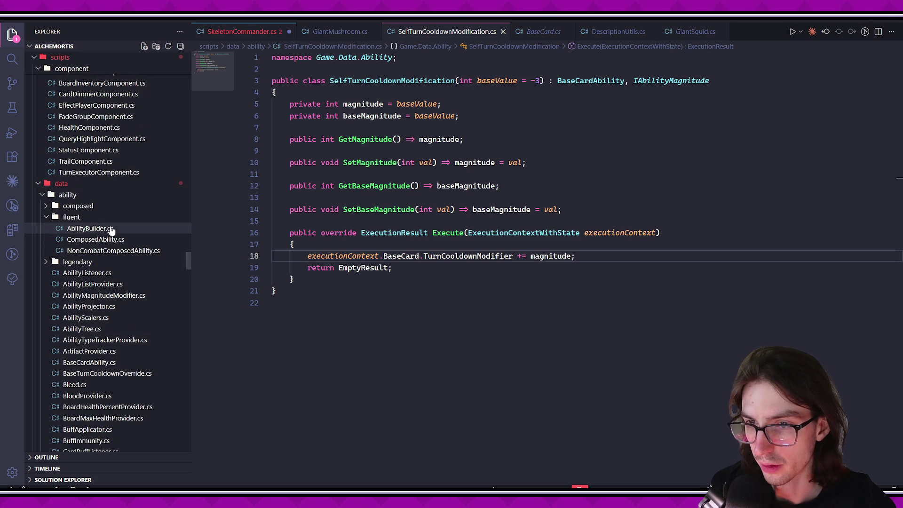
left_click(77, 217)
right_click(84, 194)
left_click(115, 142)
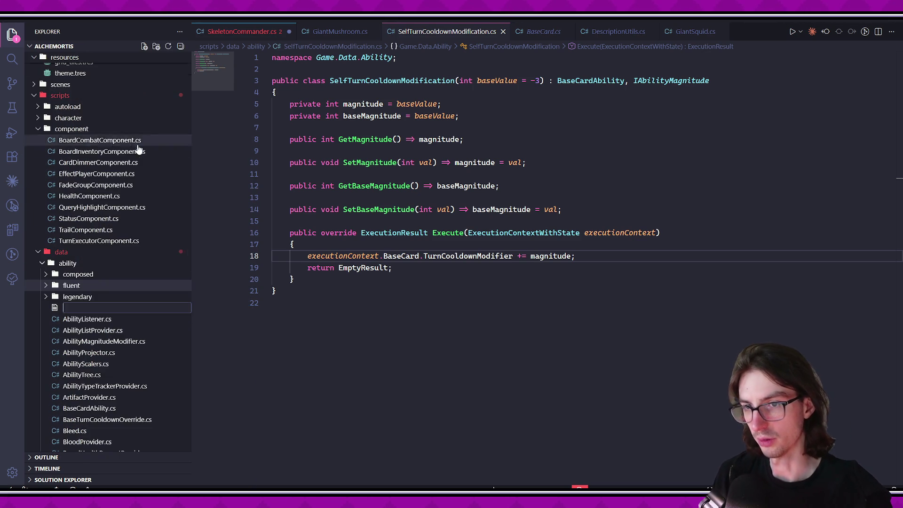
type("TurnCooldownModifica")
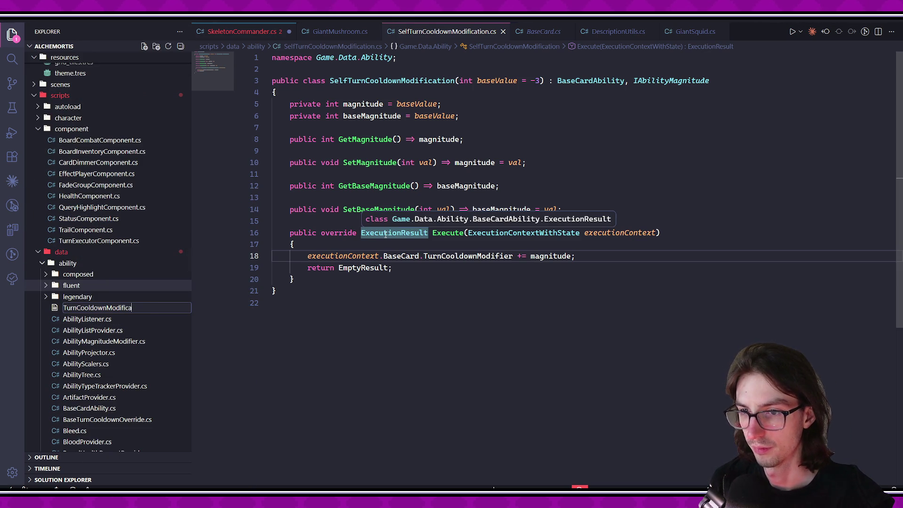
key("BackSpace")
type(".cs")
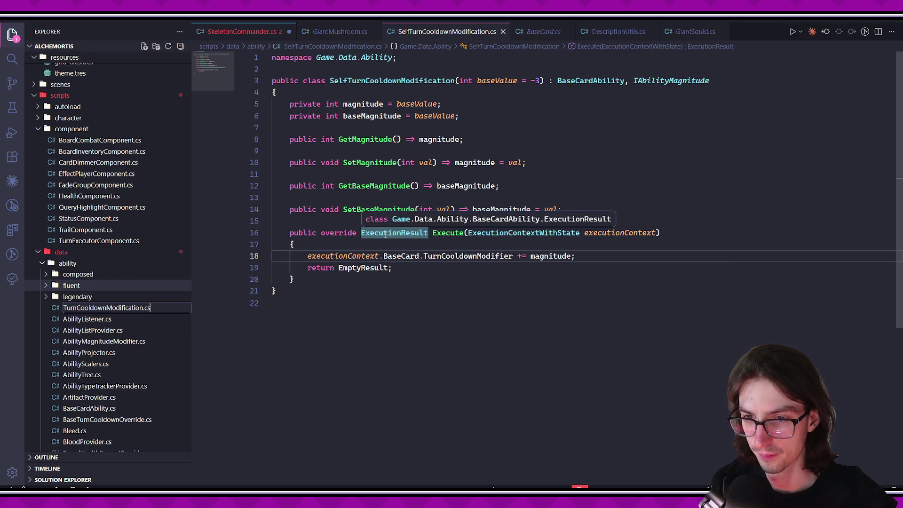
key("Return")
Copy all code from SelfTurnCooldownModification.cs into the new file.
scroll(137, 238, "up", 1)
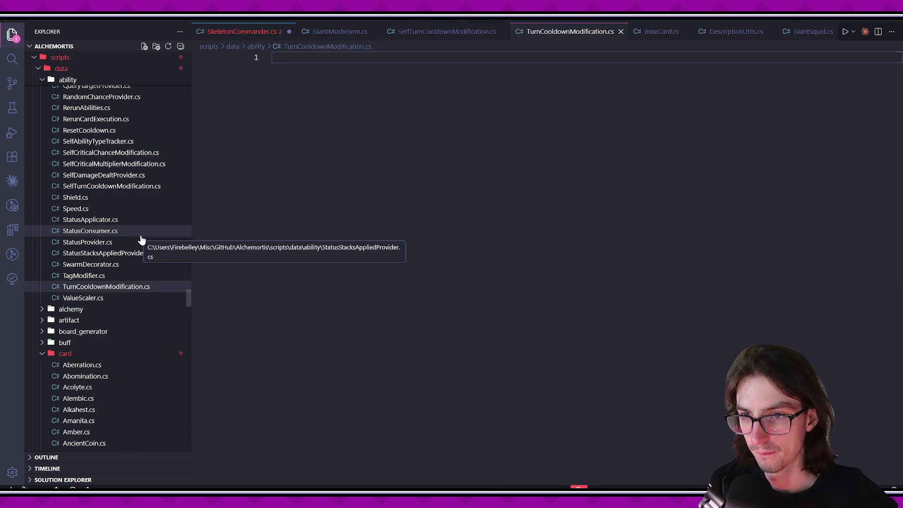
left_click(133, 188)
key("ctrl+a")
key("ctrl+c")
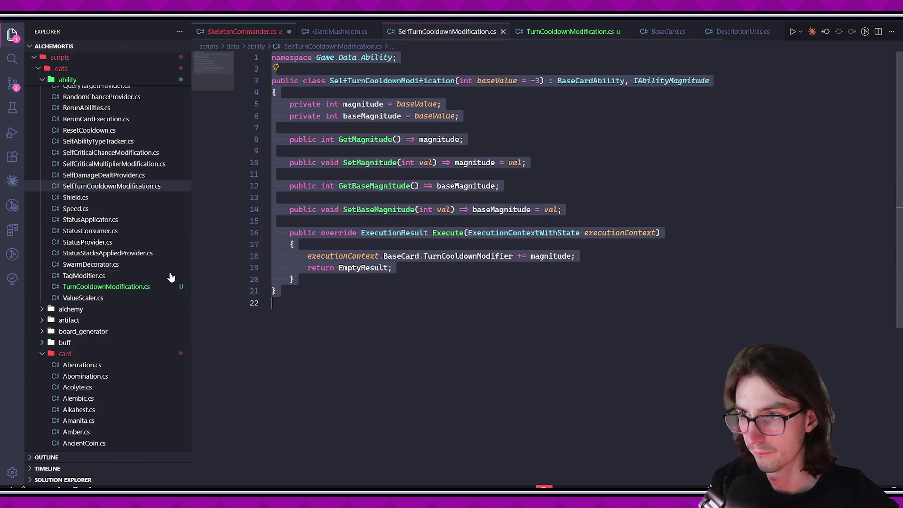
left_click(186, 286)
key("ctrl+v")
Rename the class to TurnCooldownModification with an ITargetCachedProvider targetProvider parameter, and save.
left_click_drag(349, 80, 329, 80)
key("BackSpace")
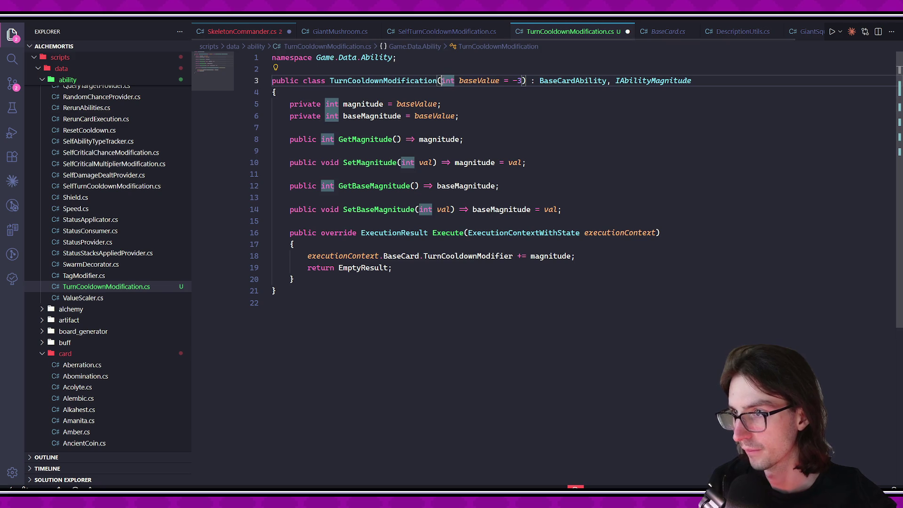
type("ITargetP")
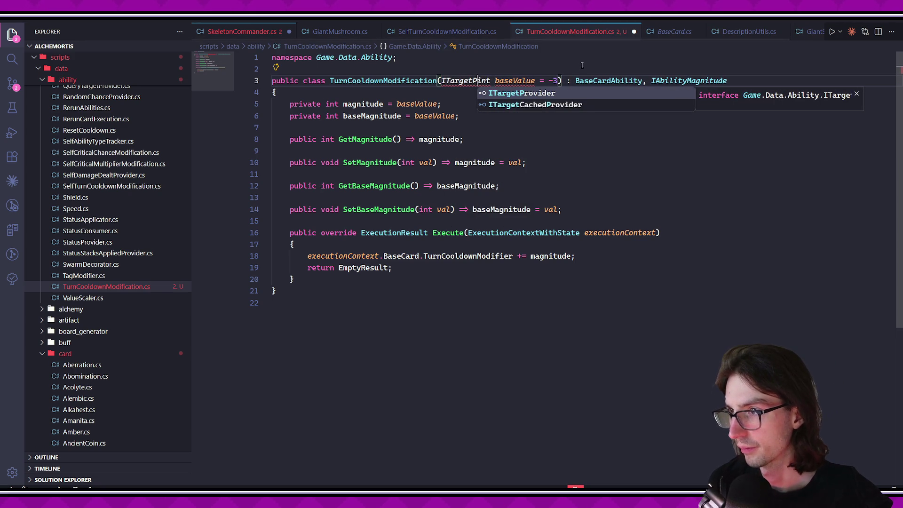
key("Down")
key("Return")
type("t")
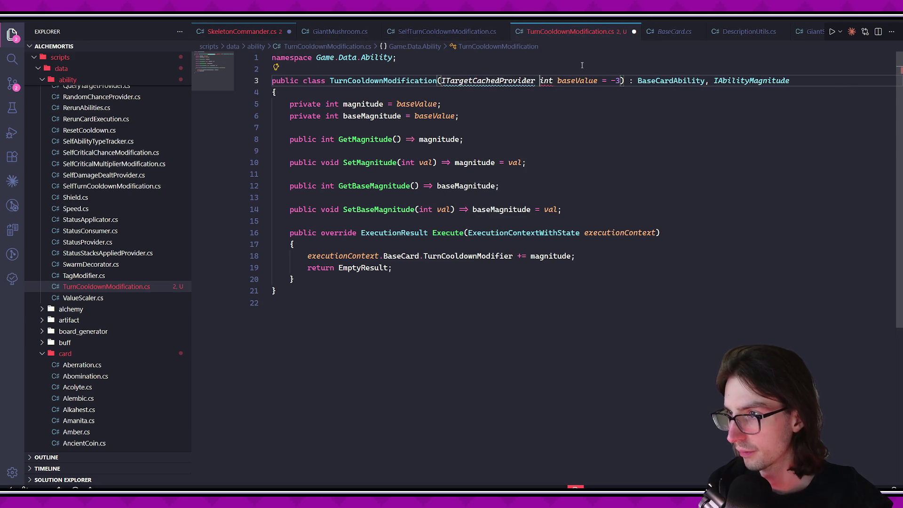
type("argetProvider,")
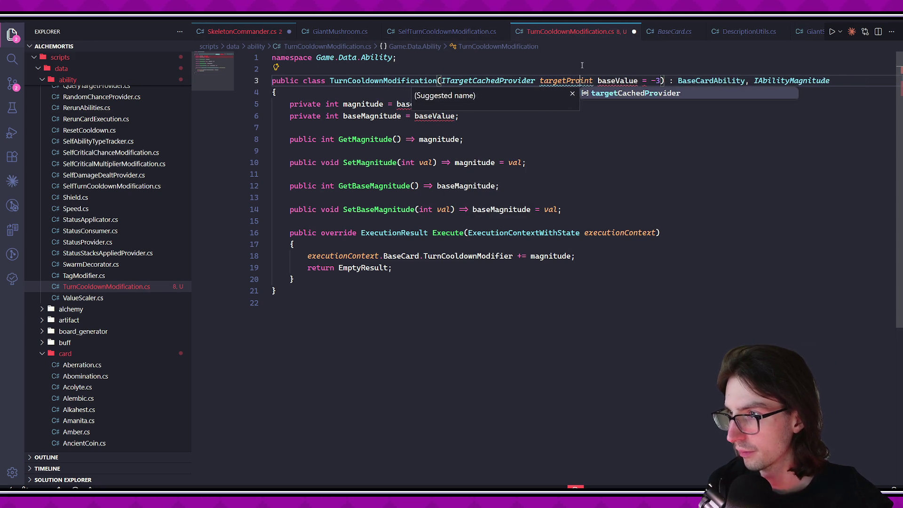
left_click(596, 141)
key("ctrl+s")
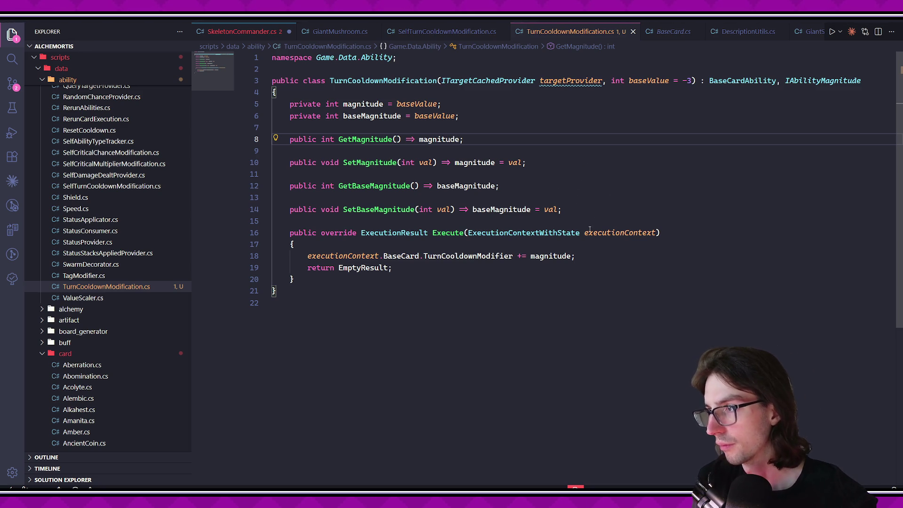
Replace the baseValue parameter and its uses with 'int amount'.
left_click_drag(611, 81, 692, 81)
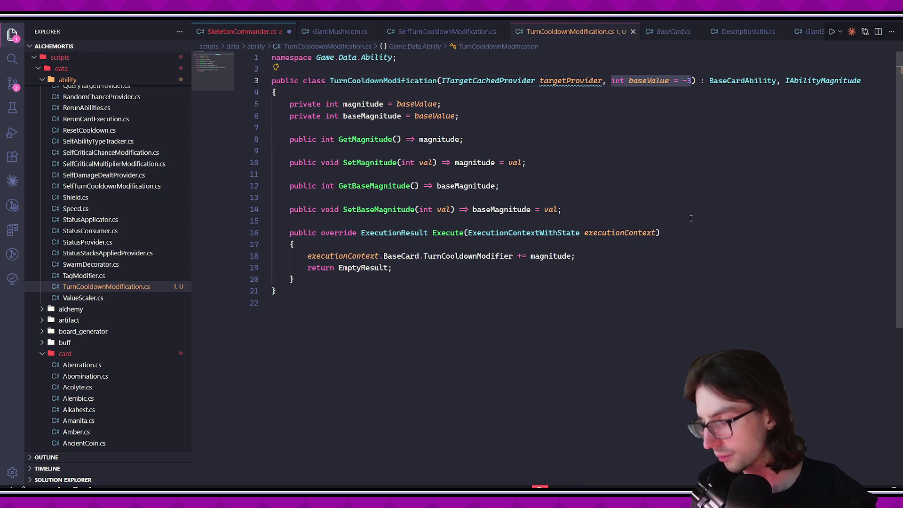
type("int ")
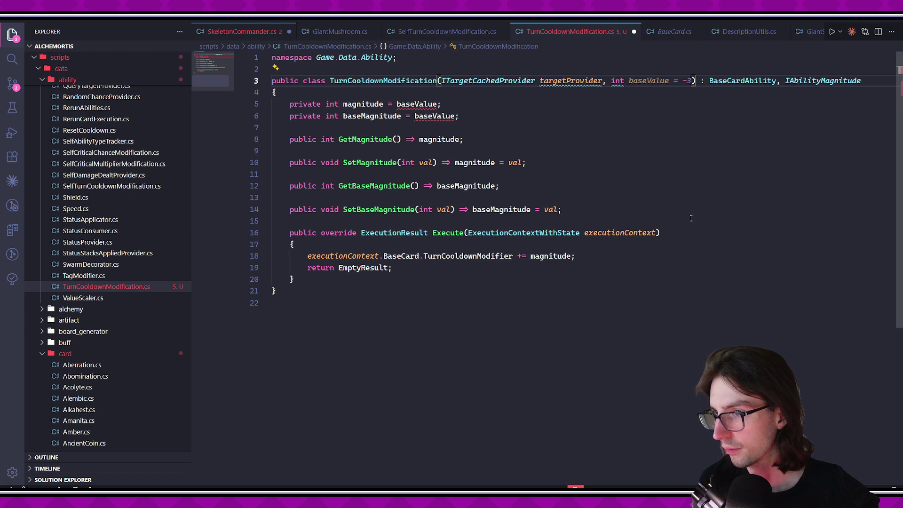
type("amo")
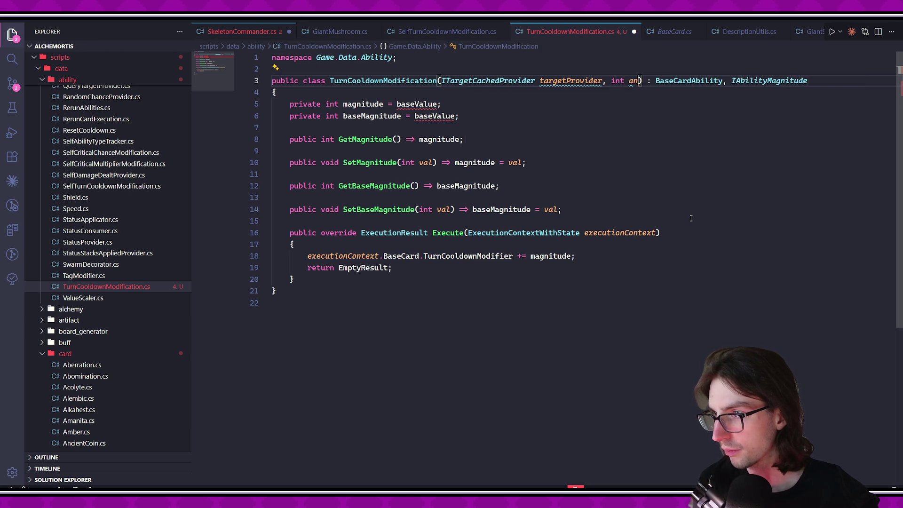
type("unt")
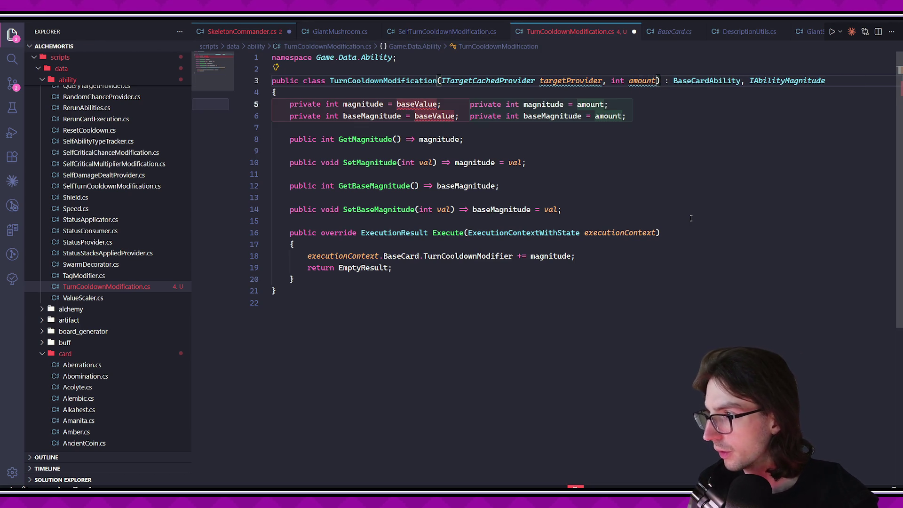
left_click(437, 104)
key("ctrl+d")
key("ctrl+d")
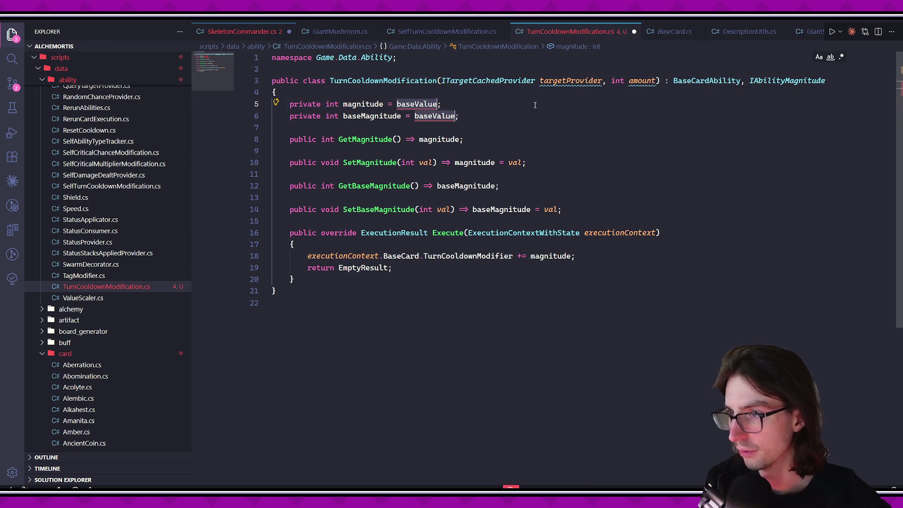
type("amount")
key("Escape")
Add a foreach loop over the cached targets in Execute, dropping the executionContext argument, and save.
left_click(494, 244)
key("Return")
type("foreach (var tar")
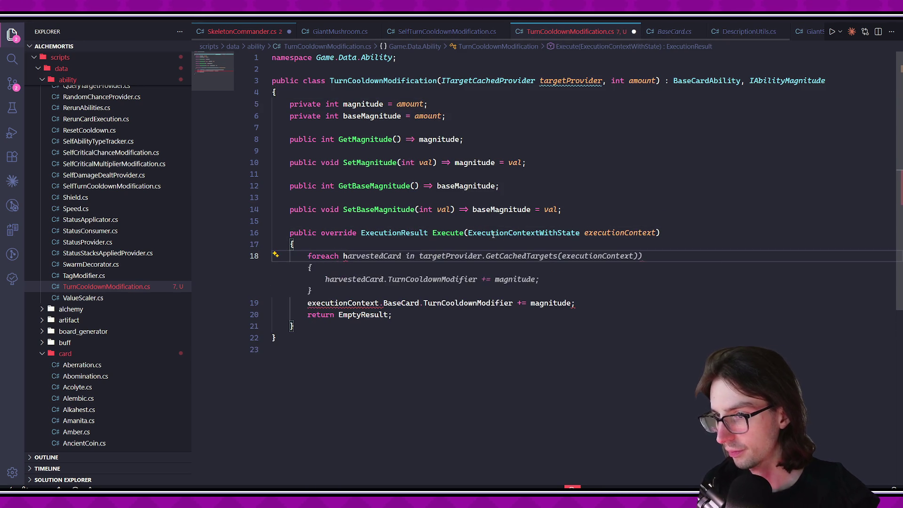
type("get")
key("Tab")
double_click(588, 255)
key("BackSpace")
key("ctrl+s")
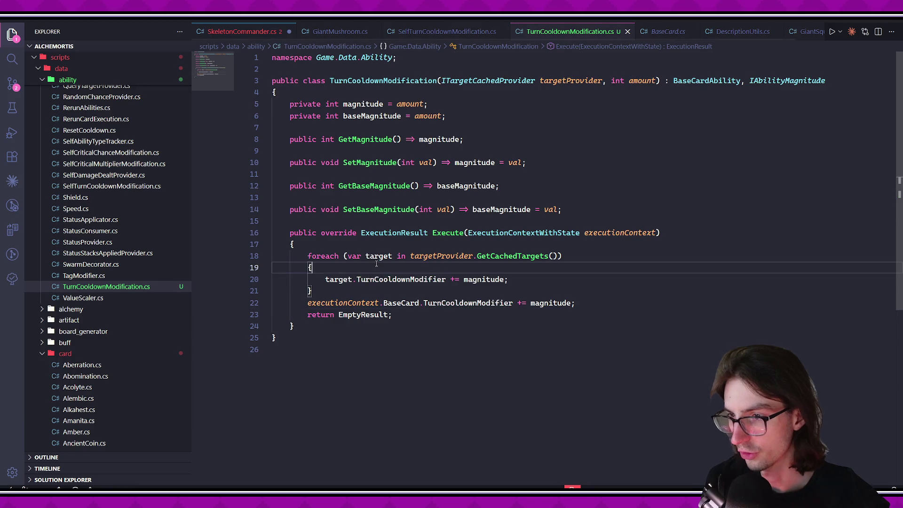
Delete the line that modified the ability's own card cooldown.
left_click(482, 291)
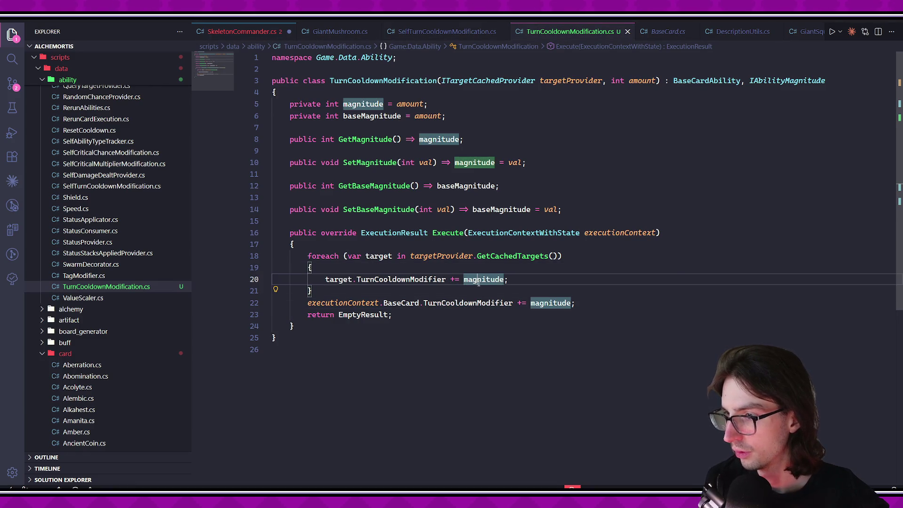
left_click(451, 315)
key("Up")
key("Home")
key("Home")
key("ctrl+shift+k")
left_click(504, 394)
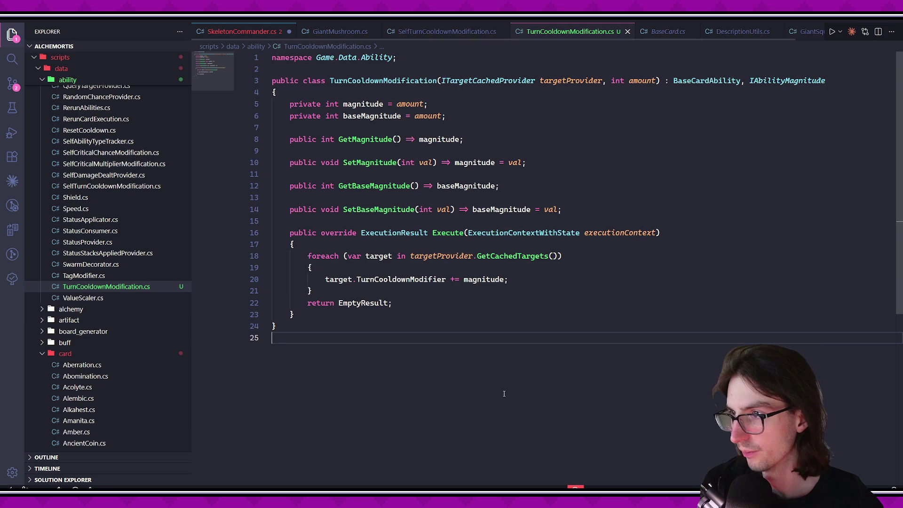
left_click(238, 31)
Open QueryTargetProvider.cs and paste a duplicate of the AllAlliesWithTagsQuery block.
scroll(368, 347, "down", 1)
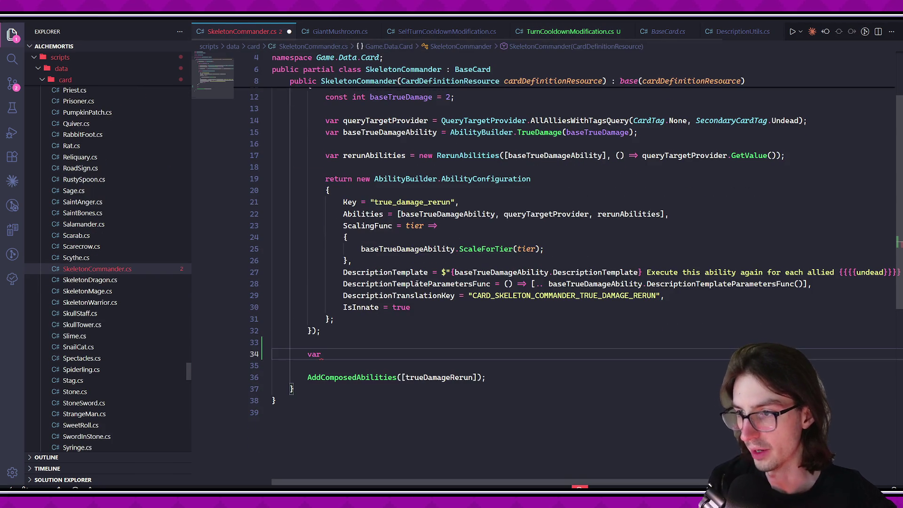
key("ctrl+p")
type("QueryTargetProvider")
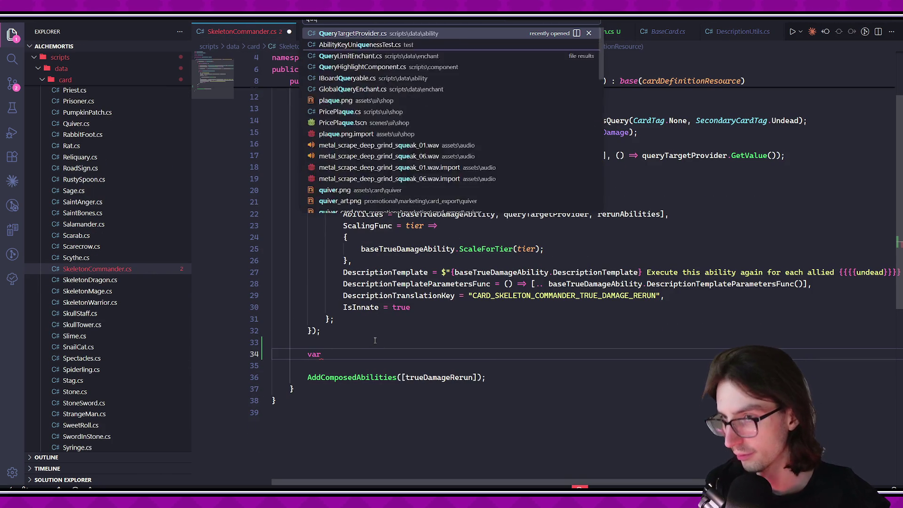
key("Return")
scroll(423, 329, "up", 5)
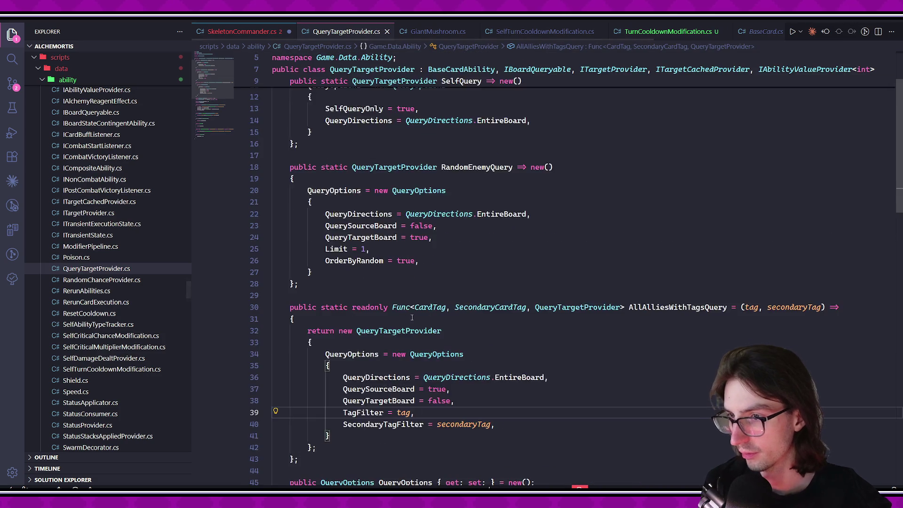
scroll(486, 314, "down", 4)
scroll(486, 314, "down", 5)
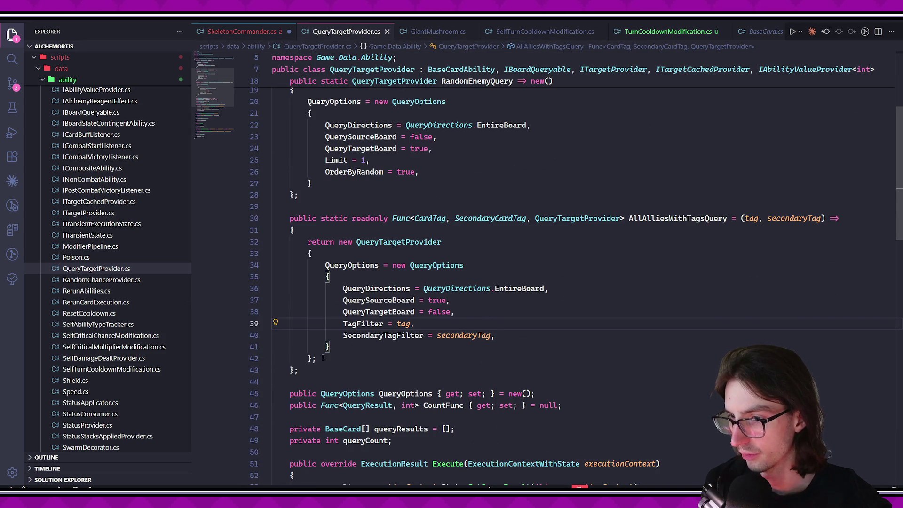
left_click(428, 301)
key("Return")
key("ctrl+z")
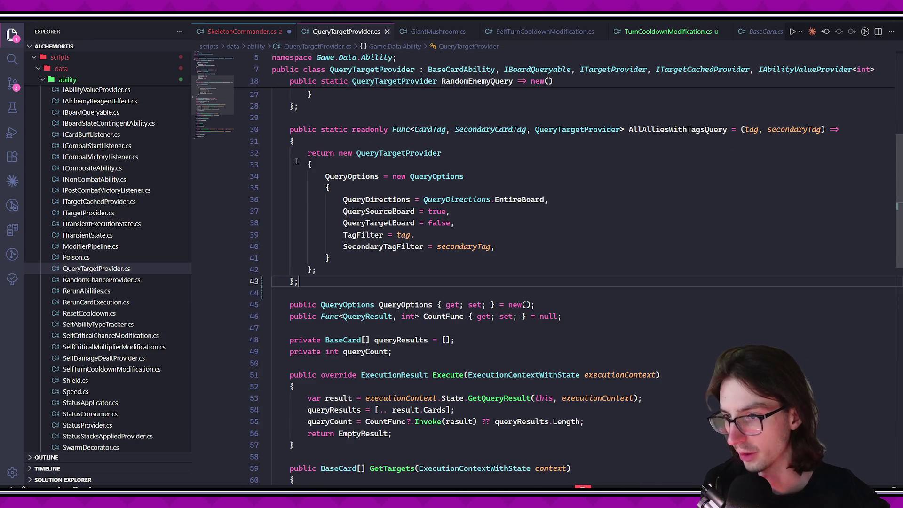
key("ctrl+v")
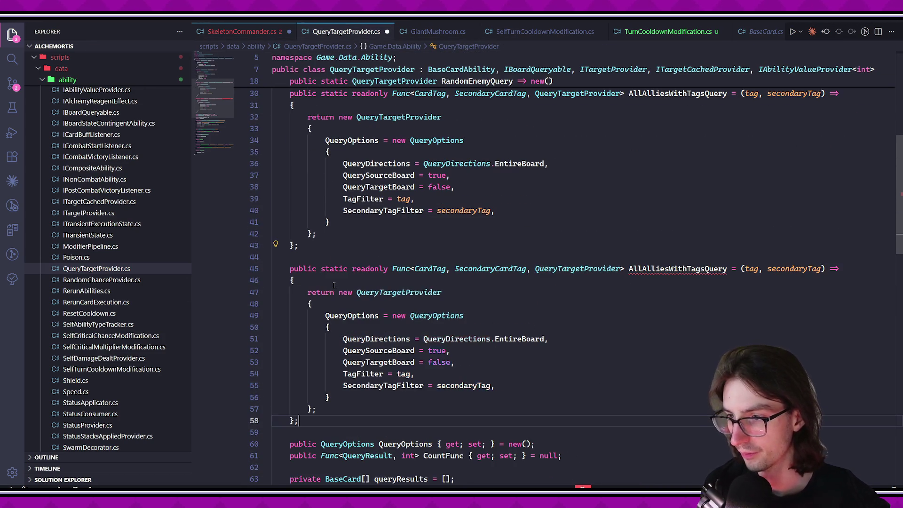
Rename the copied query to AdjacentAlliesWithTagsQuery and save.
left_click(637, 269)
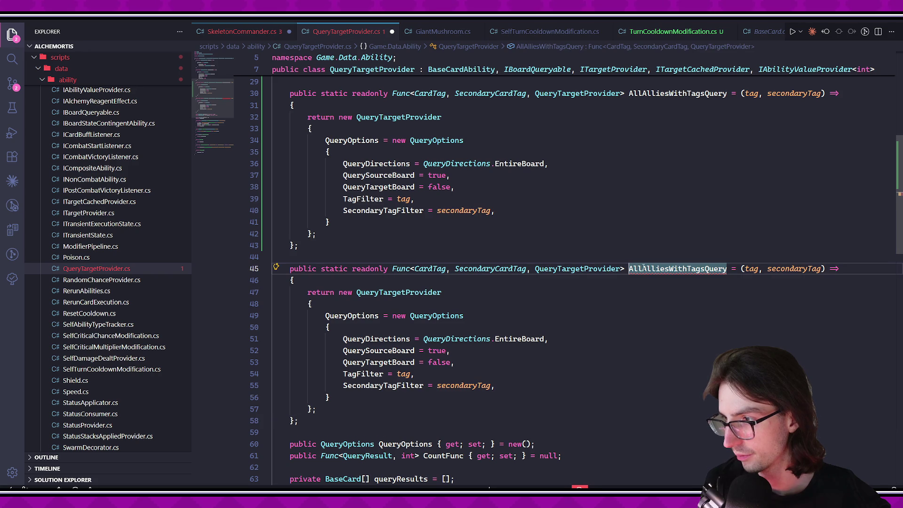
key("F2")
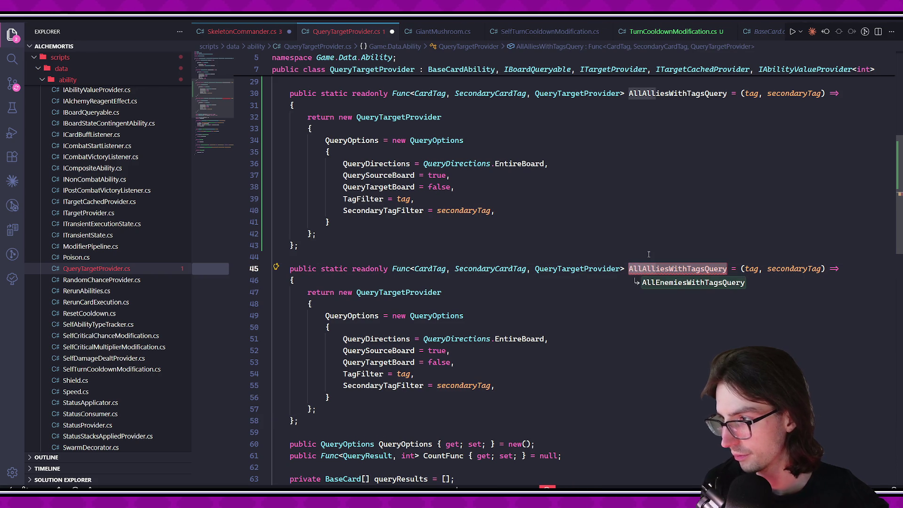
type("Adjacent")
key("Return")
key("ctrl+s")
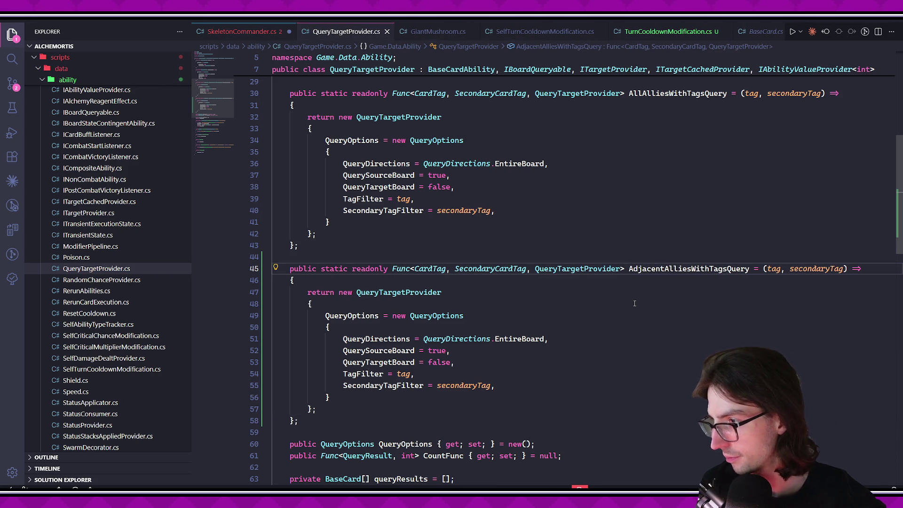
Change the copy's query direction from EntireBoard to Adjacent.
scroll(607, 333, "down", 1)
key("Down")
key("Down")
key("Down")
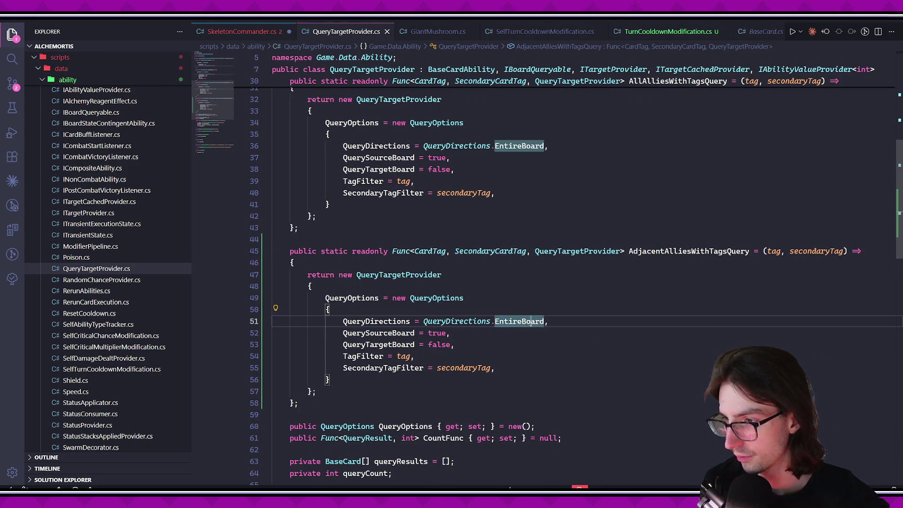
type("Adjacent")
key("Return")
scroll(589, 332, "down", 2)
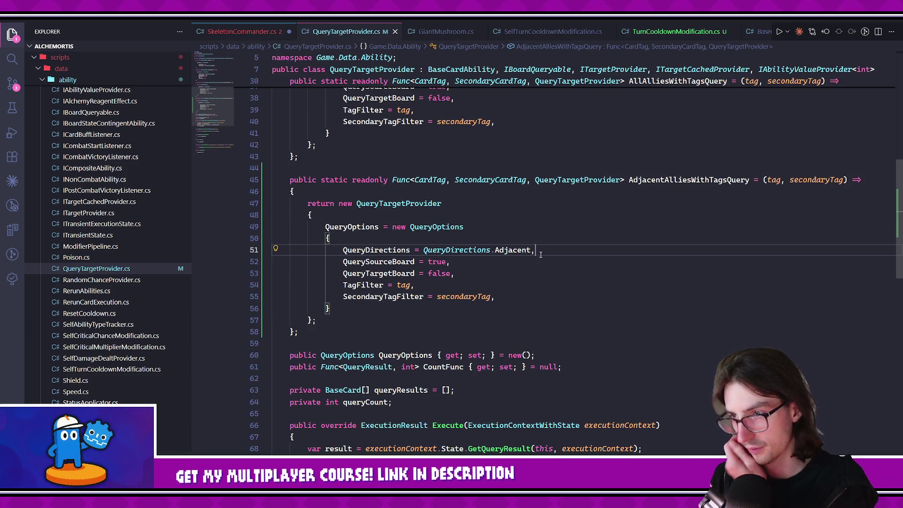
left_click(223, 29)
type("var")
Start an undeadTurnCooldownReduction NonCombatComposedAbility with a lambda body.
scroll(382, 334, "down", 1)
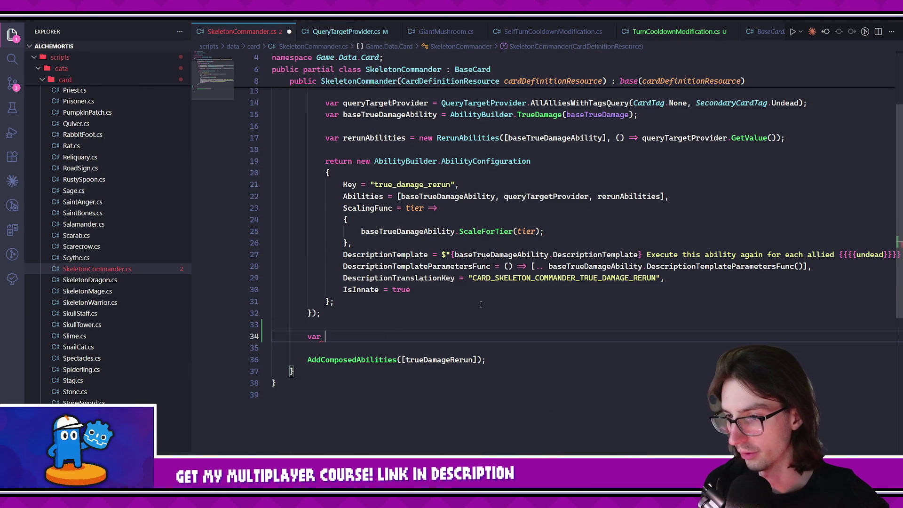
type("undead")
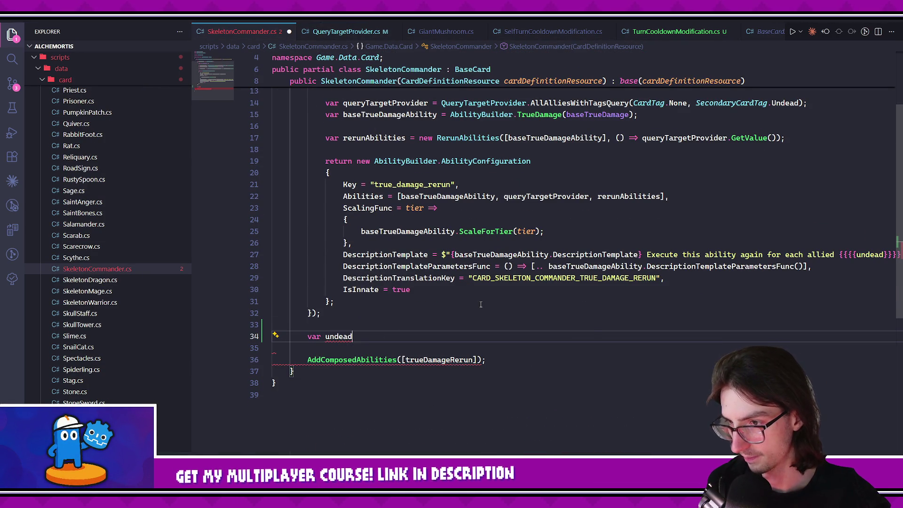
type("TurnCooldownRed")
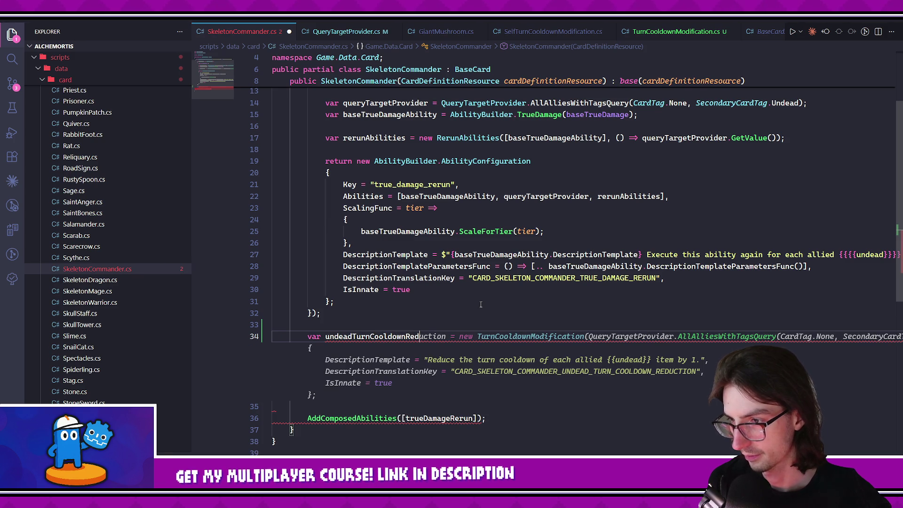
type("ew Non")
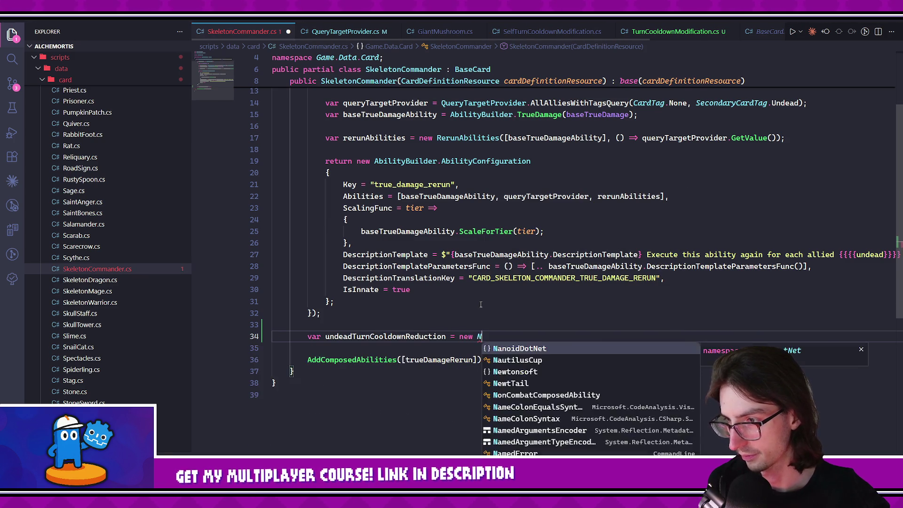
key("Tab")
type("(() => {")
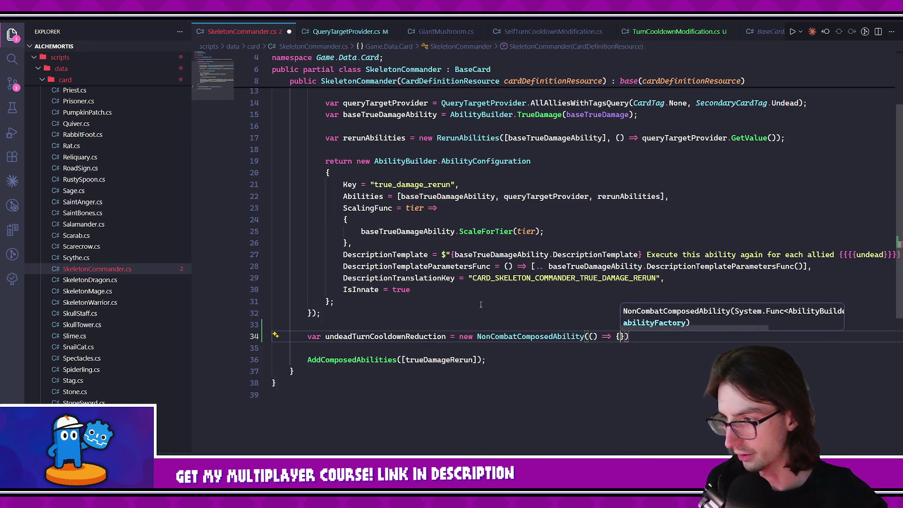
key("Return")
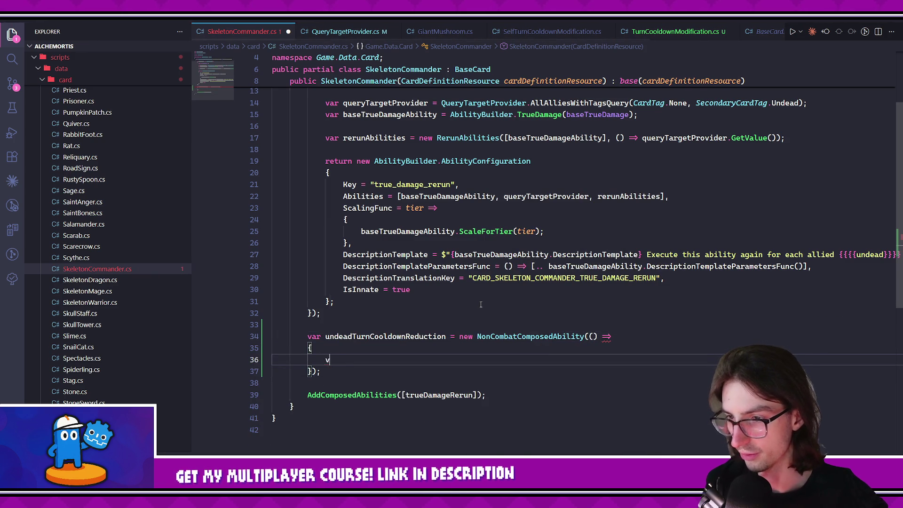
Declare queryTargetProvider as AllAlliesWithTagsQuery(CardTag.None, SecondaryCardTag.Undead).
type("var query")
type("tProvid")
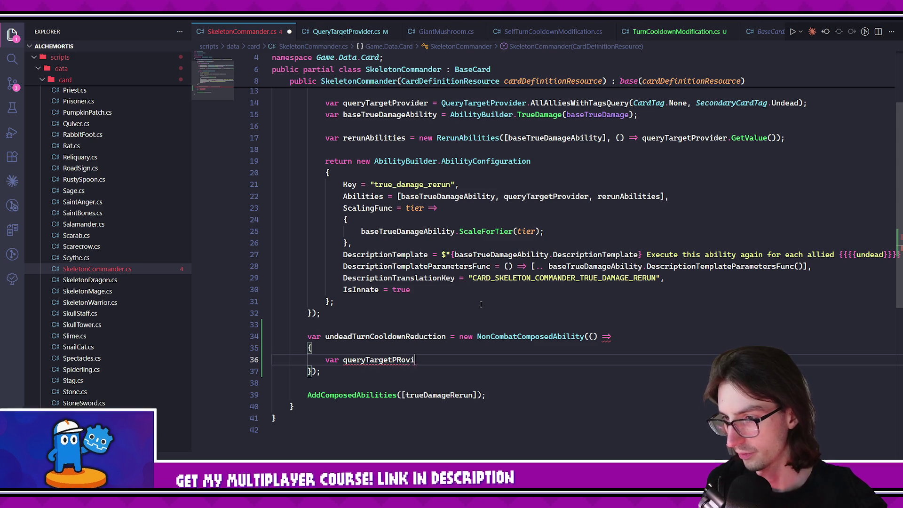
key("BackSpace")
key("BackSpace")
key("BackSpace")
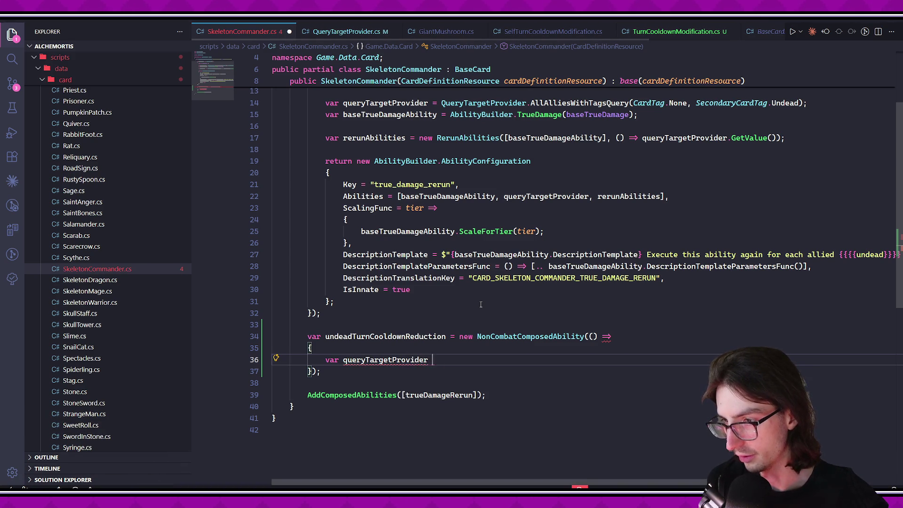
type("= Q")
type("ueryTarget")
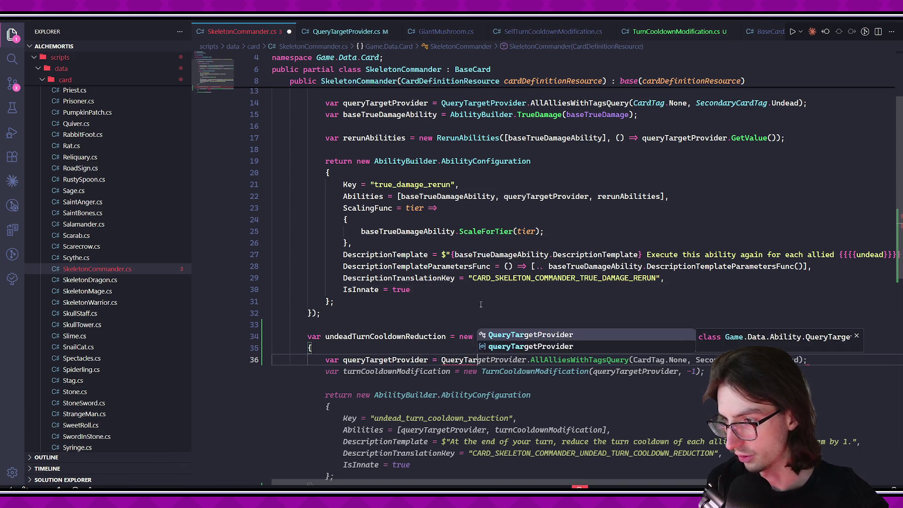
type("Provider.All")
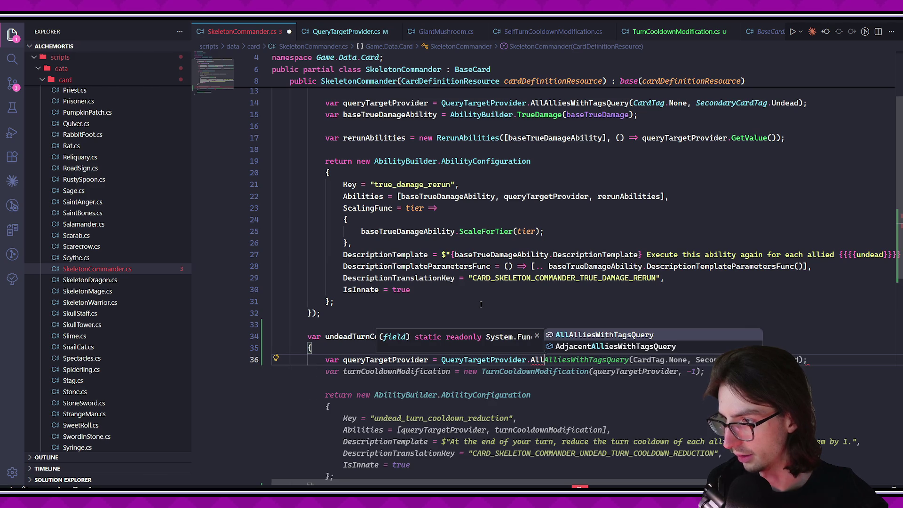
key("Return")
type("(Card")
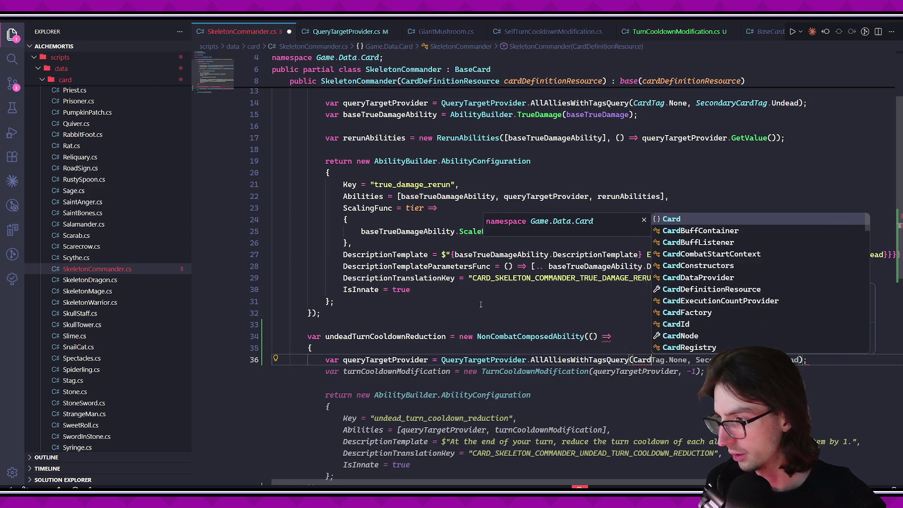
type("Tag.None.")
key("BackSpace")
type(", Seco")
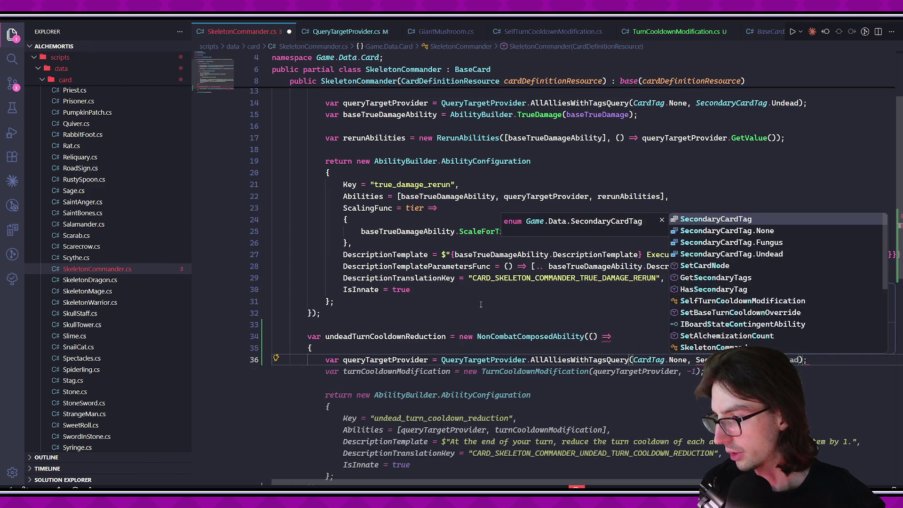
key("Return")
type(".U")
key("Return")
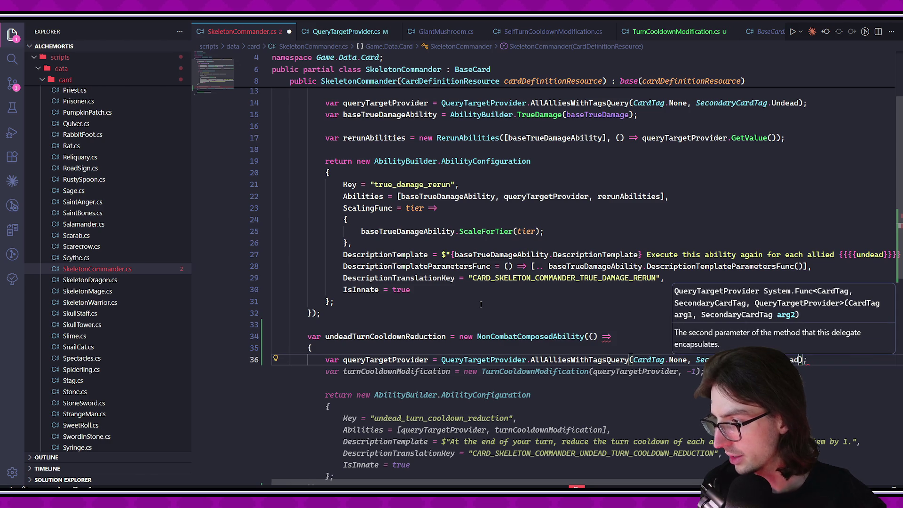
Accept Copilot's suggested TurnCooldownModification of -1, but not adding it to the composed list.
key("Tab")
scroll(517, 313, "down", 3)
left_click(552, 325)
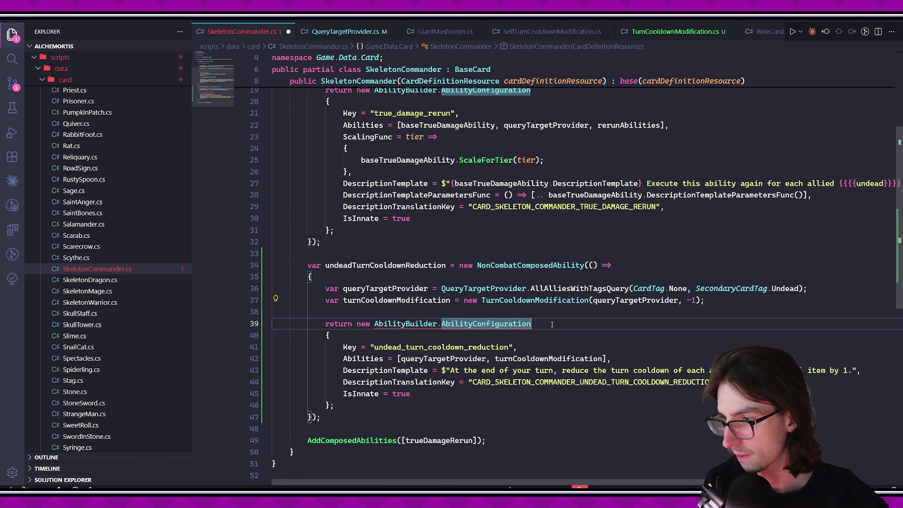
key("Tab")
type(", undeadTurnCooldownReduction")
key("Up")
key("Up")
key("Up")
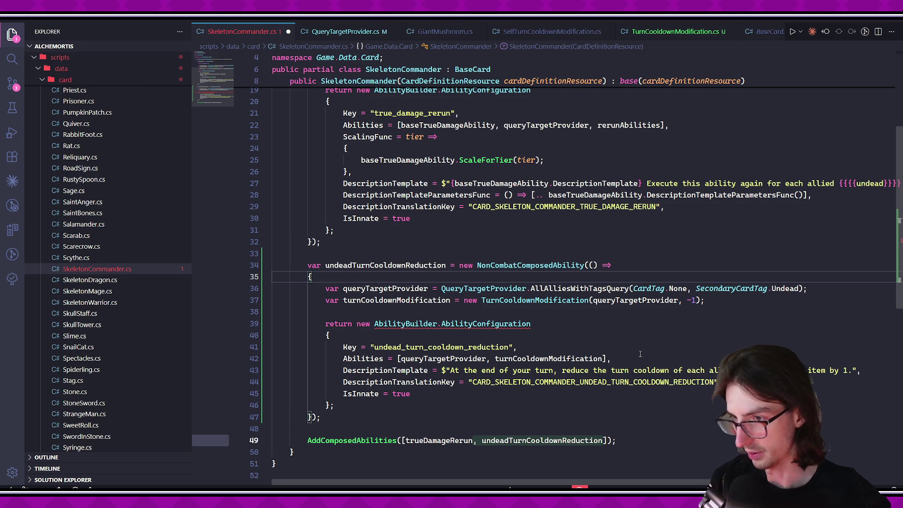
key("Escape")
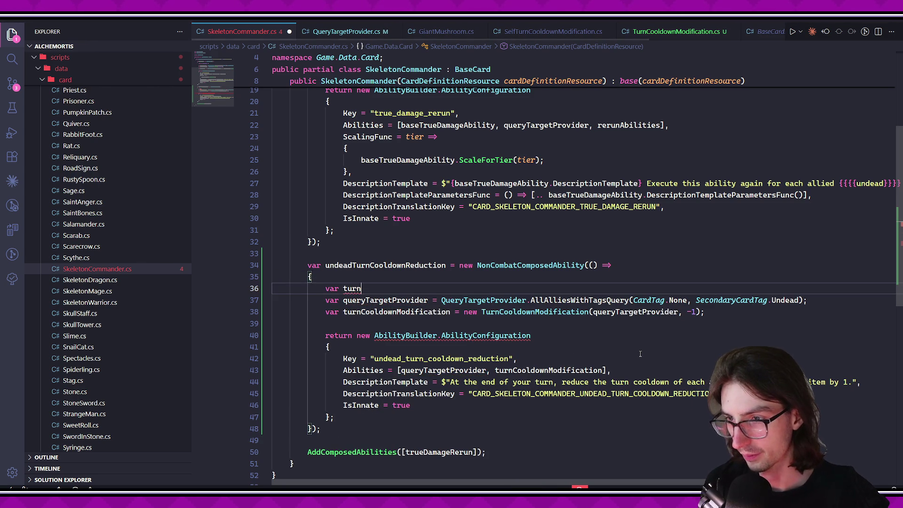
Add a 'const int baseTurnCooldown = -5;' line and remove the hard-coded -1 amount.
key("BackSpace")
key("BackSpace")
key("BackSpace")
type("const in")
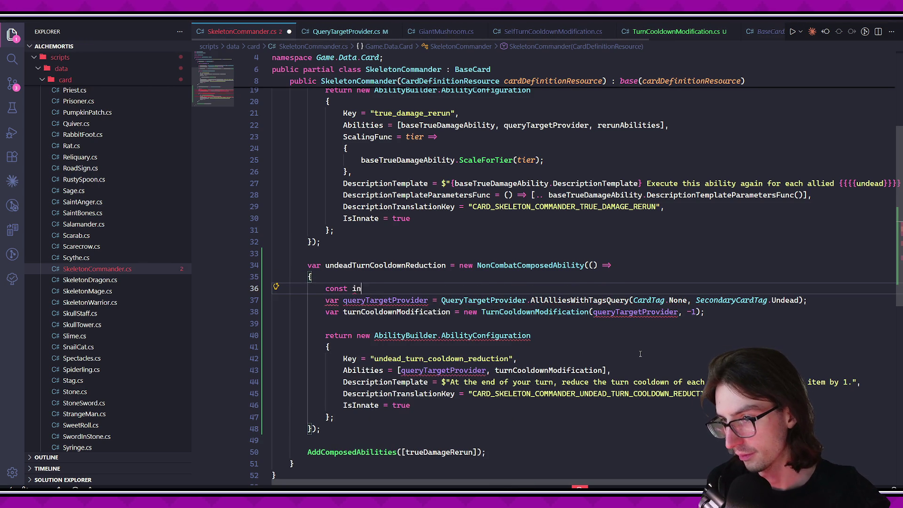
type("t baseTurnCooldown = -5;")
key("Down")
key("Down")
key("Down")
double_click(690, 312)
key("BackSpace")
left_click(567, 288)
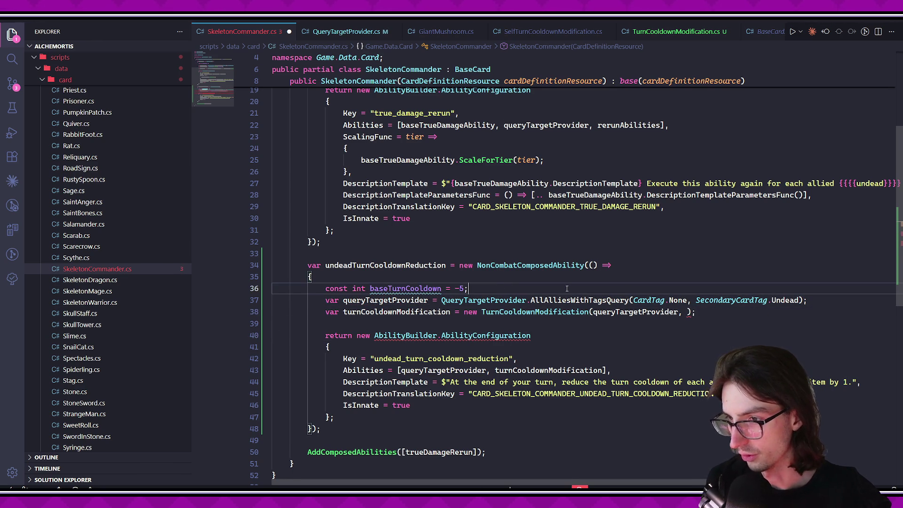
key("Return")
Declare currentTurnCooldown and use it as the TurnCooldownModification amount, then save.
type("var curr")
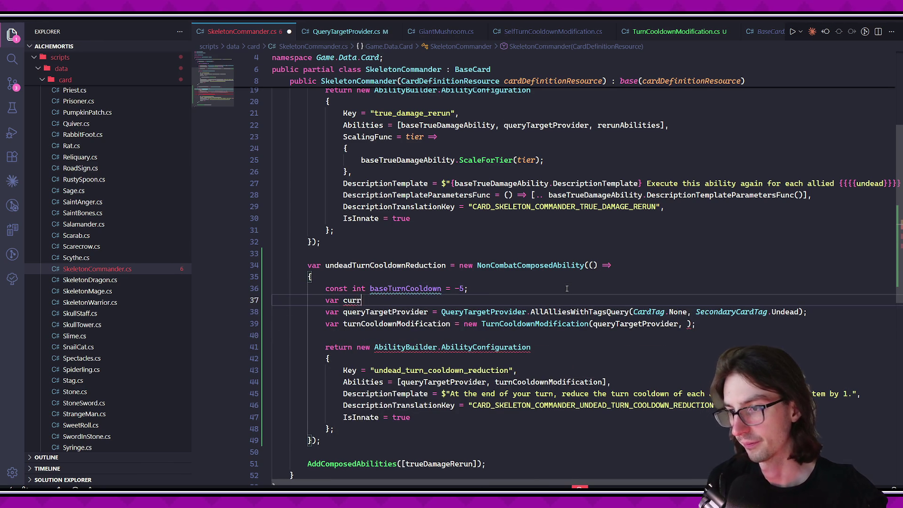
type("ent")
key("Tab")
left_click(684, 324)
type("cr")
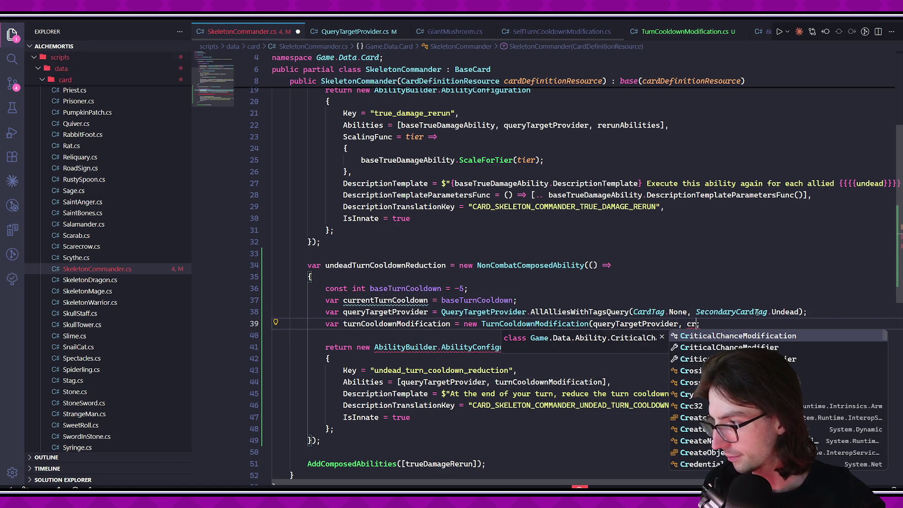
type("u")
key("Tab")
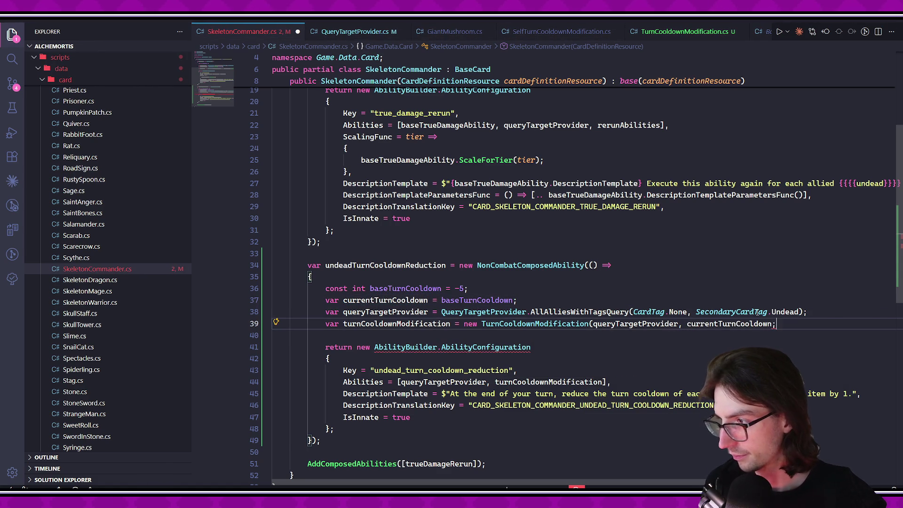
type(")")
key("ctrl+s")
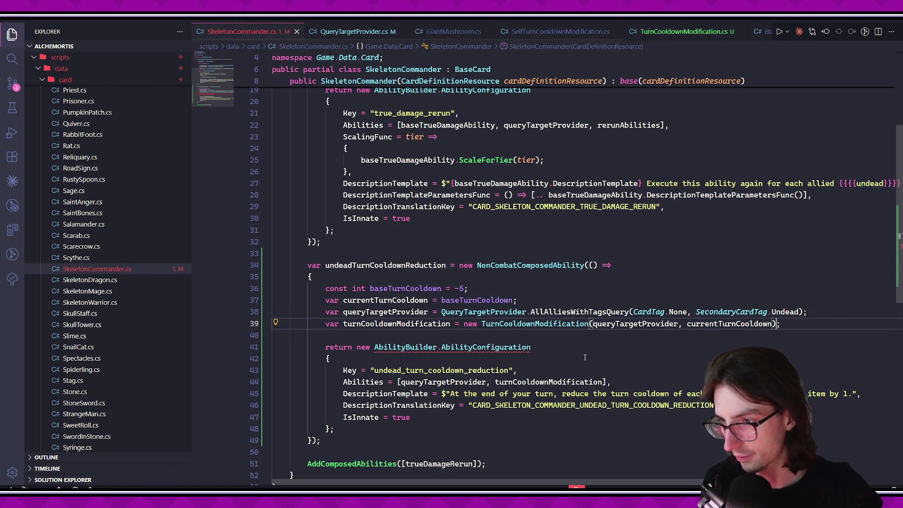
Delete the IsInnate = true line from the ability configuration.
left_click(424, 382)
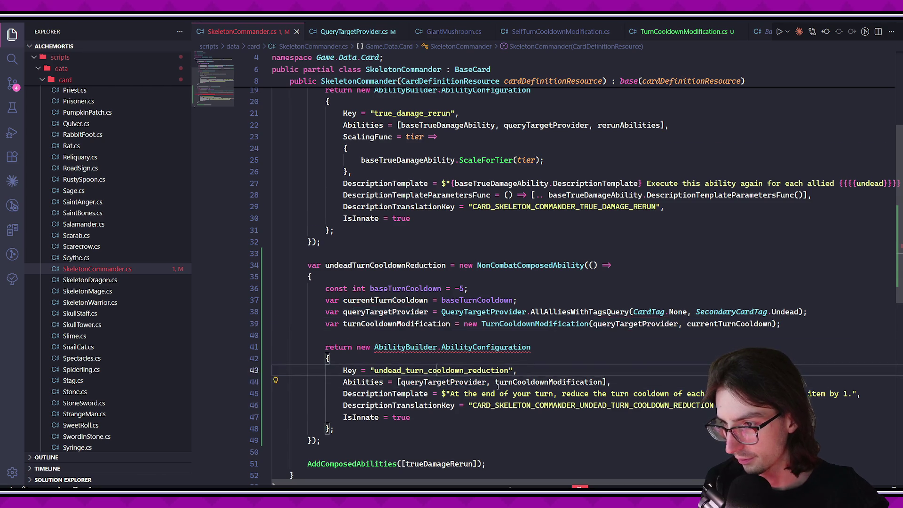
scroll(492, 376, "down", 2)
left_click(492, 376)
left_click(407, 332)
left_click(540, 329)
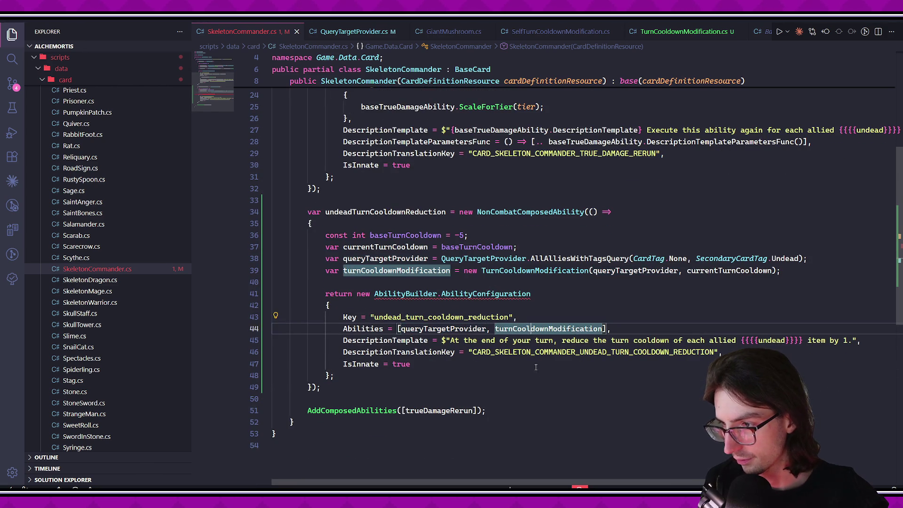
left_click(445, 366)
key("shift+Home")
key("BackSpace")
key("BackSpace")
Remove UNDEAD_ from the translation key and delete the old description text.
left_click(659, 374)
left_click(611, 352)
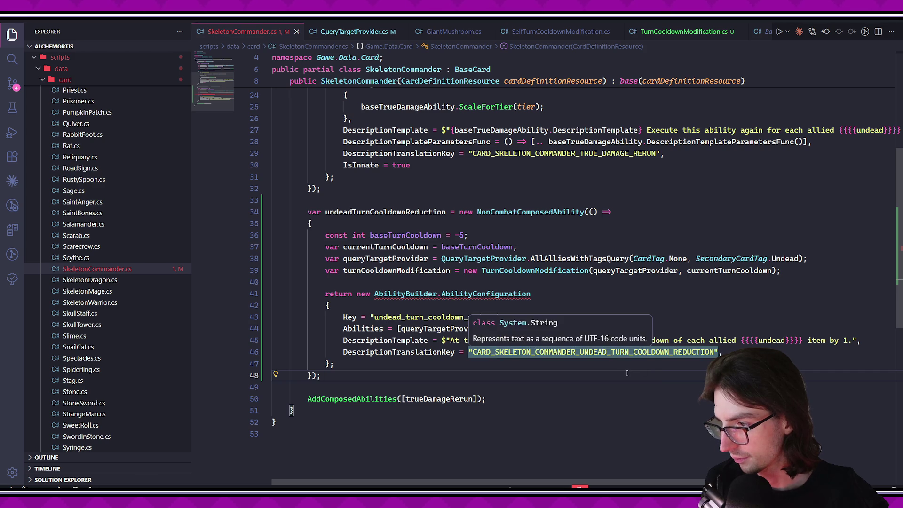
key("BackSpace")
key("BackSpace")
key("BackSpace")
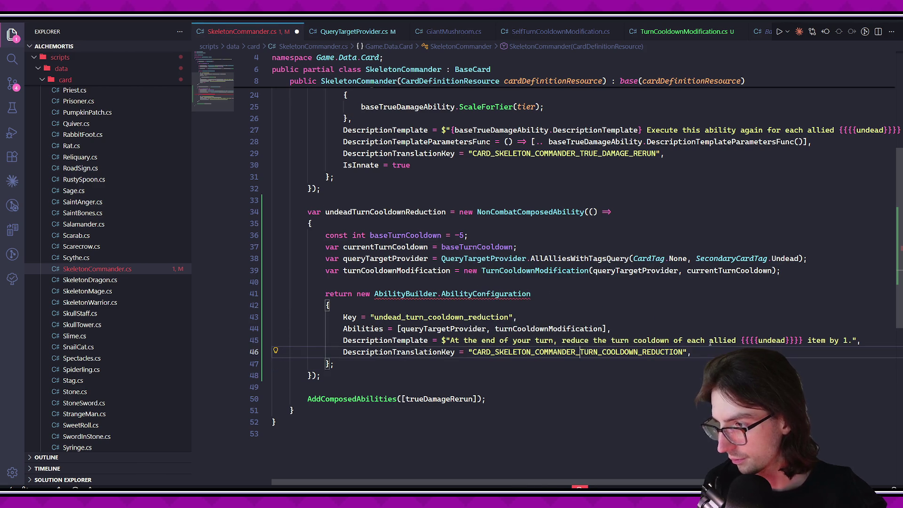
left_click(683, 377)
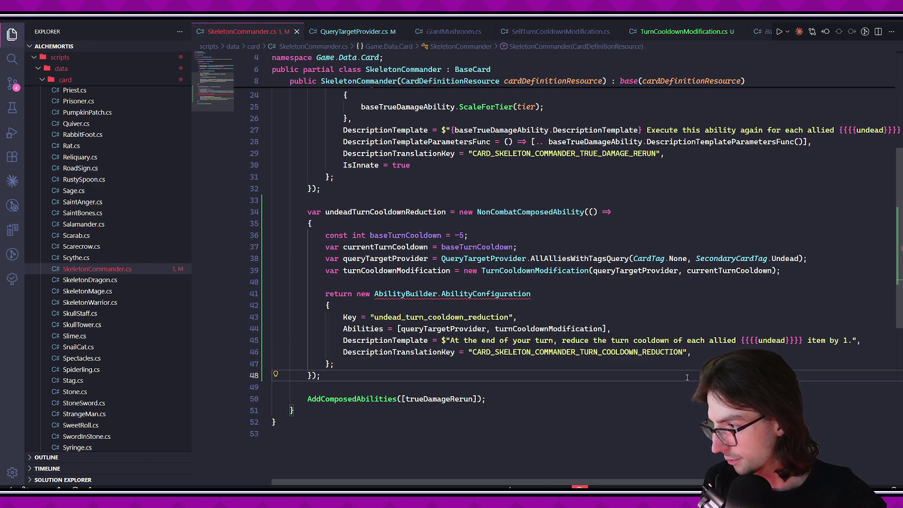
left_click_drag(451, 340, 845, 340)
key("BackSpace")
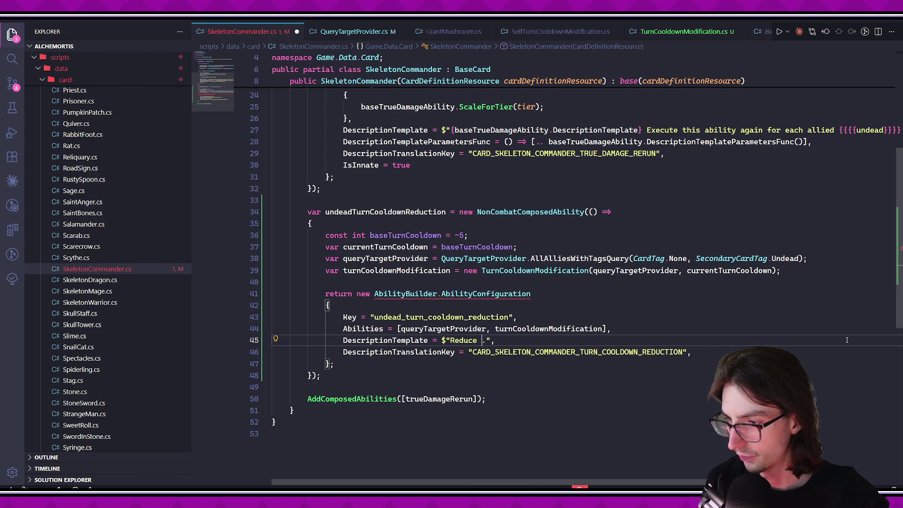
Reword the description to 'Reduce the cooldown of {queryTargetProvider.ToQueryStringTemplate(1)}'.
type("urn")
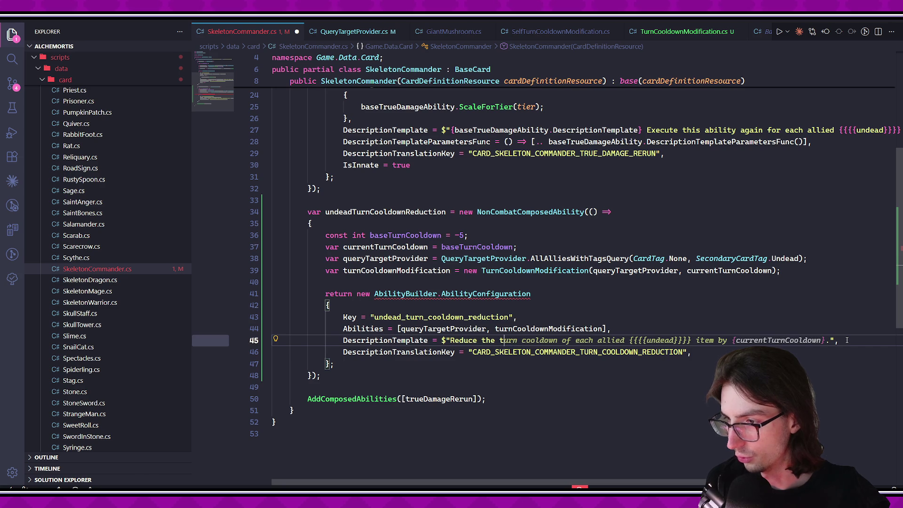
key("BackSpace")
type("cooldown of")
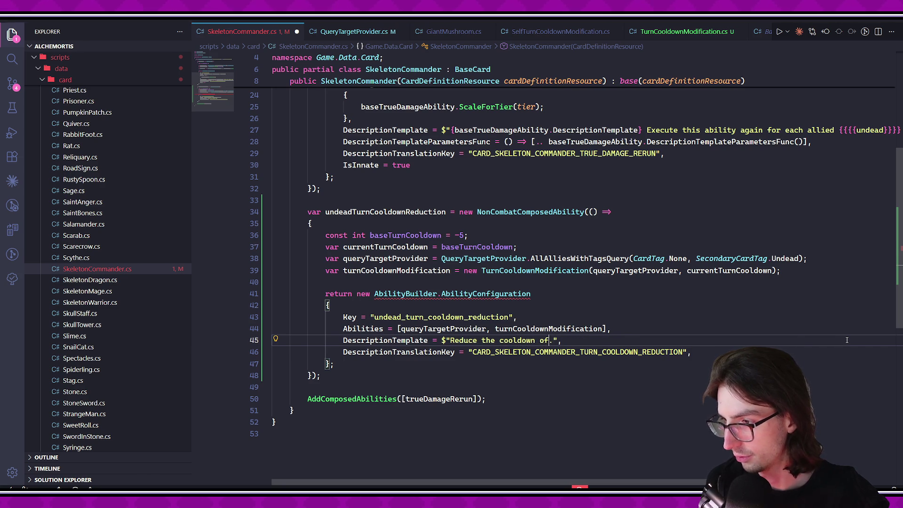
type("{queryTar")
key("Tab")
type(".ToQ")
key("Tab")
type("(09")
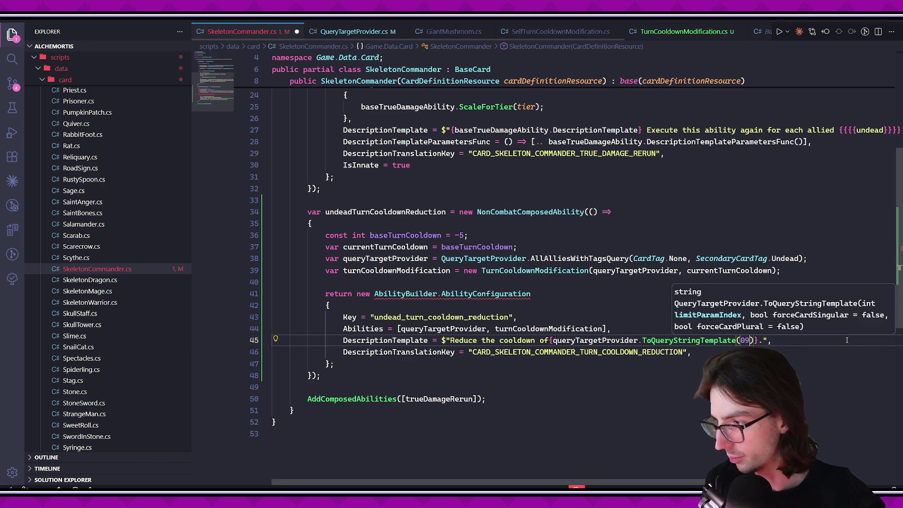
type(")")
key("Left")
key("BackSpace")
type("1")
key("Right")
key("Right")
End the description with 'by {DescriptionUtils.TimeFormat()} seconds'.
type("{currentTurnCooldown}")
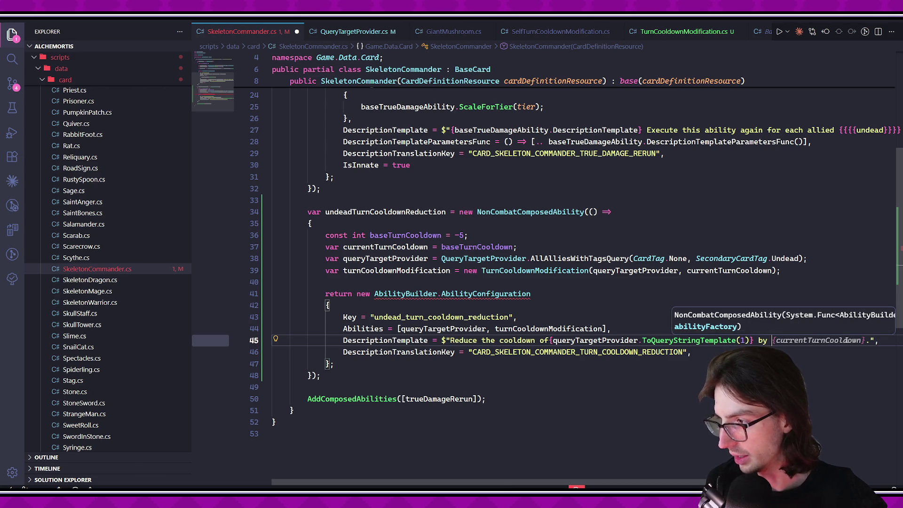
type("{DescriptionU")
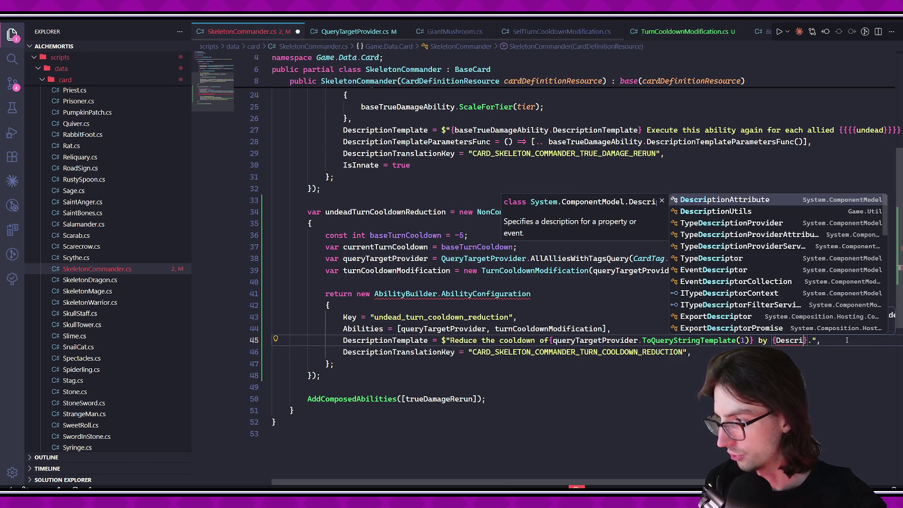
key("Tab")
type(".TimeFormat(1")
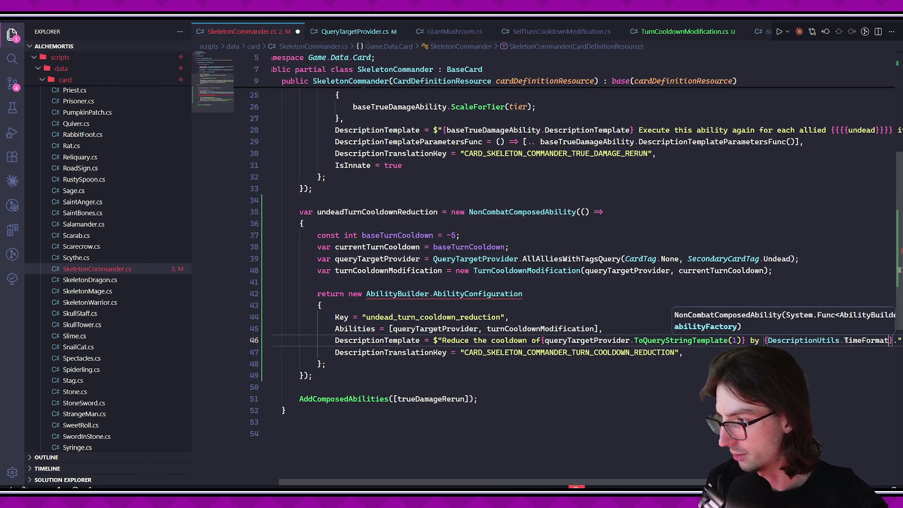
key("BackSpace")
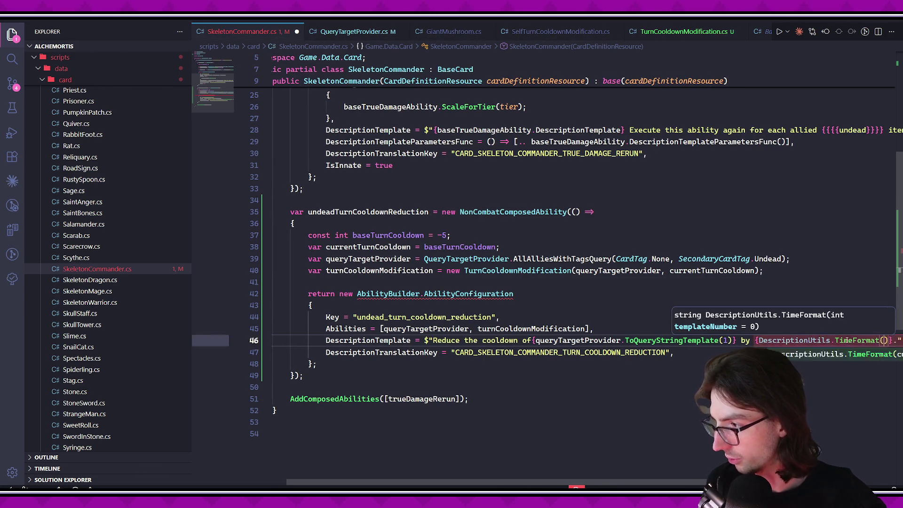
key("Right")
key("Right")
type("seconds")
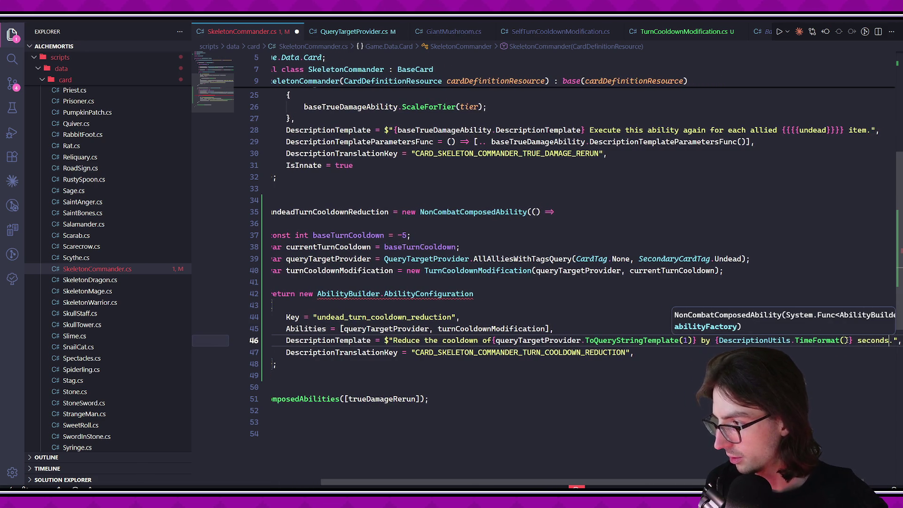
key("Down")
key("Down")
key("Down")
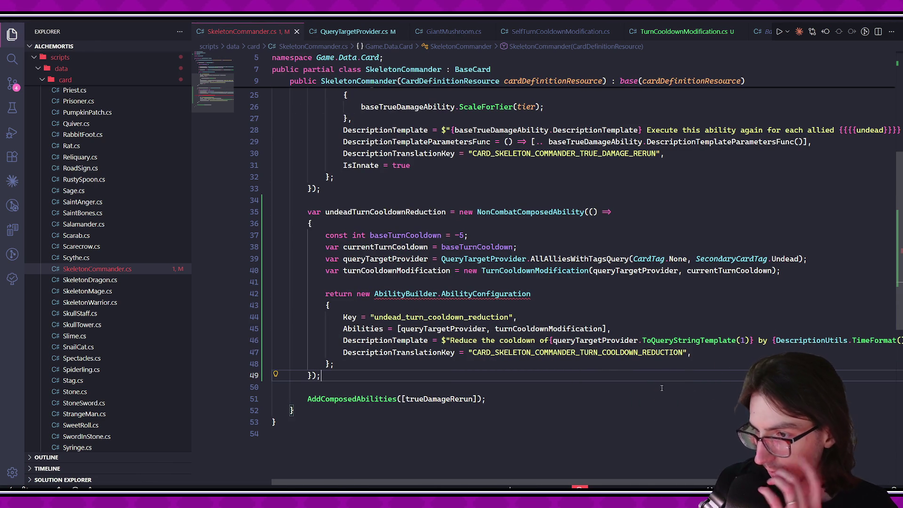
Add a ScalingFunc body that creates an additive scaler with AbilityScalers.MakeAdditiveScaler.
mouse_move(420, 296)
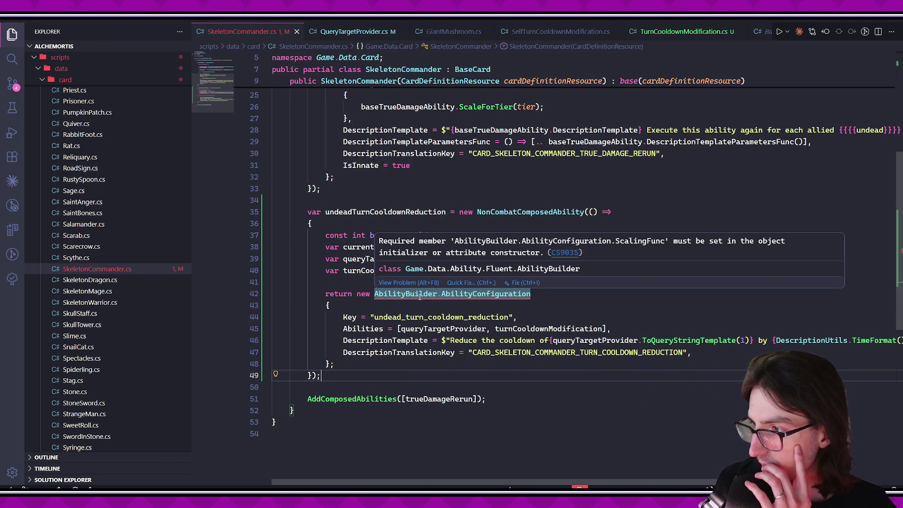
left_click(685, 318)
left_click(685, 331)
key("Return")
type("SCakl")
key("Tab")
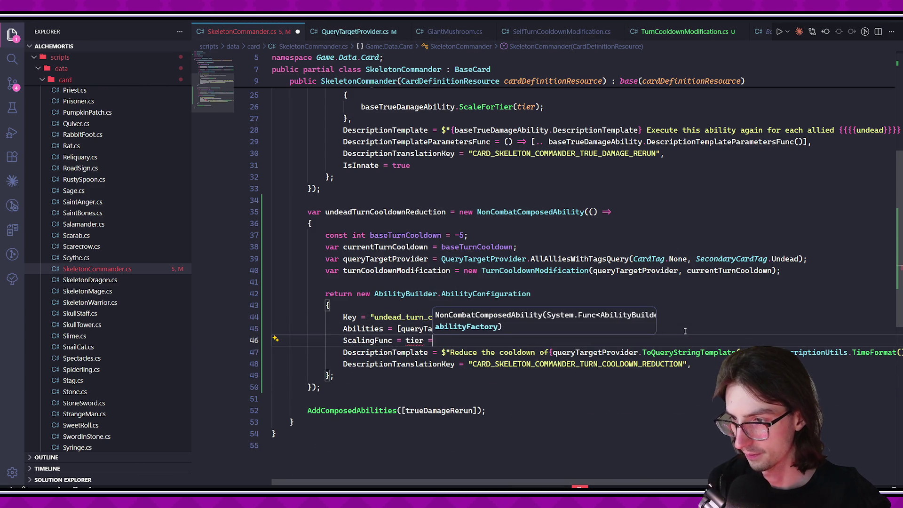
key("Return")
type("{")
key("Return")
type("var s")
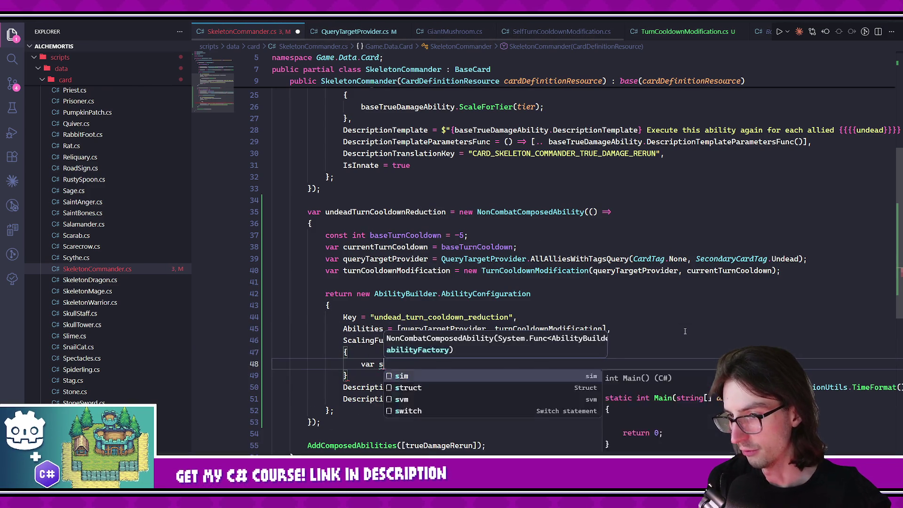
type("caler = AbilityScalers.s")
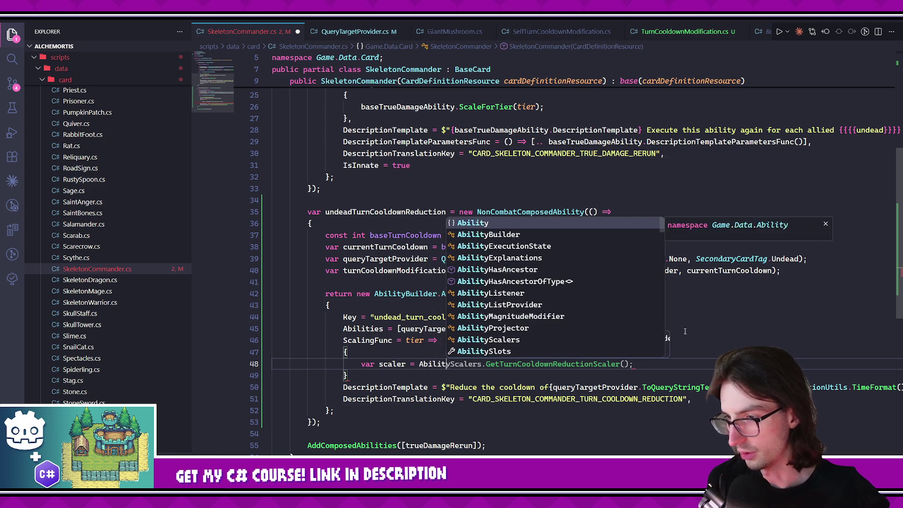
key("BackSpace")
type("make")
key("Tab")
type("(1);")
Complete the scaling function with the SetMagnitude and SetBaseMagnitude lines, and save.
key("Return")
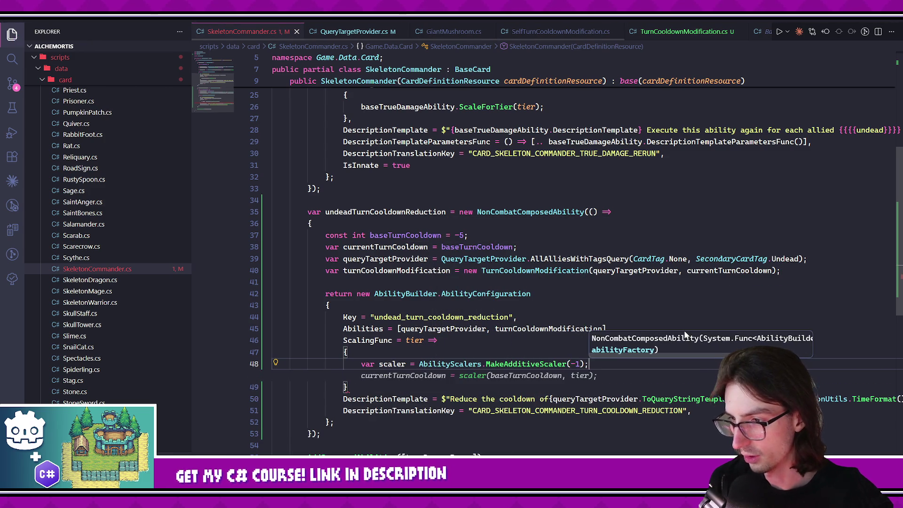
key("Tab")
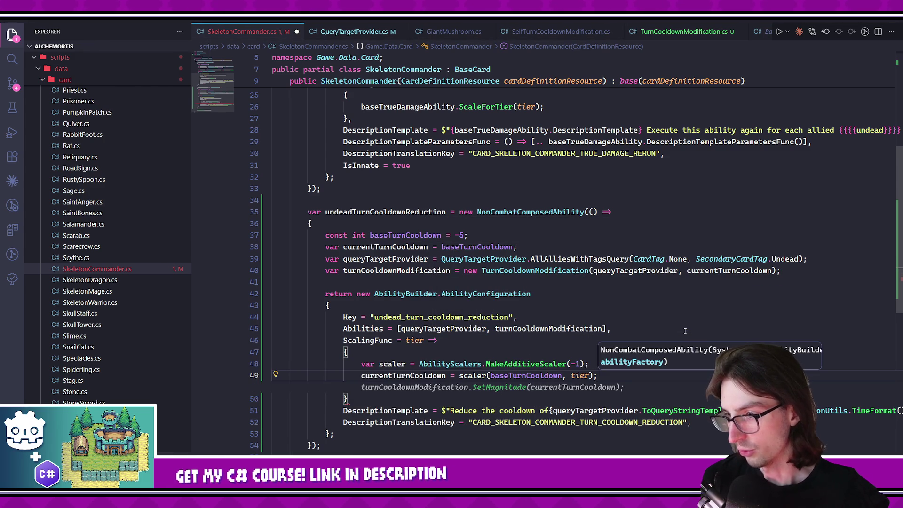
key("Tab")
key("Return")
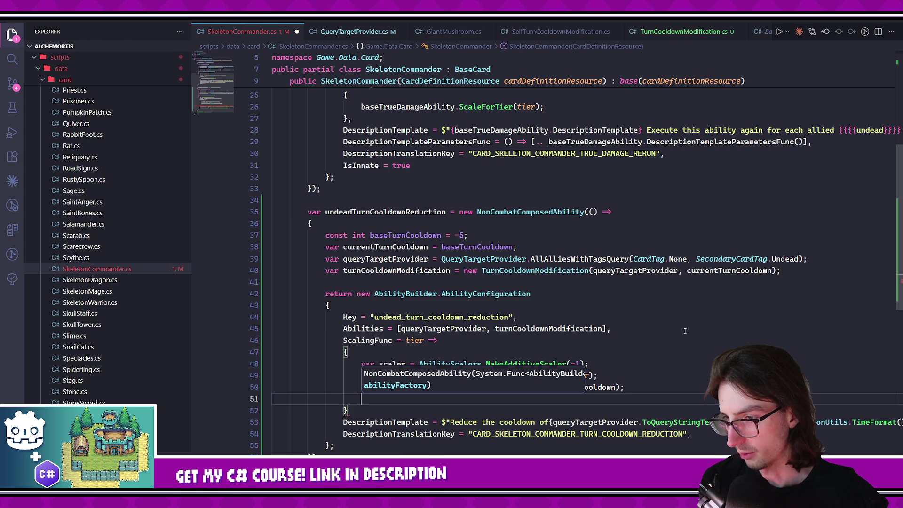
type("turnc")
key("Tab")
key("Tab")
key("Down")
type(",")
key("ctrl+s")
Add undeadTurnCooldownReduction to the AddComposedAbilities list and save the file.
scroll(561, 443, "down", 3)
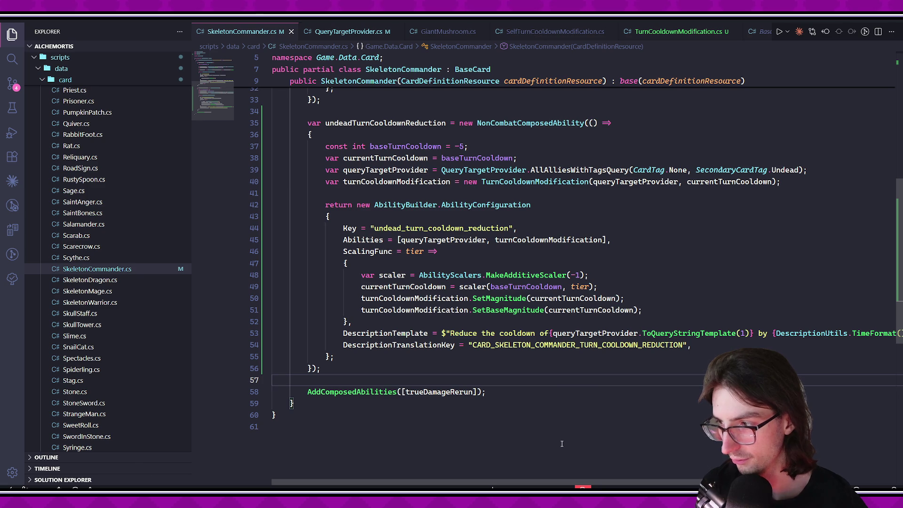
scroll(574, 420, "right", 3)
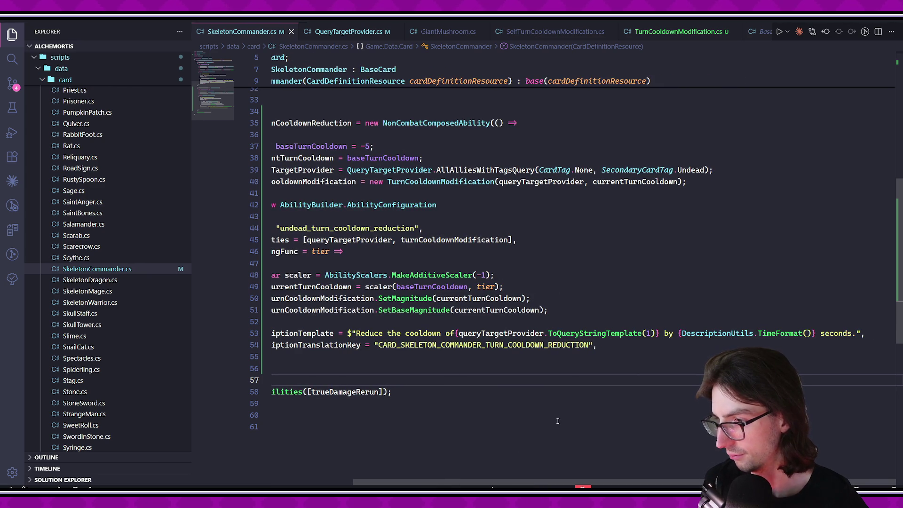
scroll(557, 420, "left", 3)
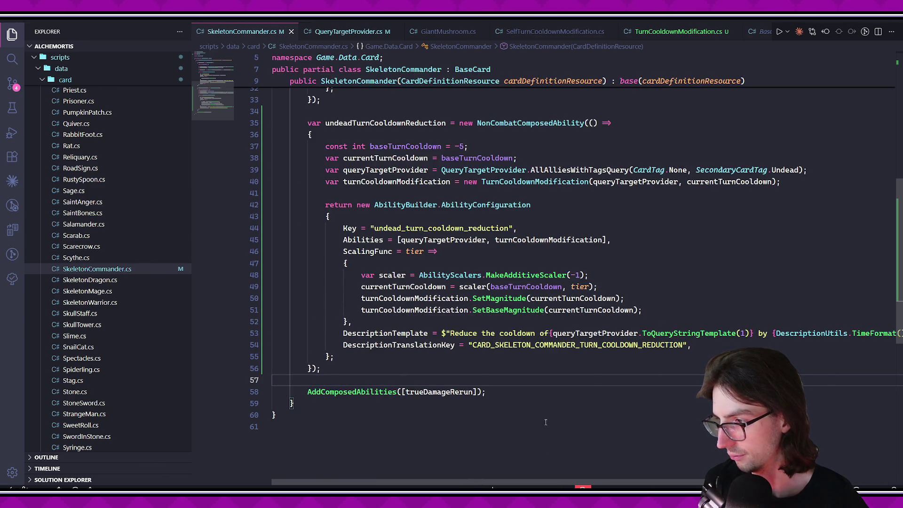
scroll(544, 422, "up", 5)
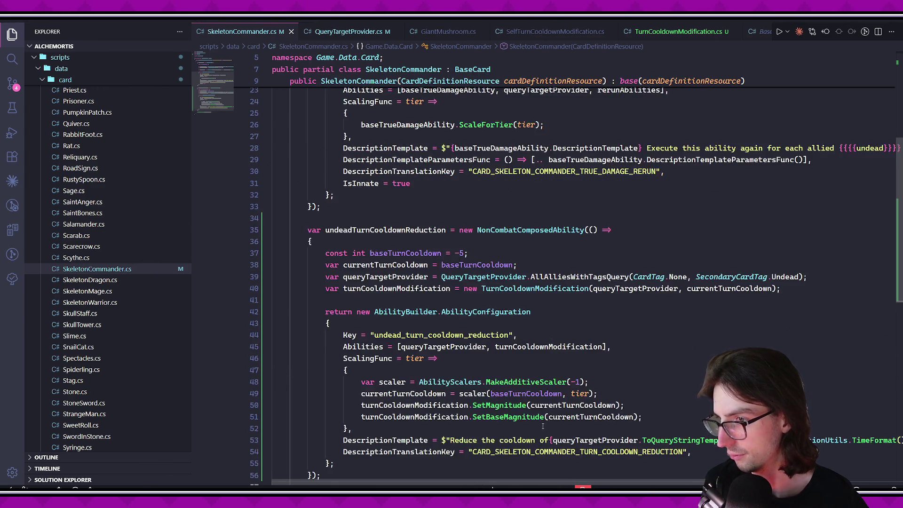
scroll(588, 414, "down", 4)
key("Down")
scroll(621, 406, "down", 1)
type(", undead]);")
key("Tab")
key("ctrl+s")
key("alt+Tab")
Open Project Settings at Game > Debug and expand the Test Player Cards list.
left_click(47, 24)
left_click(61, 35)
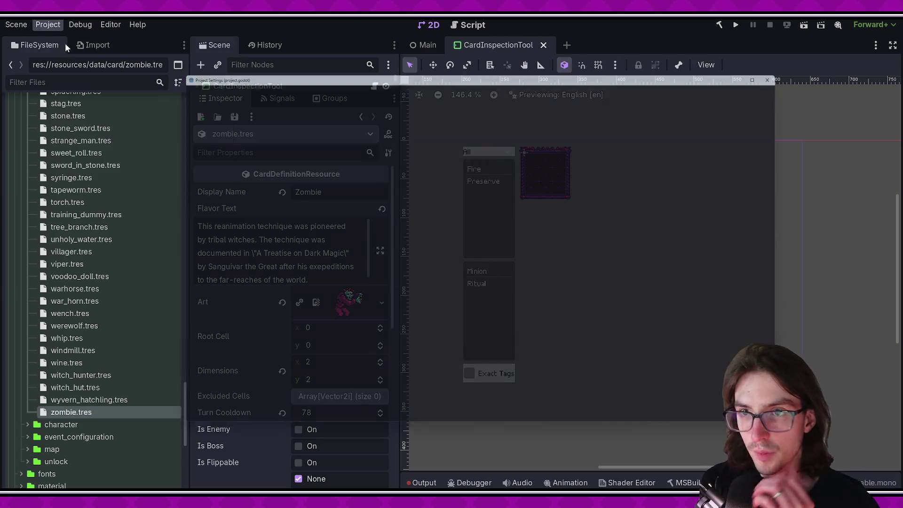
scroll(263, 265, "down", 15)
left_click(228, 357)
scroll(532, 291, "down", 5)
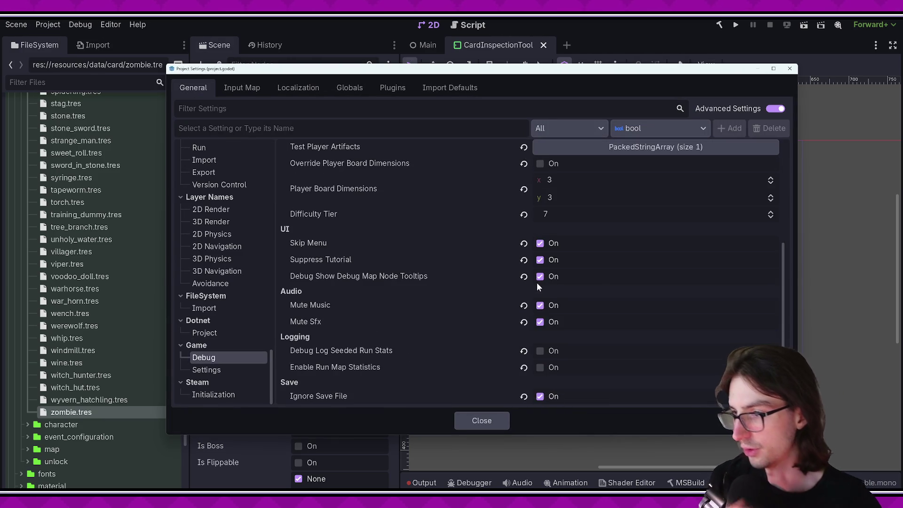
scroll(619, 287, "up", 4)
scroll(581, 275, "down", 1)
left_click(586, 259)
left_click(576, 243)
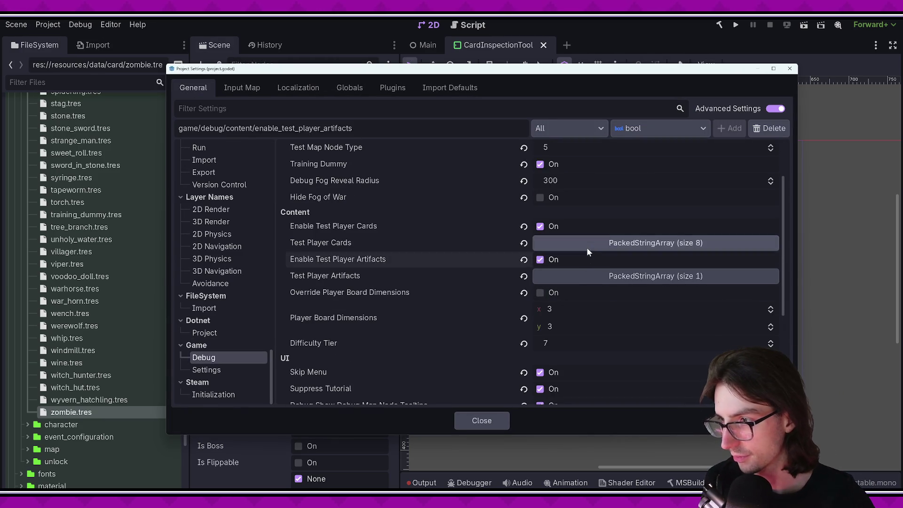
left_click(583, 241)
left_click(588, 240)
scroll(622, 299, "down", 1)
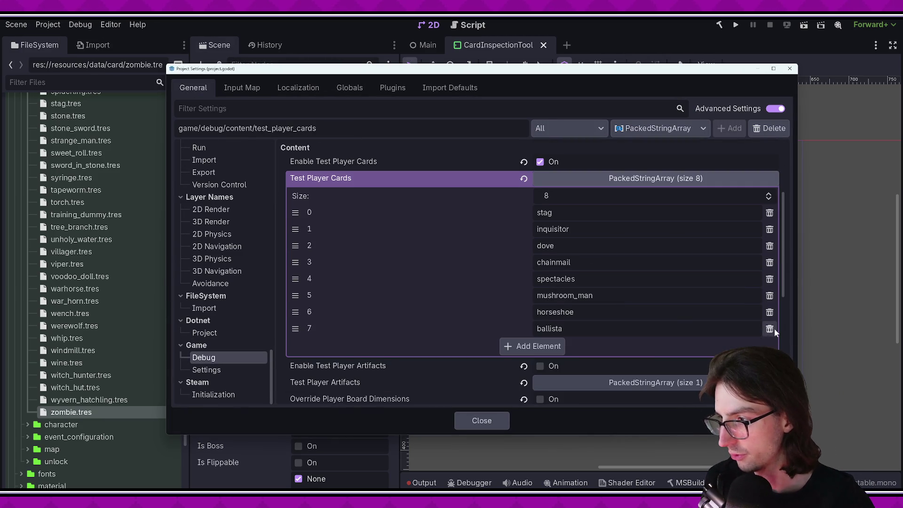
Replace the six existing test player cards with skeleton_commander and skeleton_mage.
left_click(773, 331)
left_click(773, 312)
left_click(771, 295)
left_click(770, 278)
left_click(769, 261)
left_click(767, 245)
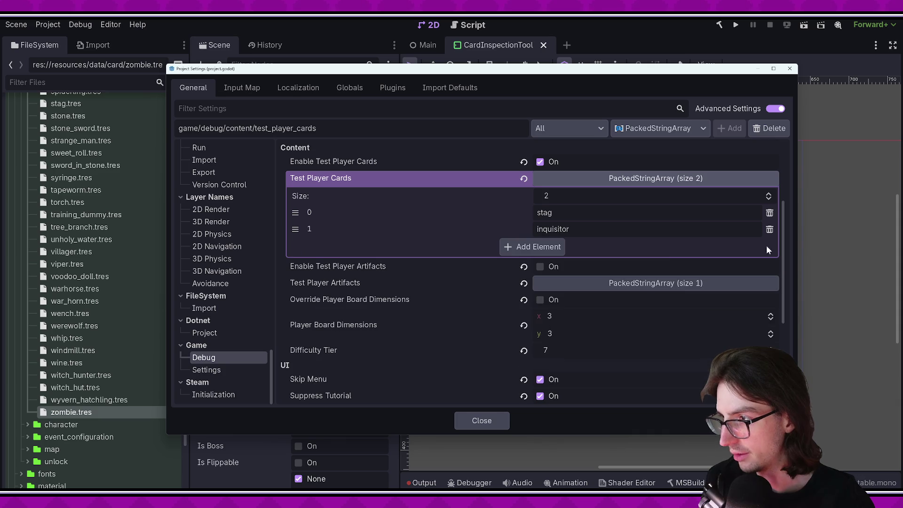
left_click(557, 246)
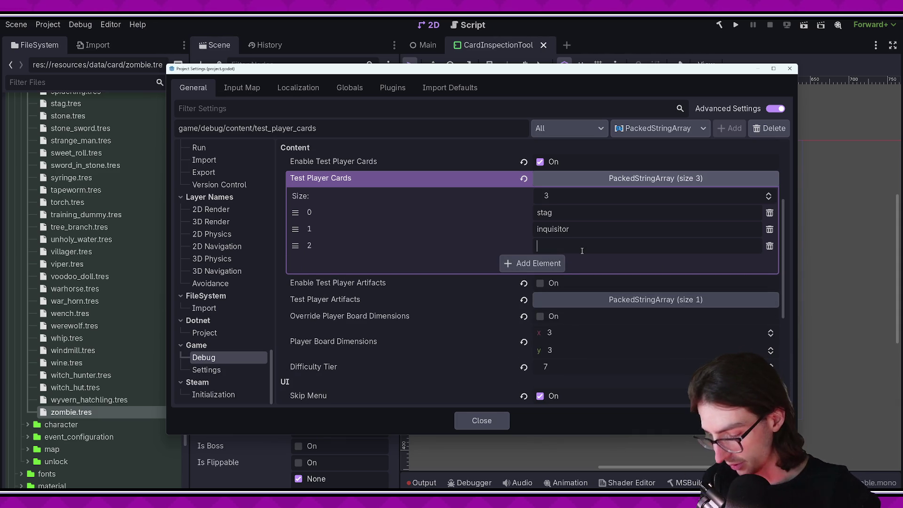
type("skelaeton_commander")
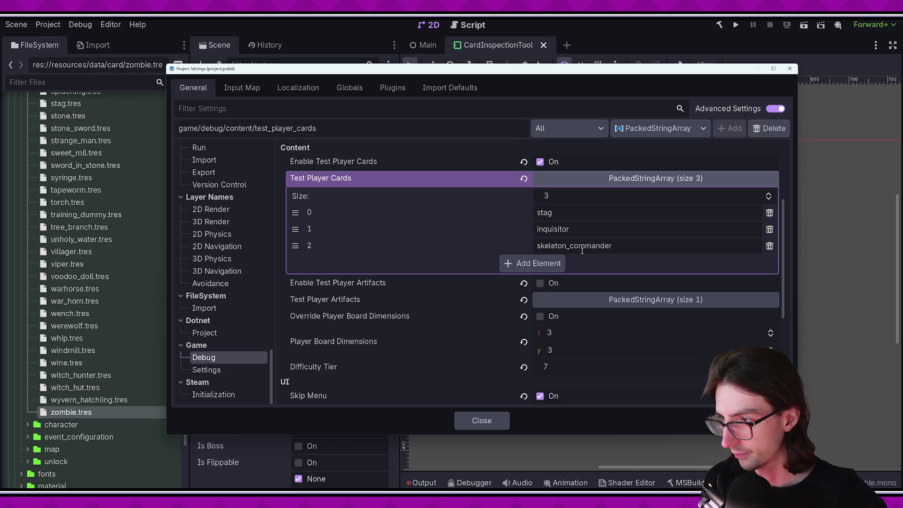
left_click(538, 260)
type("skeleton_mage")
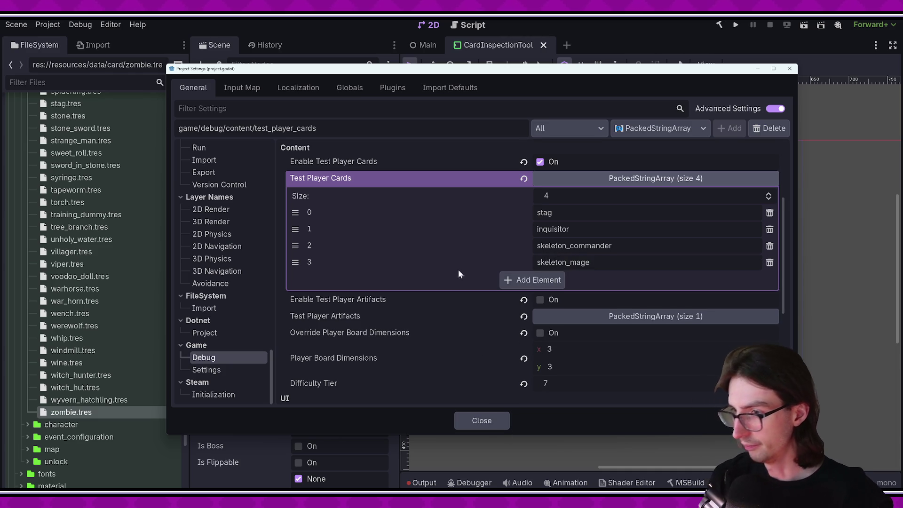
Enable the Player Board Dimensions override at 5×5, close the settings, and start a build.
scroll(446, 282, "up", 5)
scroll(443, 286, "down", 10)
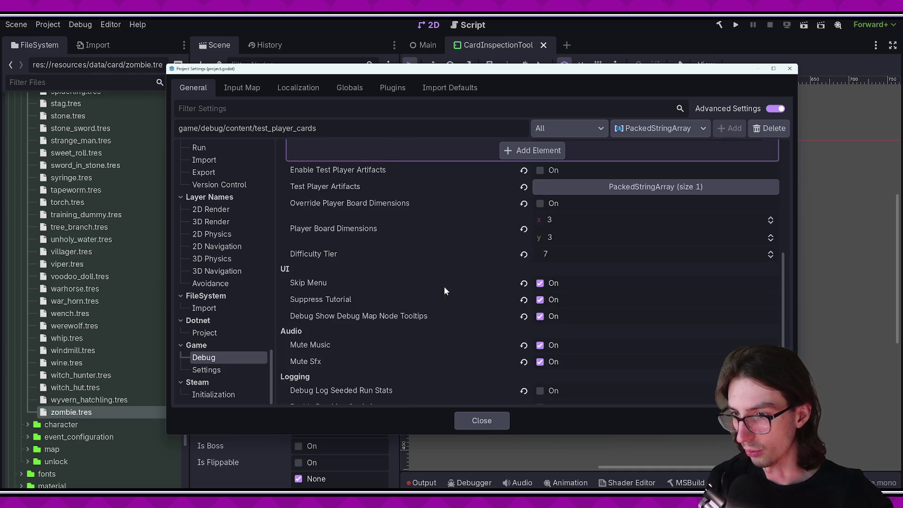
scroll(444, 288, "down", 2)
scroll(440, 294, "up", 8)
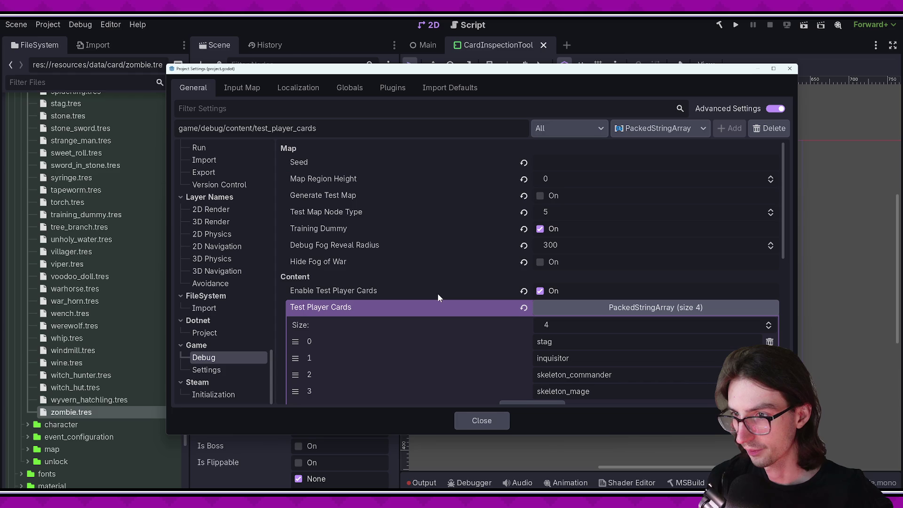
scroll(399, 235, "down", 4)
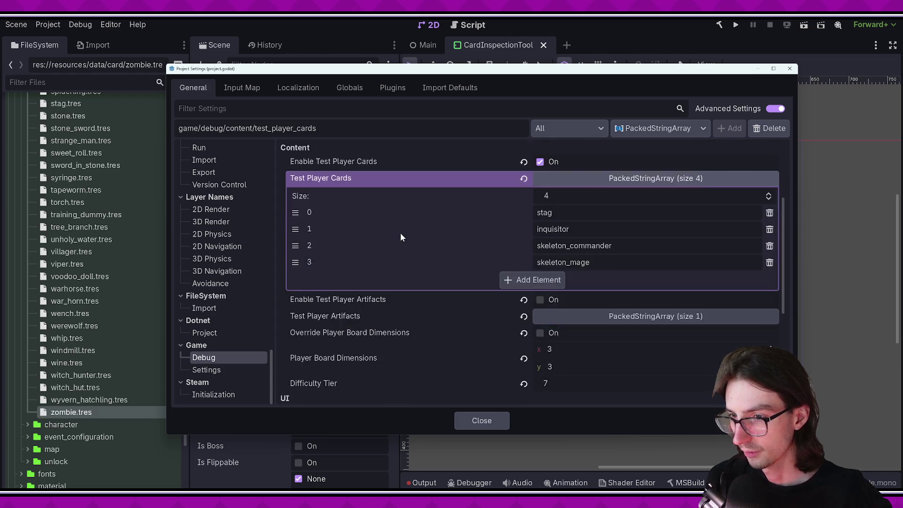
left_click(470, 268)
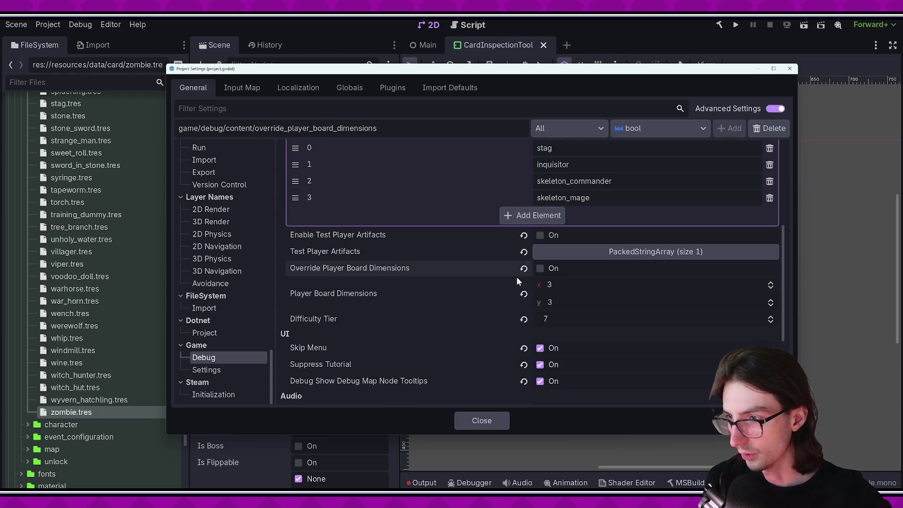
left_click(563, 286)
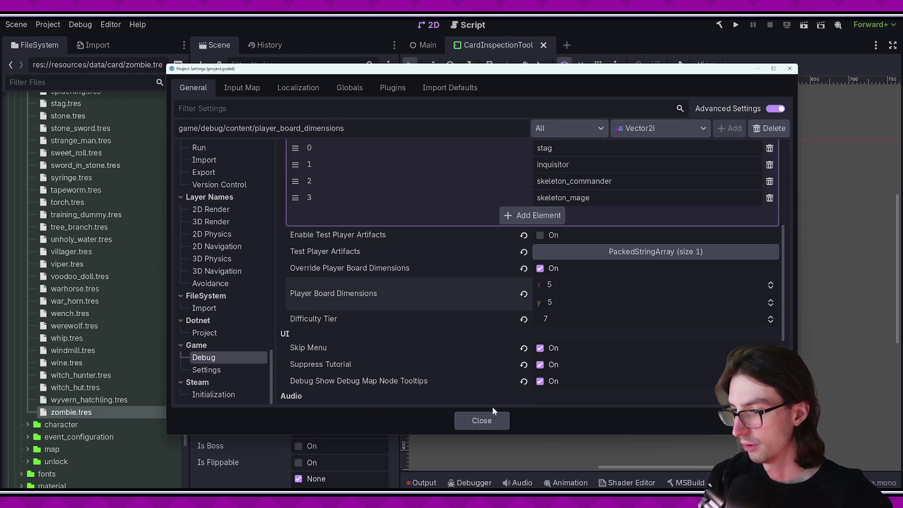
left_click(485, 420)
left_click(719, 25)
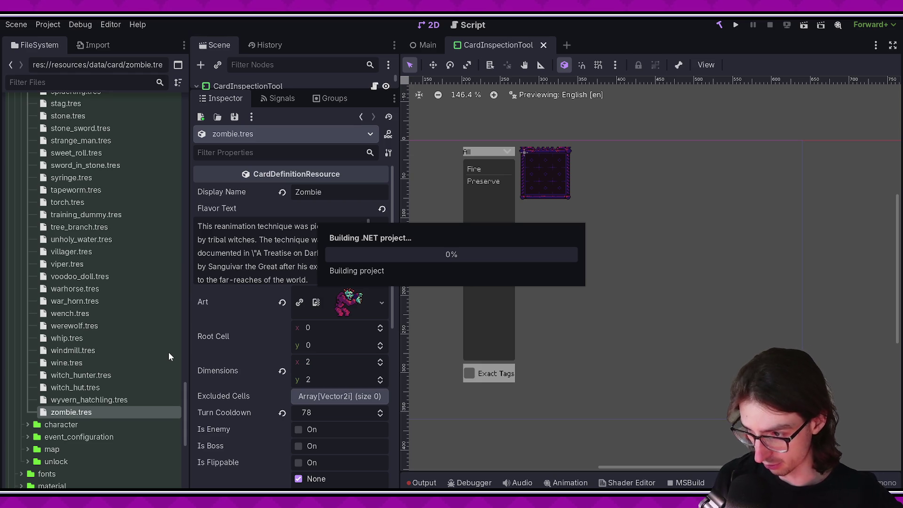
Run the Run Translation Generator editor script found by searching 'trans'.
key("ctrl+shift+p")
type("trans")
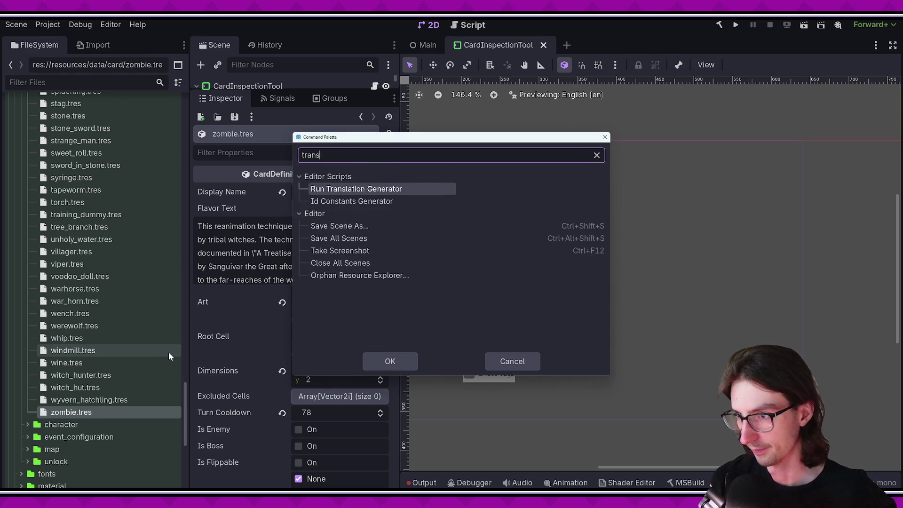
key("Return")
key("alt+Tab")
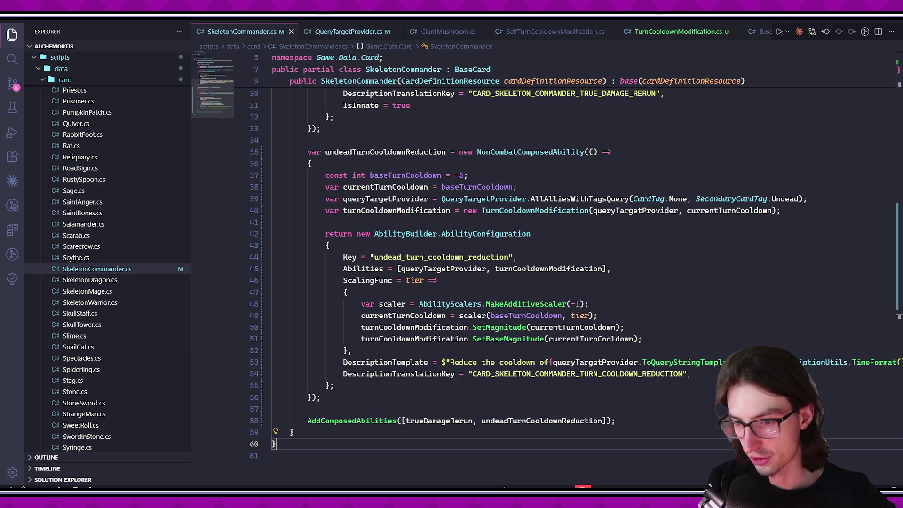
Review the new cooldown-reduction entry in the en.po diff, then run the game from Godot.
left_click(12, 83)
left_click(75, 115)
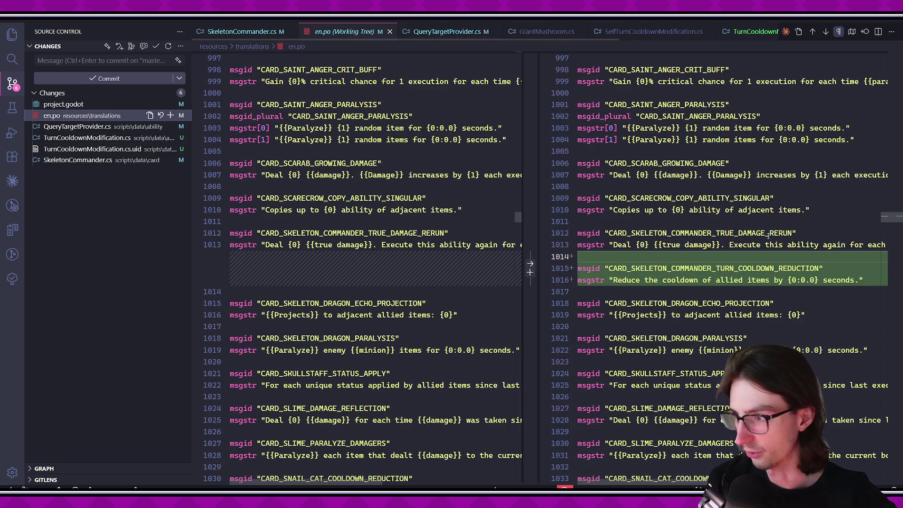
scroll(729, 273, "right", 3)
scroll(705, 280, "left", 3)
left_click(704, 280)
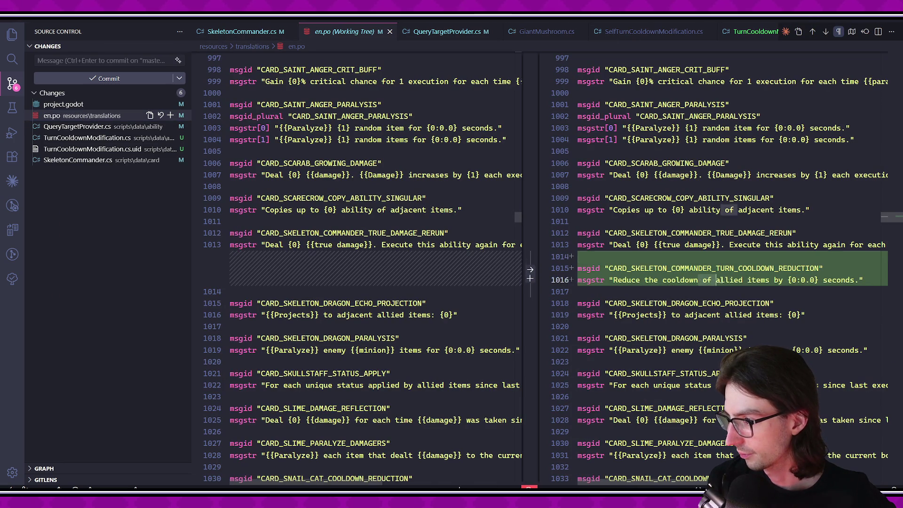
left_click(790, 292)
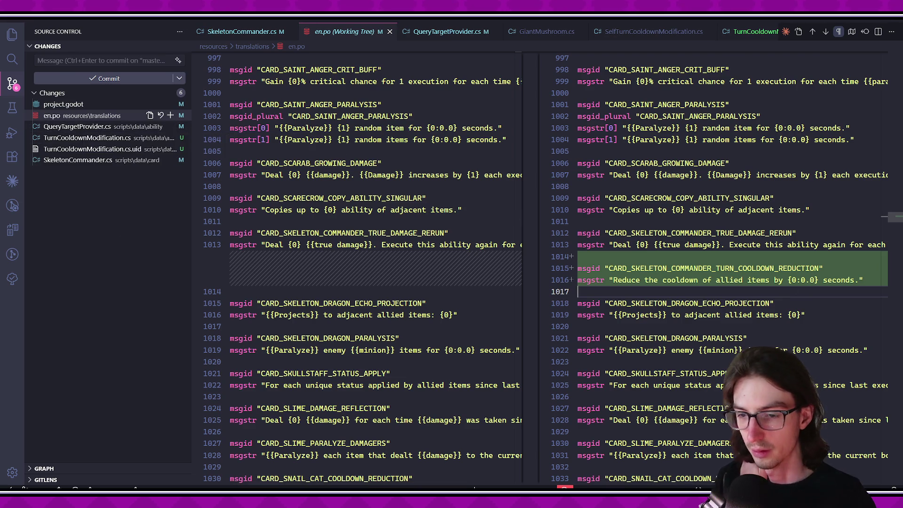
key("alt+Tab")
left_click(736, 24)
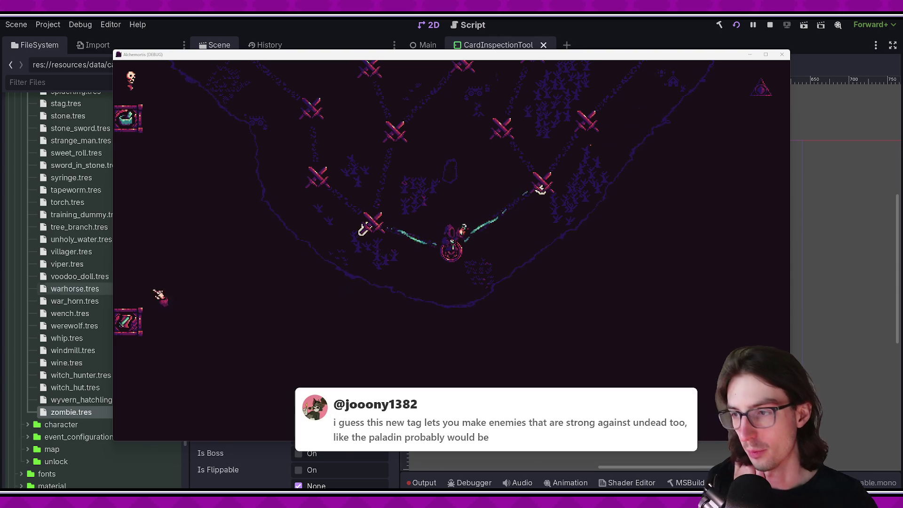
Make the game fullscreen, open the inventory stash, and drag the skeleton to another slot.
scroll(522, 362, "up", 2)
scroll(529, 365, "up", 1)
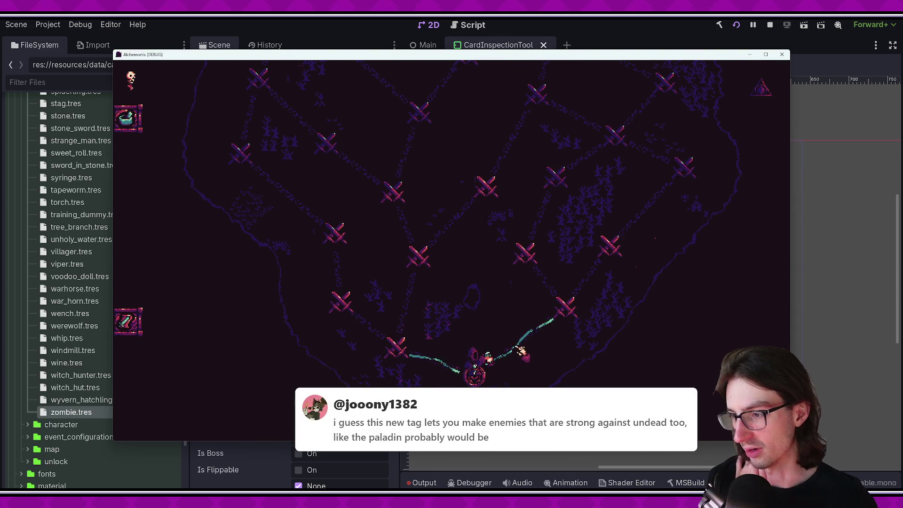
key("F11")
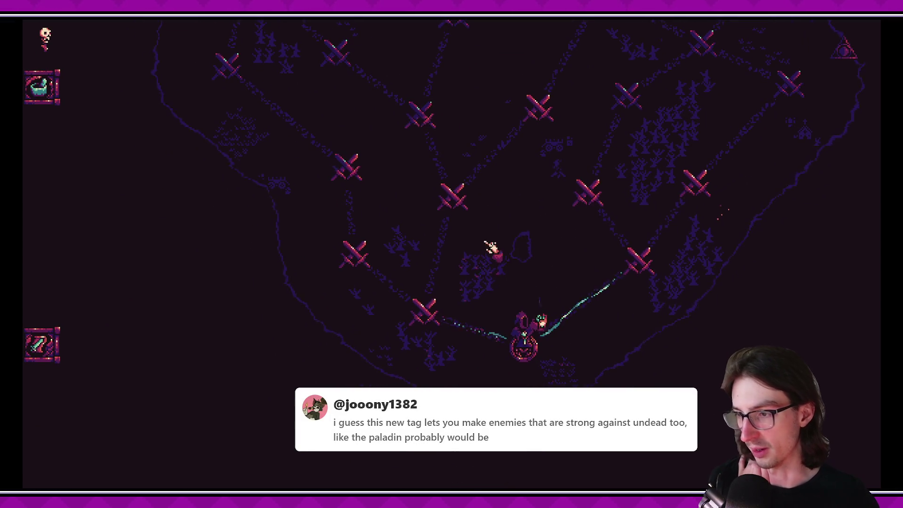
left_click(61, 89)
mouse_move(89, 157)
left_mouse_down()
mouse_move(94, 202)
mouse_move(80, 204)
mouse_move(80, 156)
mouse_move(113, 221)
mouse_move(115, 156)
left_mouse_up()
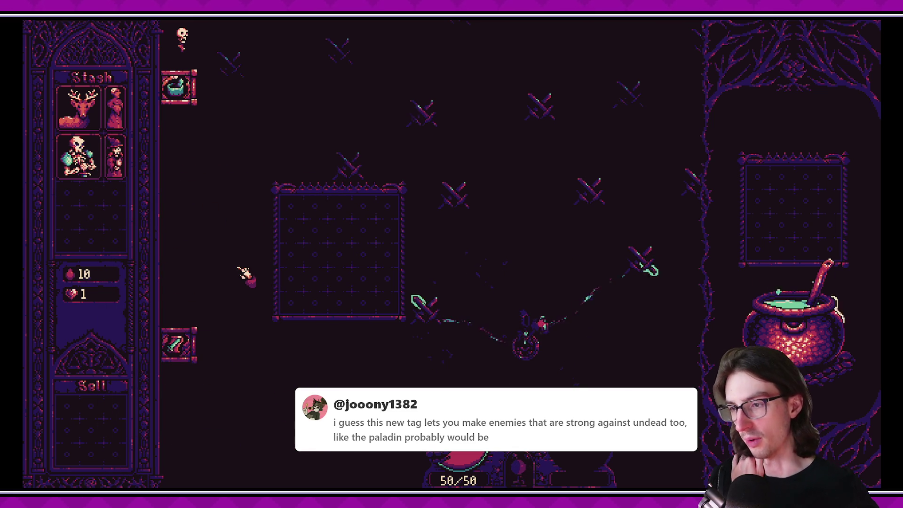
Drag the skeleton down one stash row, then return to SkeletonCommander.cs.
mouse_move(98, 176)
left_click_drag(100, 178, 98, 225)
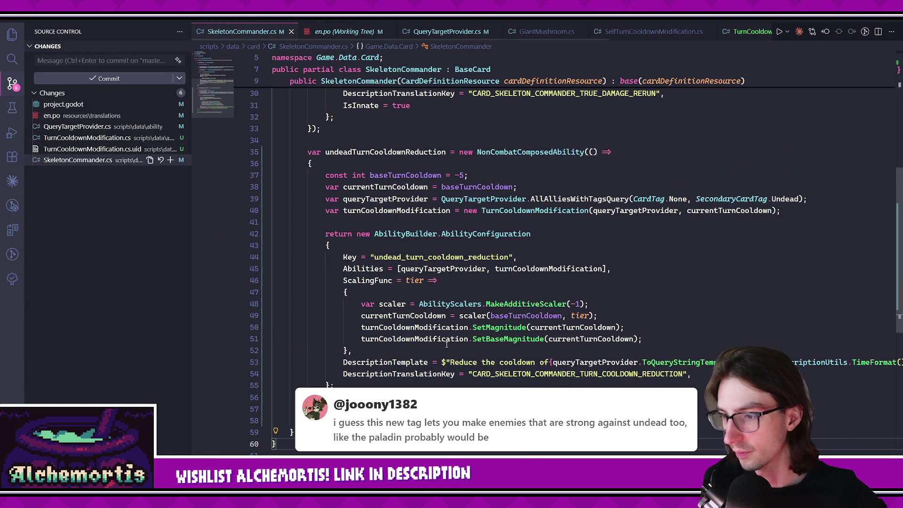
left_click(548, 268)
scroll(548, 269, "right", 2)
scroll(548, 269, "down", 1)
Add a DescriptionTemplateParametersFunc = () => line directly below DescriptionTemplate.
left_click(876, 347)
scroll(876, 347, "left", 2)
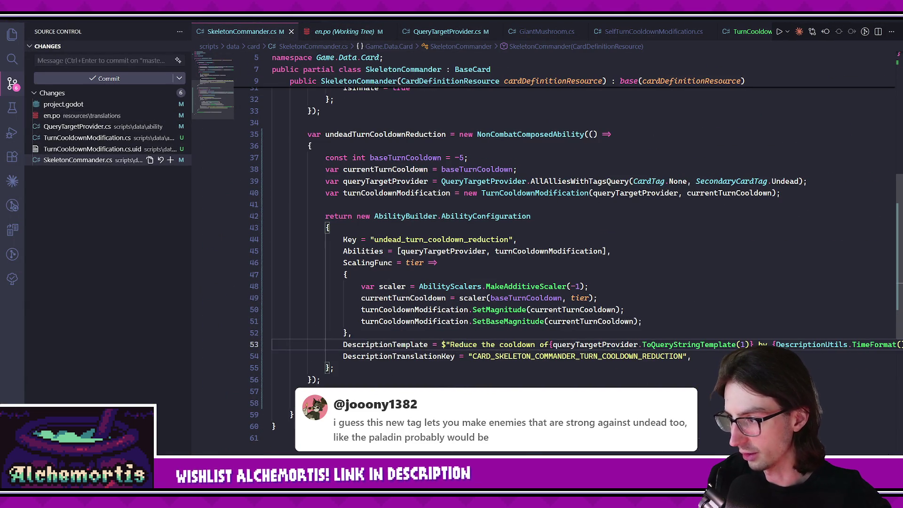
key("End")
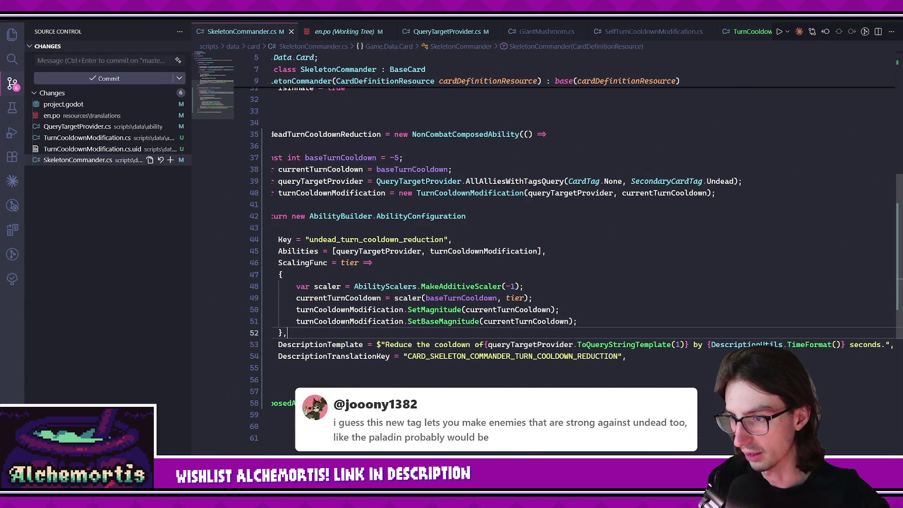
scroll(641, 256, "left", 2)
left_click(640, 256)
key("Return")
type("Desc")
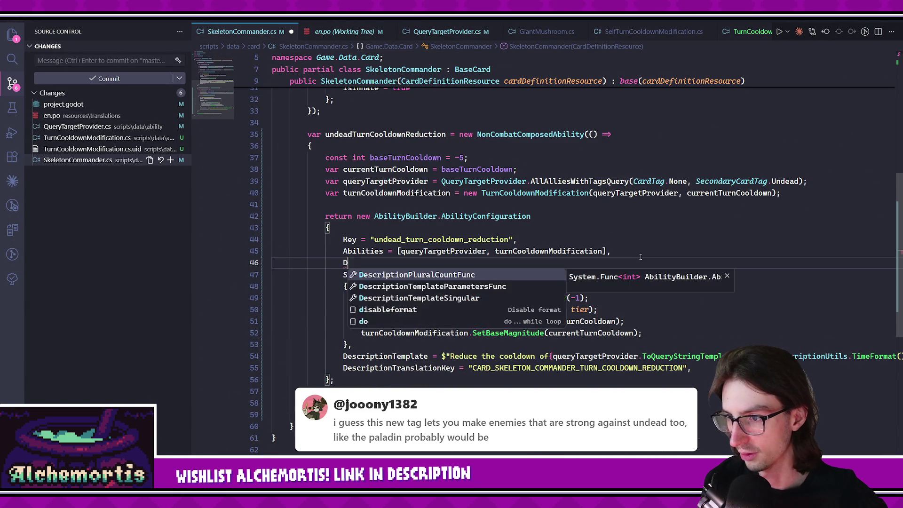
key("Tab")
type("= (")
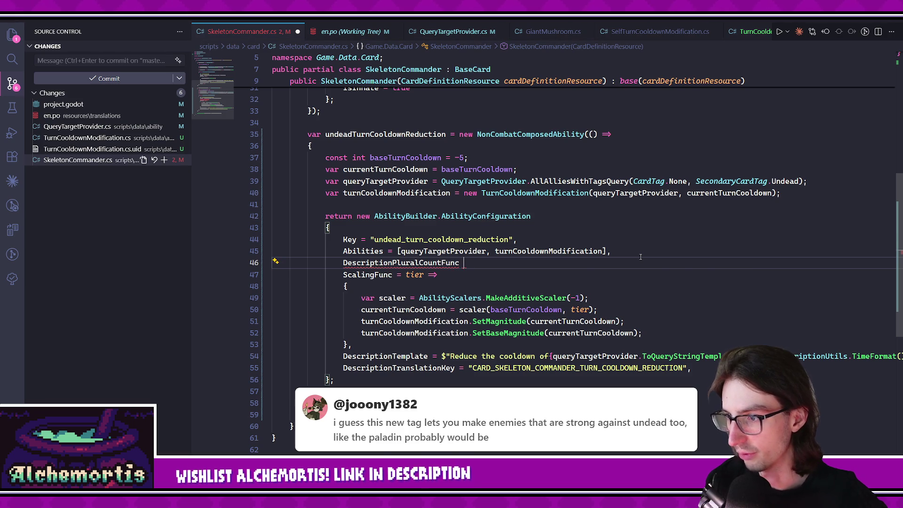
type(") =>")
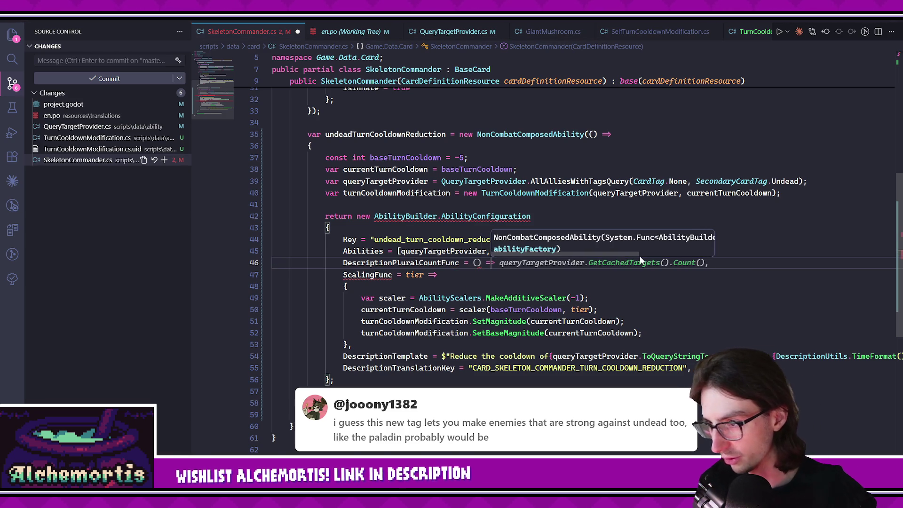
key("BackSpace")
key("BackSpace")
key("BackSpace")
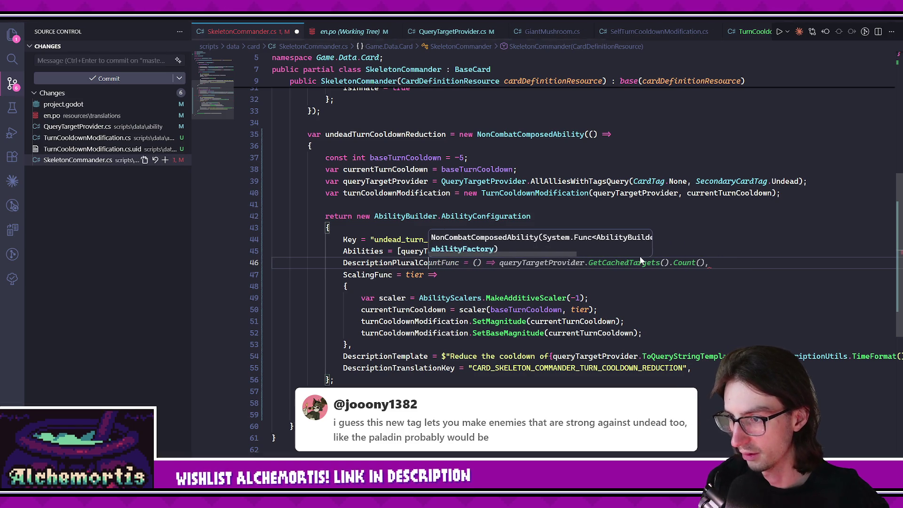
type("Tem")
key("Tab")
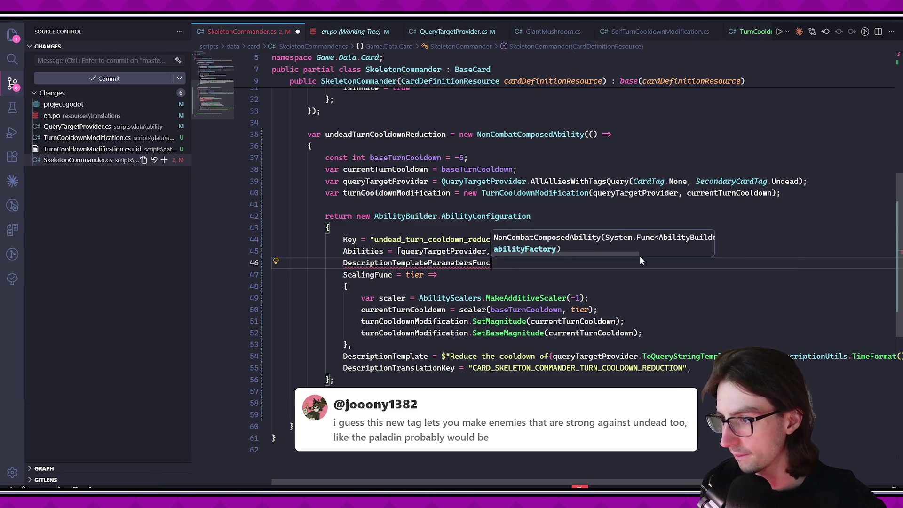
type("=")
key("alt+Down")
key("alt+Down")
key("alt+Down")
key("alt+Down")
key("alt+Down")
key("alt+Down")
type("() => >")
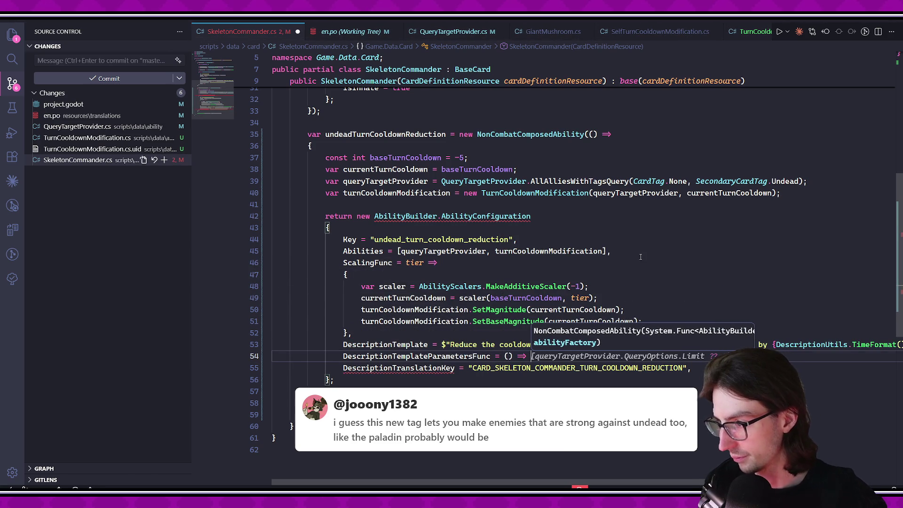
Make it return [currentTurnCooldown * GameConstants.SECONDS_PER_TURN] and save SkeletonCommander.cs.
scroll(649, 357, "right", 2)
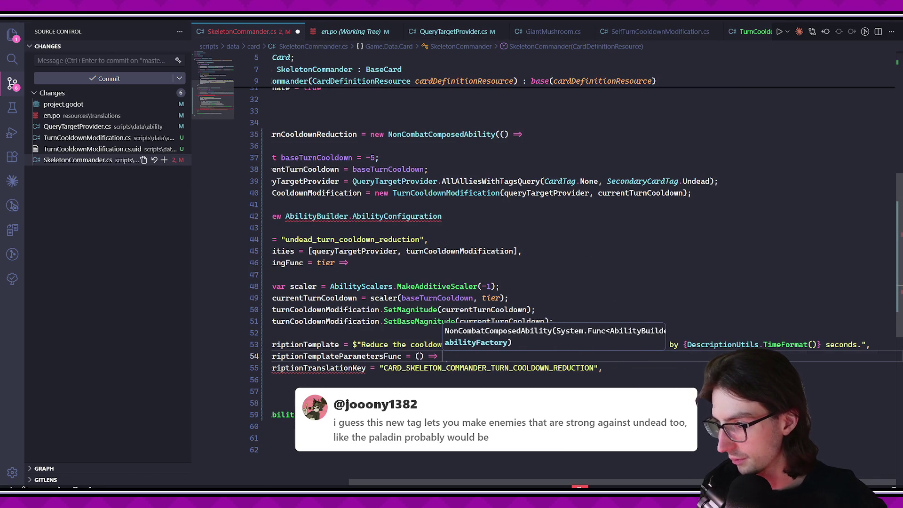
type("[")
type("curre")
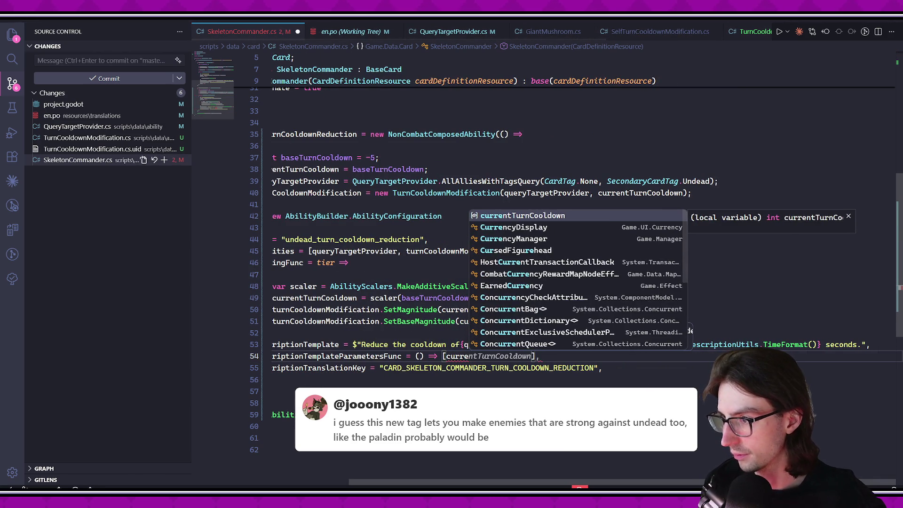
key("Tab")
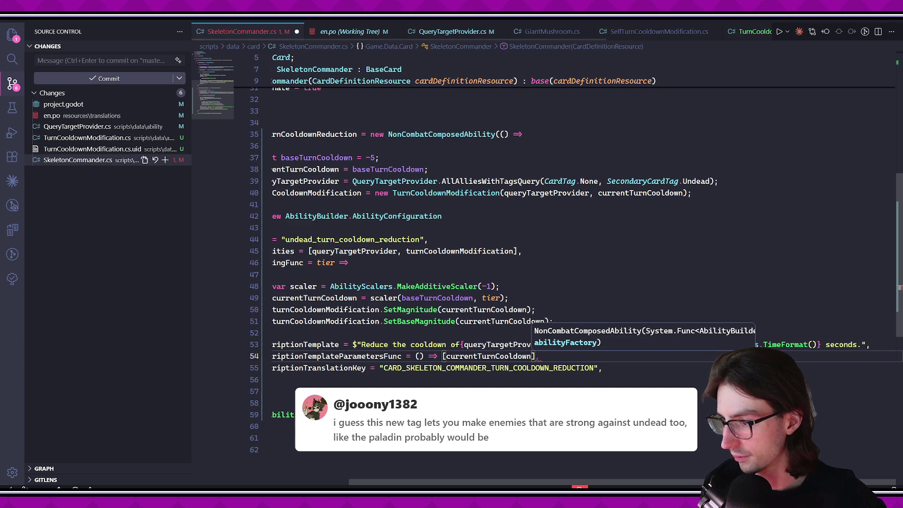
type(".")
key("BackSpace")
type(",")
type(" * ")
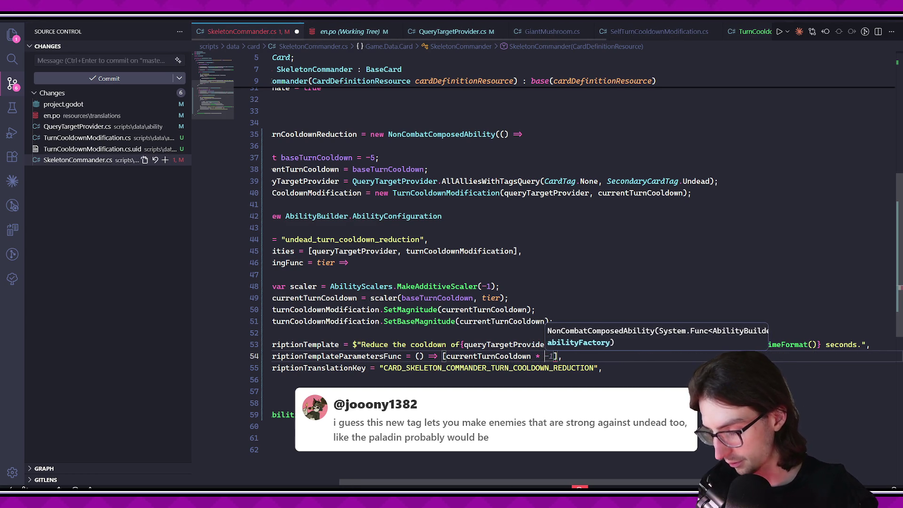
type("GameConstants.SECO")
key("Tab")
key("ctrl+s")
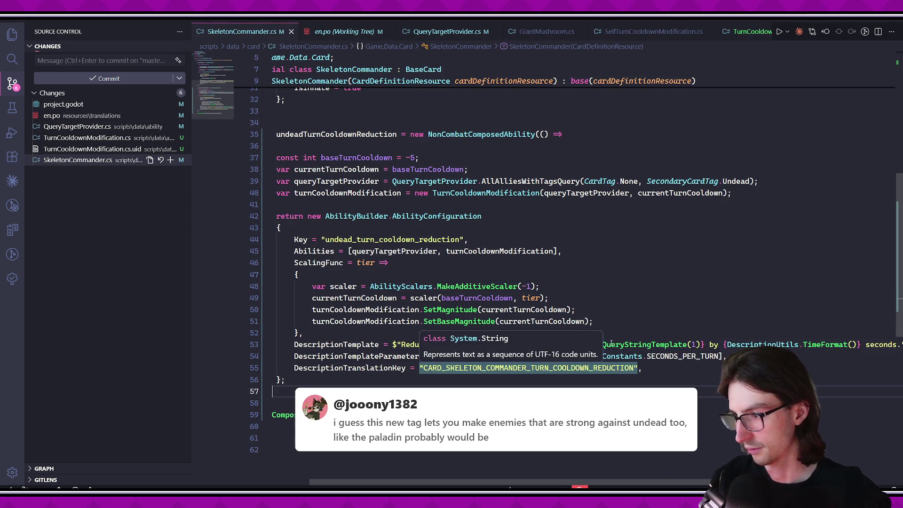
Jump to the CreateCardTagKeyword symbol in DescriptionUtils.cs.
key("ctrl+t")
type("CreateCardTag")
key("Return")
Find TurnsToSeconds in DescriptionUtils and list its references in StatContainer.cs and SummarySection.cs.
scroll(611, 342, "down", 12)
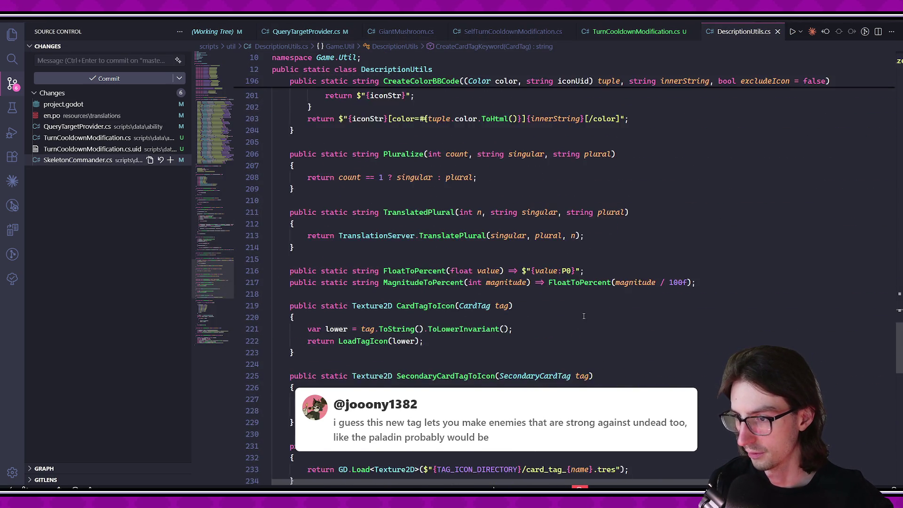
scroll(584, 318, "down", 15)
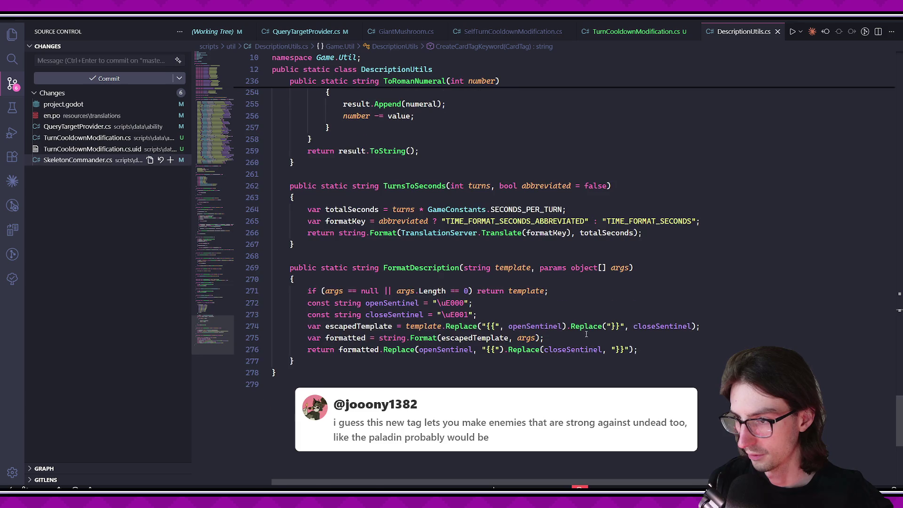
scroll(588, 320, "up", 20)
left_click(611, 281)
key("ctrl+f")
type("toseconds")
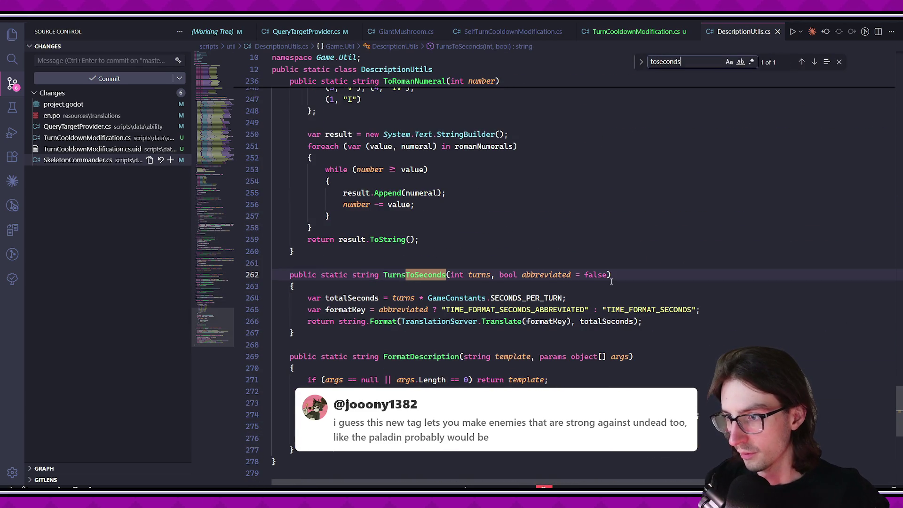
key("Escape")
right_click(426, 275)
left_click(470, 163)
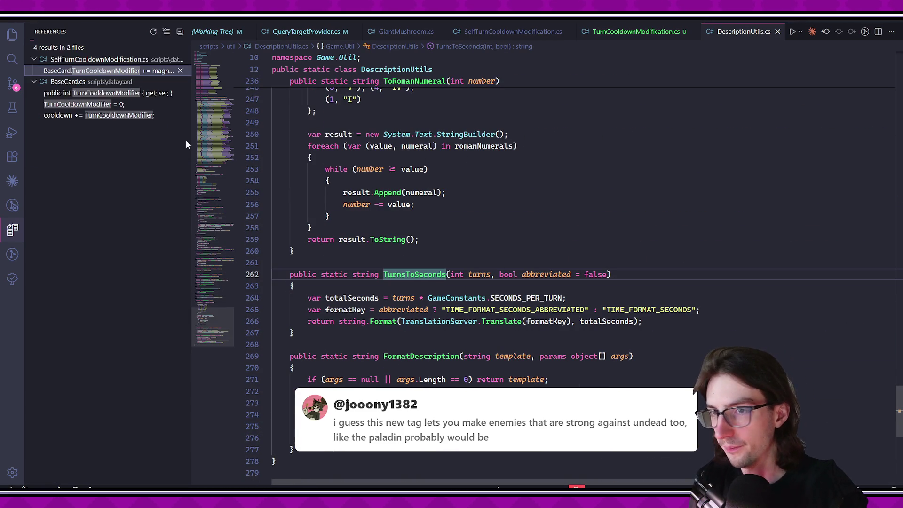
left_click(113, 92)
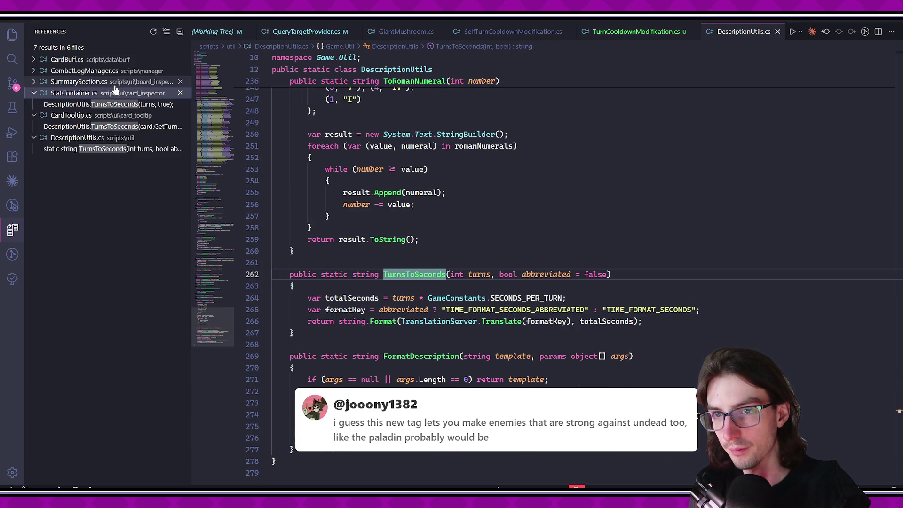
left_click(115, 82)
Start a MagnitudeToSeconds(int magnitude) method with a return statement below TurnsToSeconds.
left_click(527, 333)
key("Return")
key("Return")
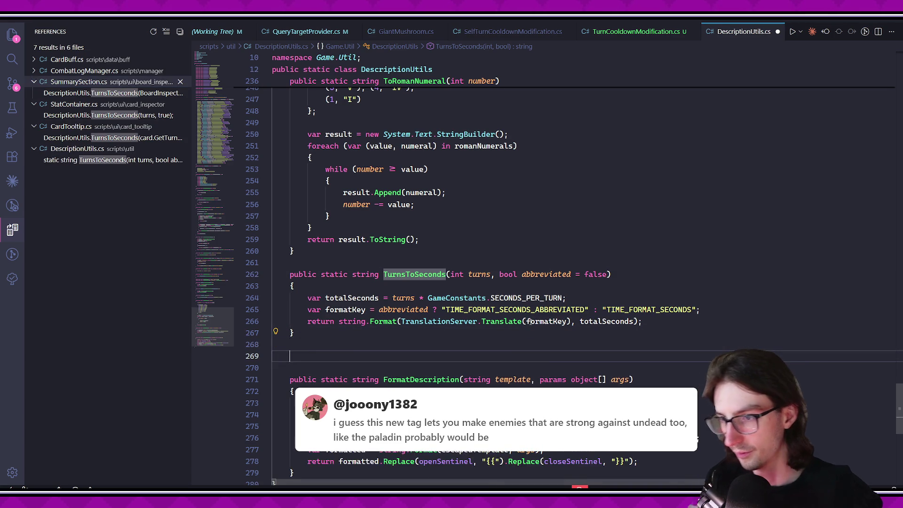
type("public static s")
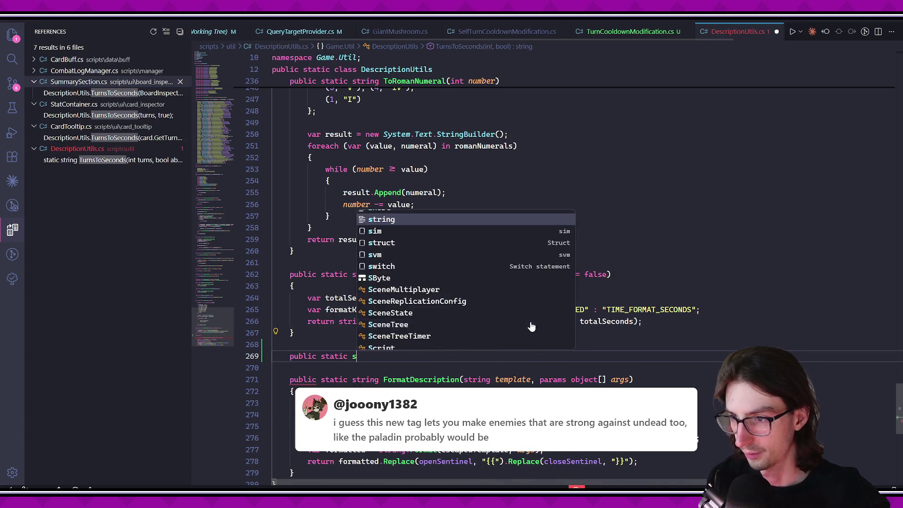
type("tring")
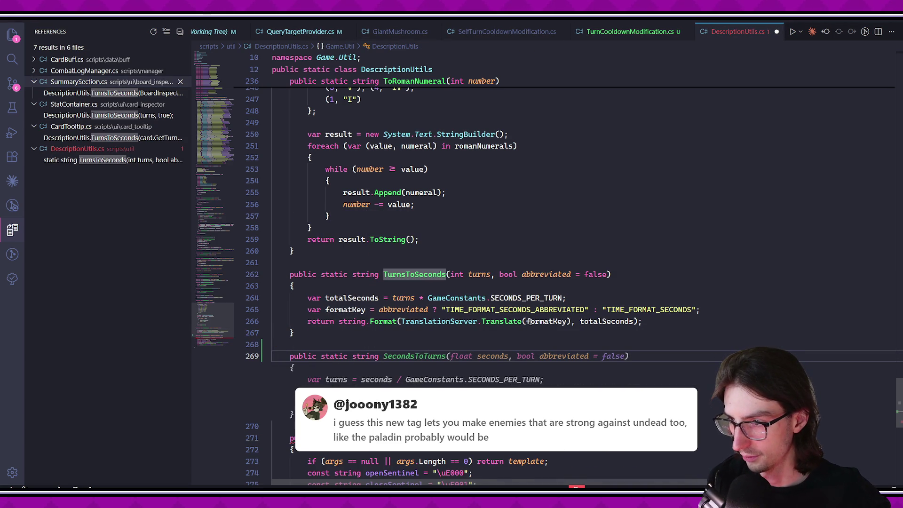
type("MagnitudeTo")
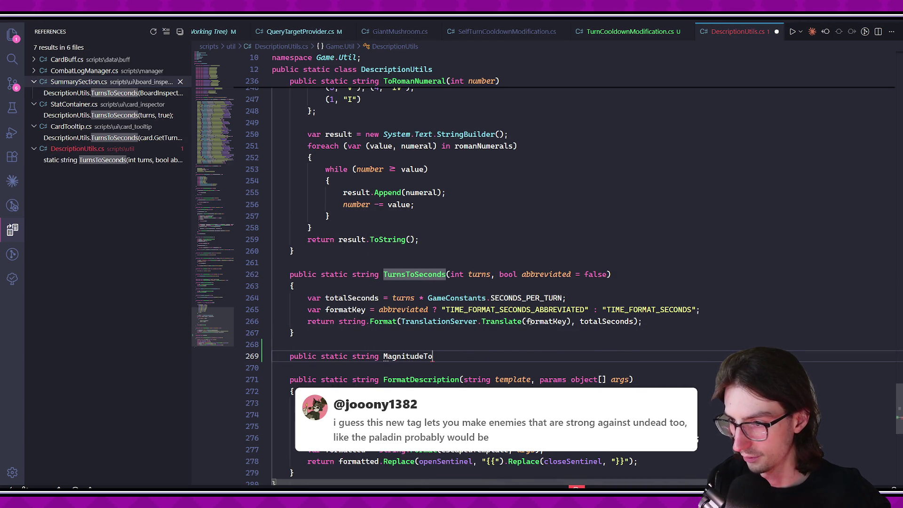
type("Seconds")
type("(int")
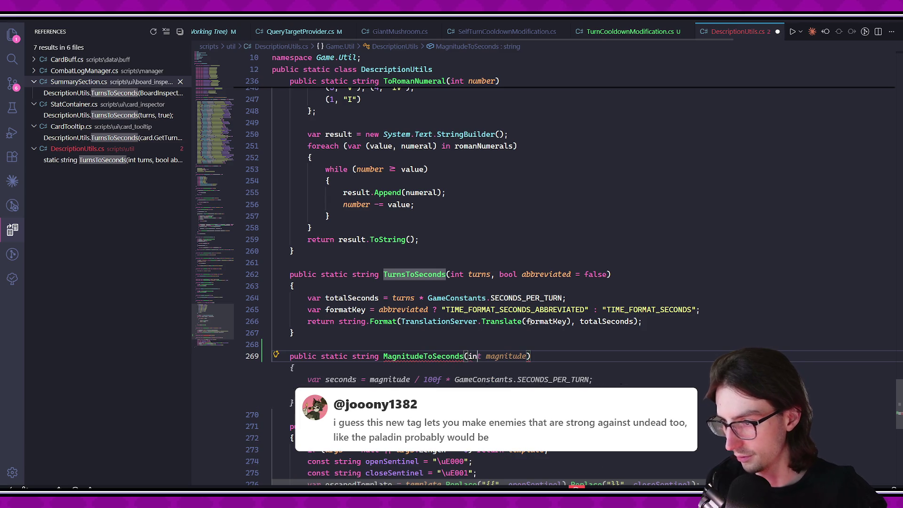
type(" maginut")
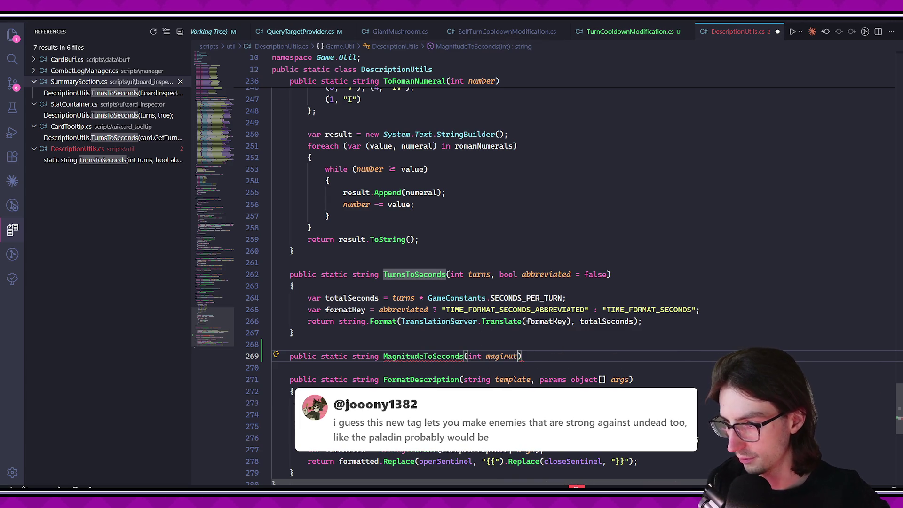
type("ni")
key("Return")
type("{")
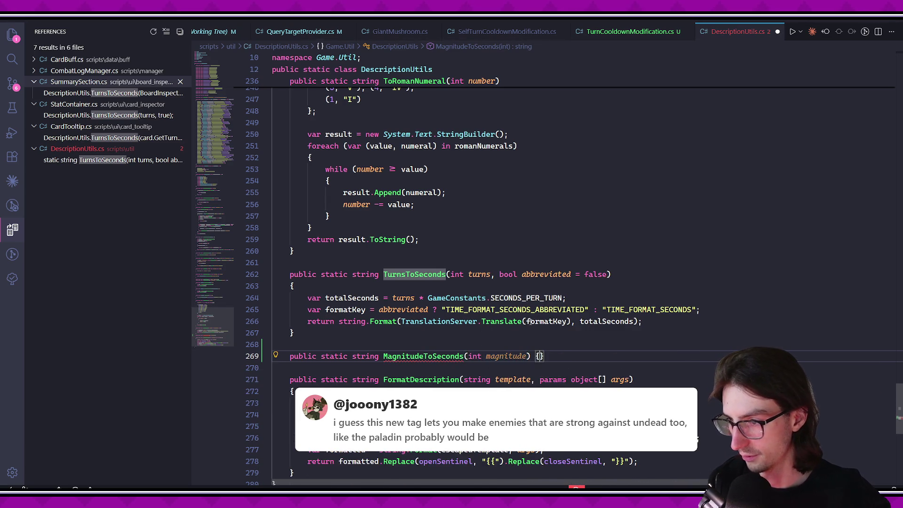
key("Return")
type("return")
Make it return float magnitude * GameConstants.SECONDS_PER_TURN and save DescriptionUtils.cs.
left_click(366, 356)
double_click(365, 356)
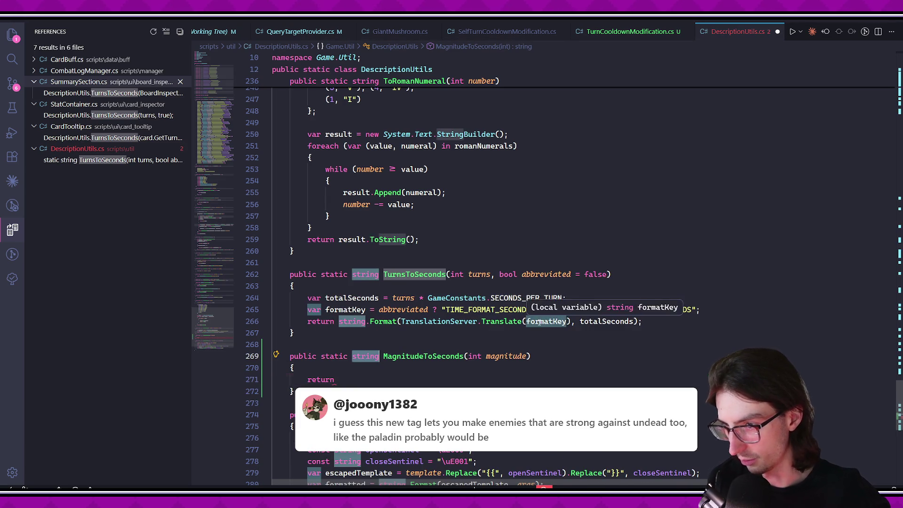
type("float")
left_click(543, 375)
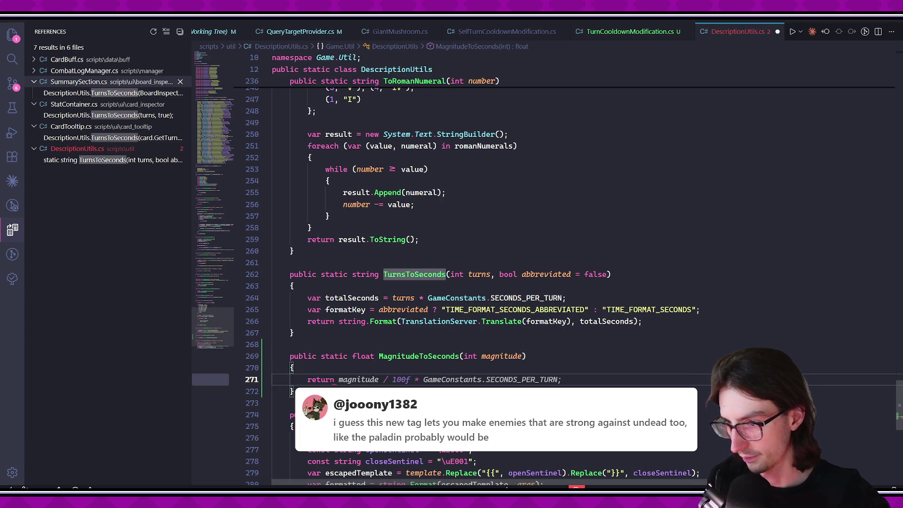
type("Mmagnitude")
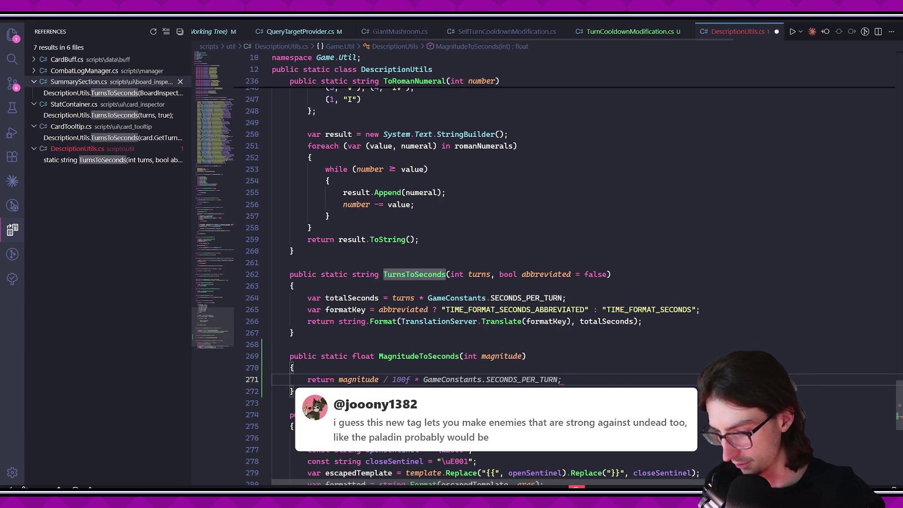
type(" * GameConstants.SE")
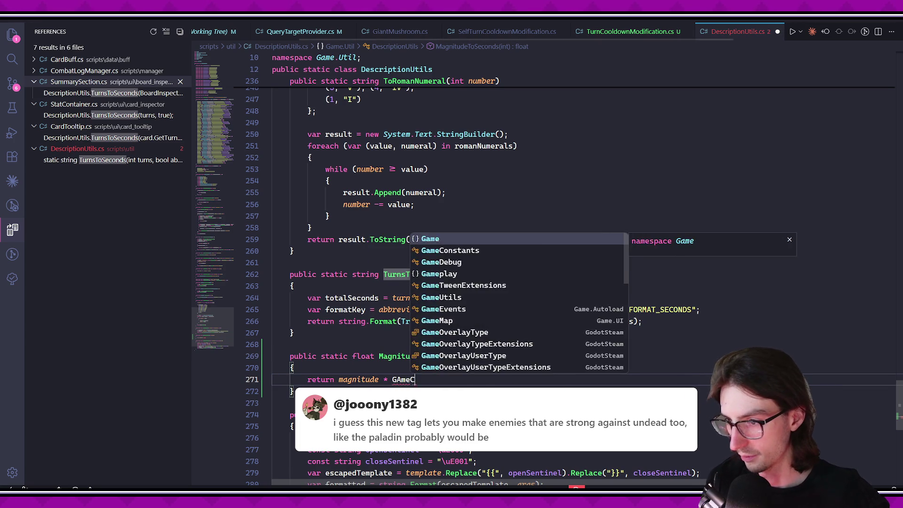
key("Tab")
type(";")
key("ctrl+s")
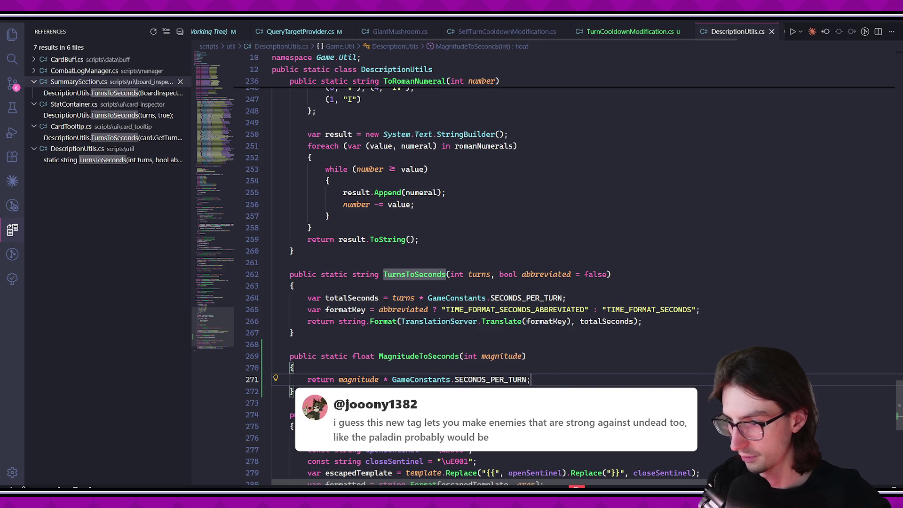
Look over TurnCooldownModification.cs and QueryTargetProvider.cs, then bring up SkeletonCommander.cs.
left_click(600, 33)
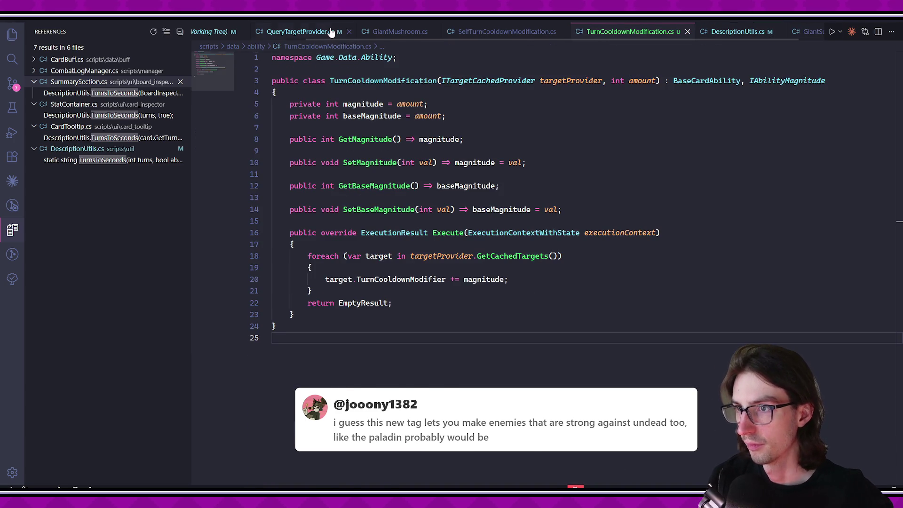
left_click(330, 33)
left_click(221, 33)
left_click(301, 31)
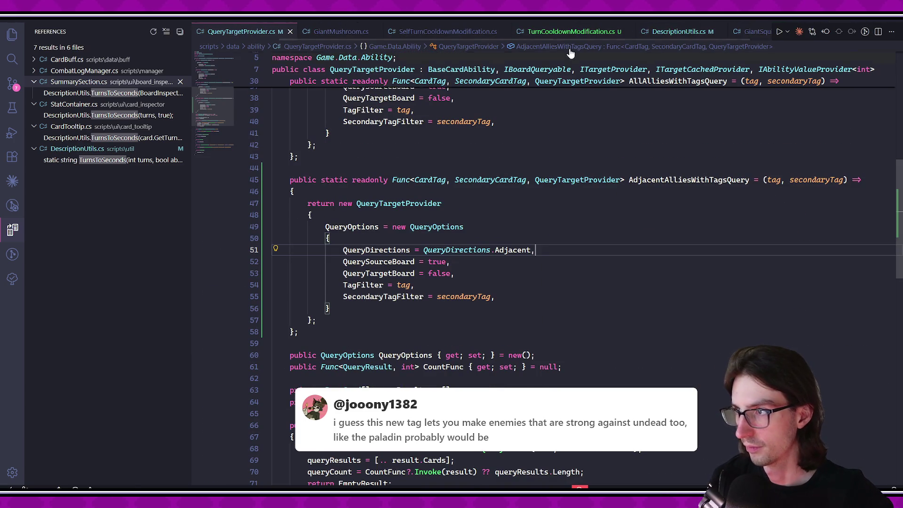
scroll(547, 40, "up", 2)
left_click(275, 34)
scroll(551, 355, "down", 1)
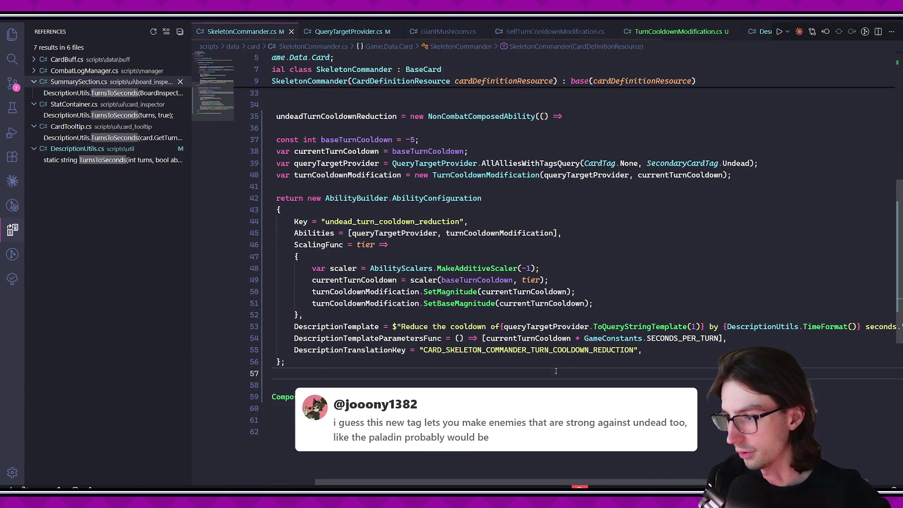
Replace the line 54 cooldown expression with DescriptionUtils.MagnitudeToSeconds(currentTurnCooldown) and save.
left_click_drag(483, 339, 723, 338)
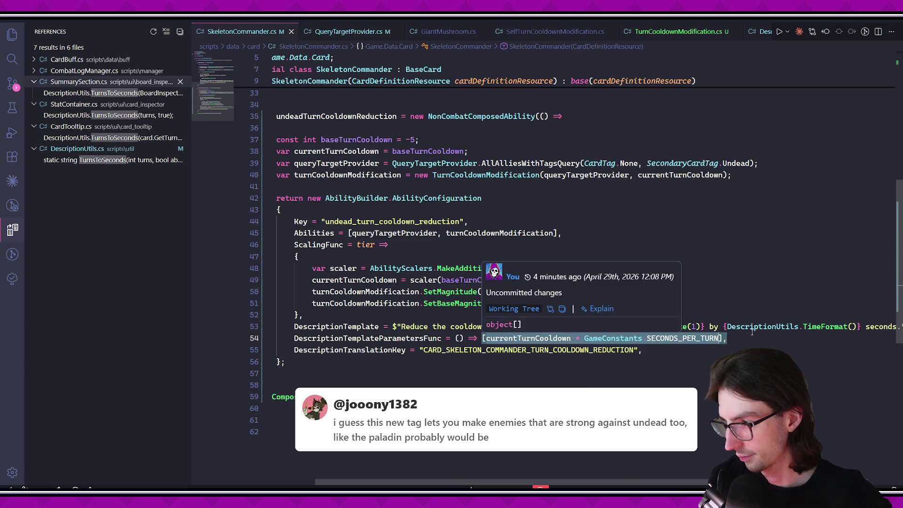
type("Desc")
key("Tab")
key("ctrl+s")
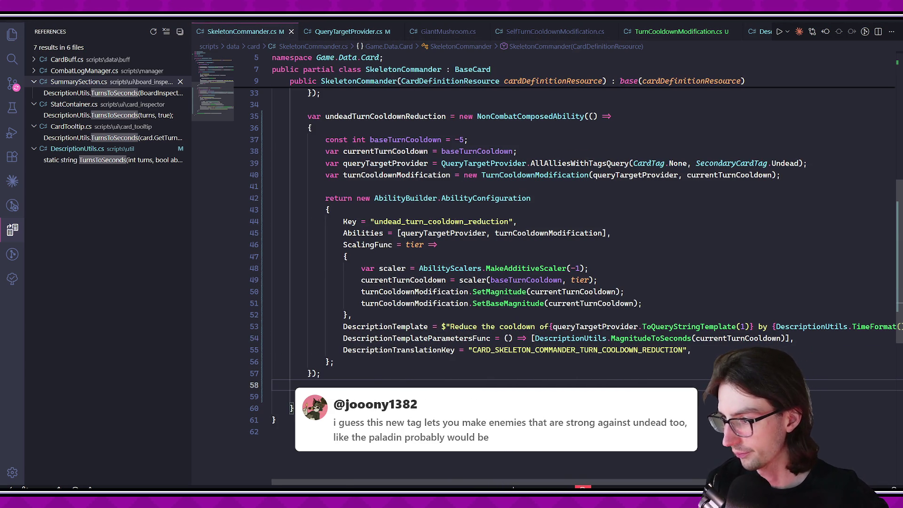
Review the Skeleton Commander ability configuration, then return to the Godot editor.
scroll(291, 408, "right", 3)
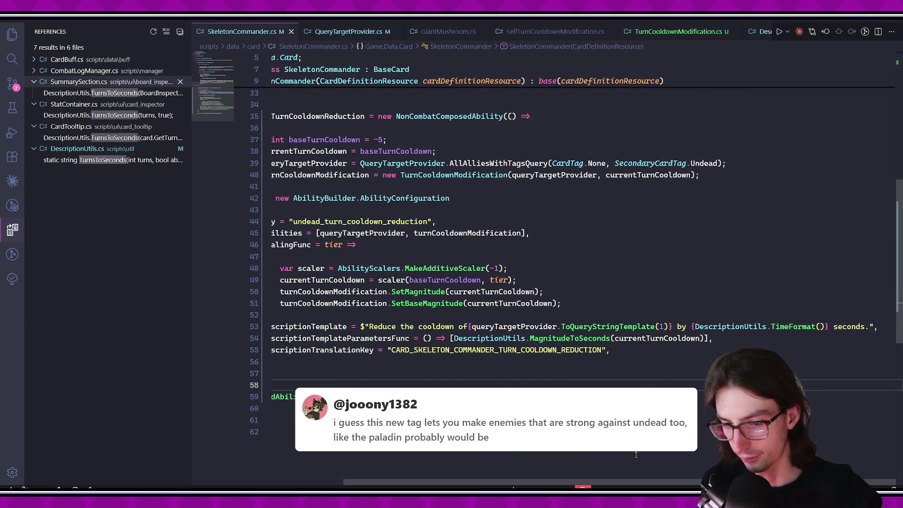
scroll(291, 409, "left", 3)
scroll(292, 408, "down", 2)
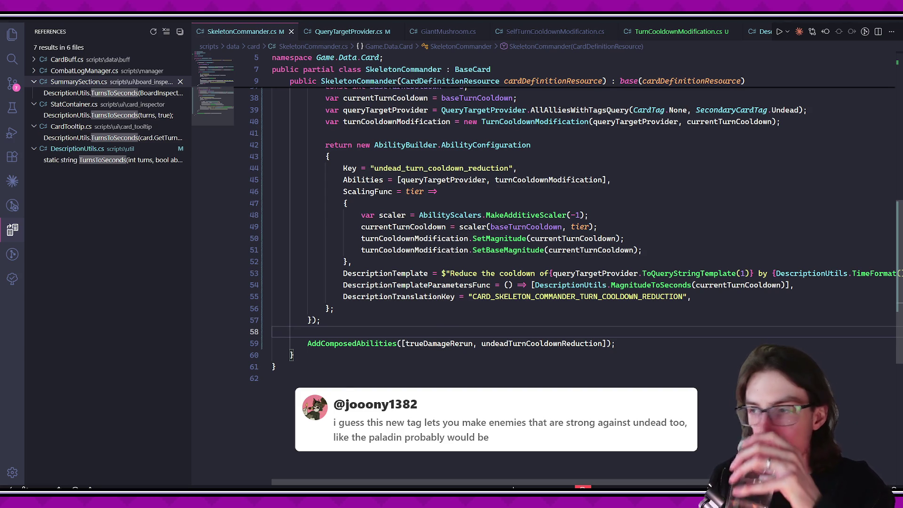
scroll(517, 263, "up", 5)
left_click(352, 385)
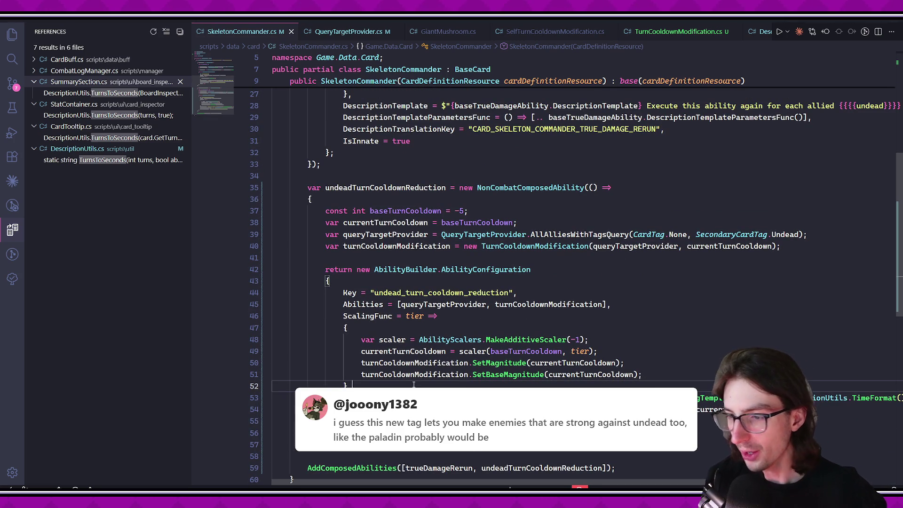
key("alt+Tab")
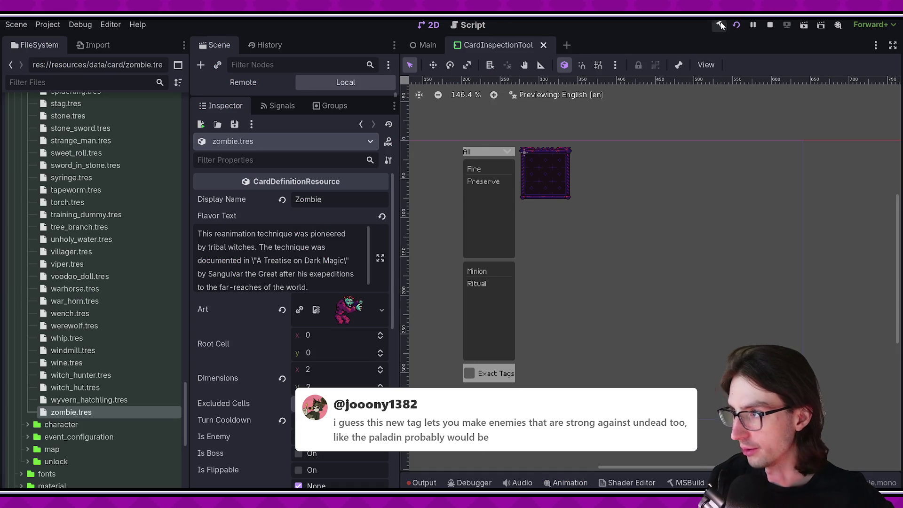
Rebuild the C# project, widen the Inspector, and filter project files by 'skull'.
left_click(720, 28)
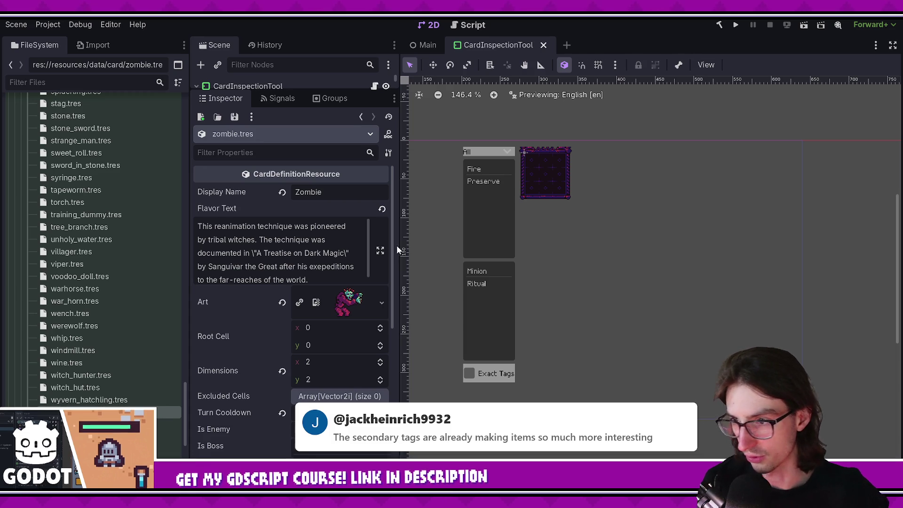
left_click_drag(397, 281, 405, 280)
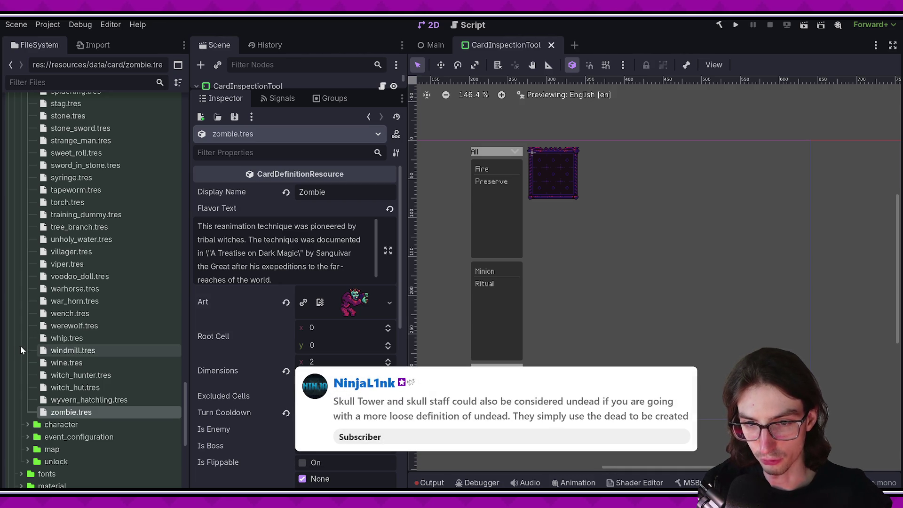
left_click(76, 82)
type("skull")
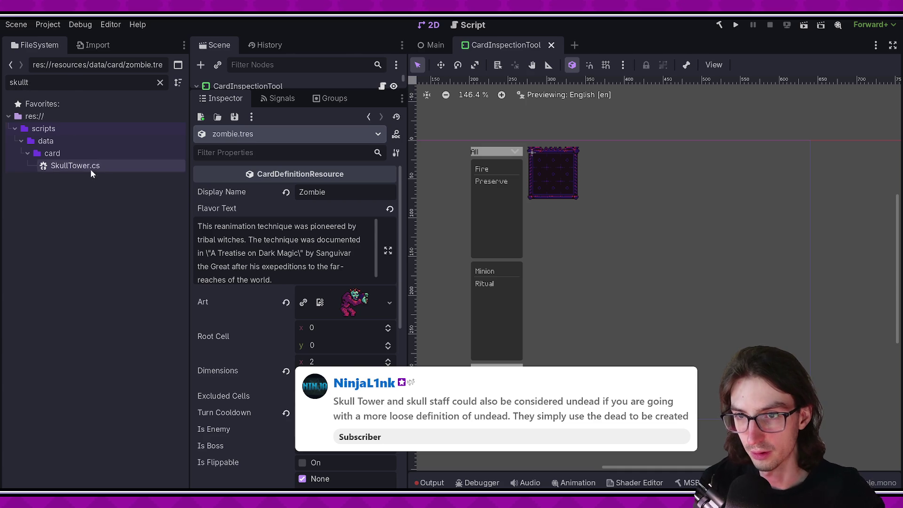
Open skull_tower.tres, then adjust the filter and open skull_staff.tres.
left_click(77, 327)
scroll(334, 352, "down", 10)
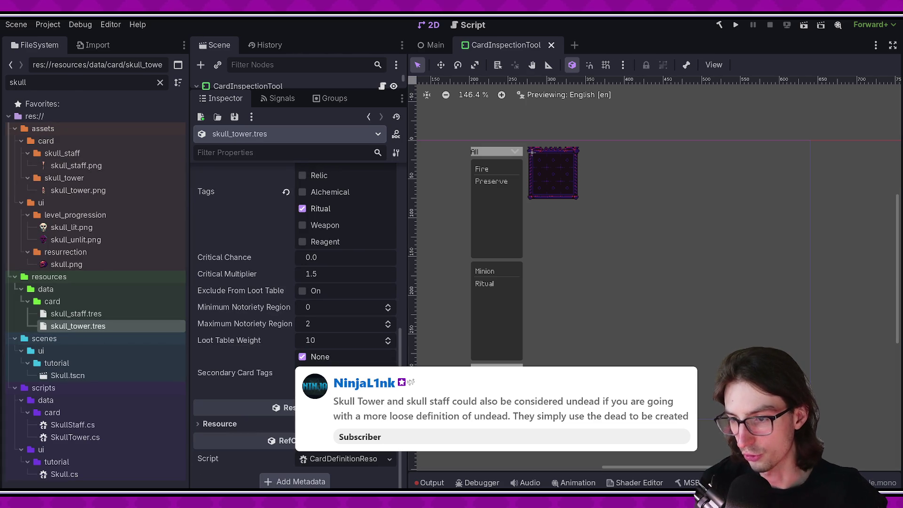
key("BackSpace")
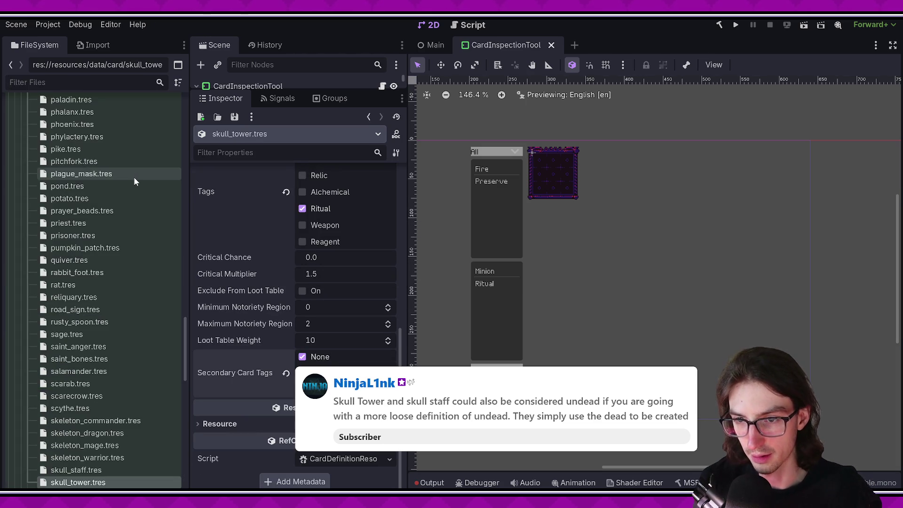
type("skull")
left_click(76, 314)
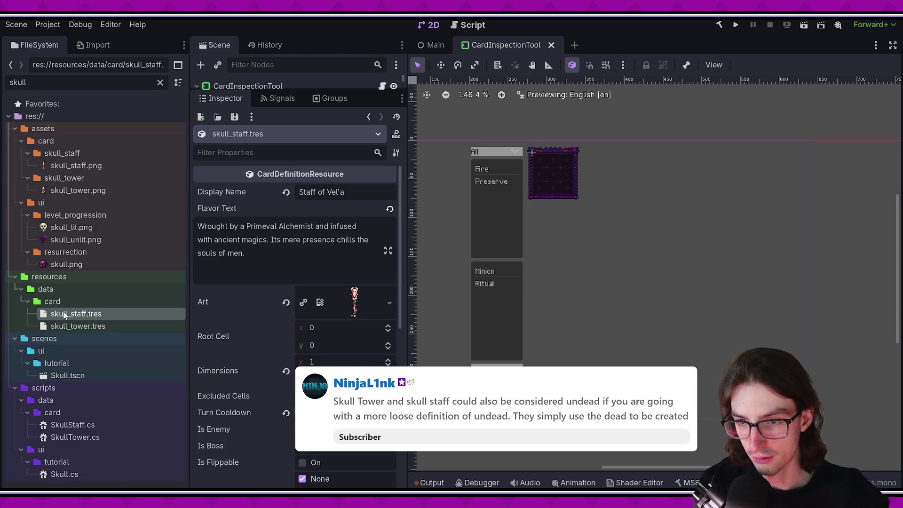
scroll(249, 379, "up", 10)
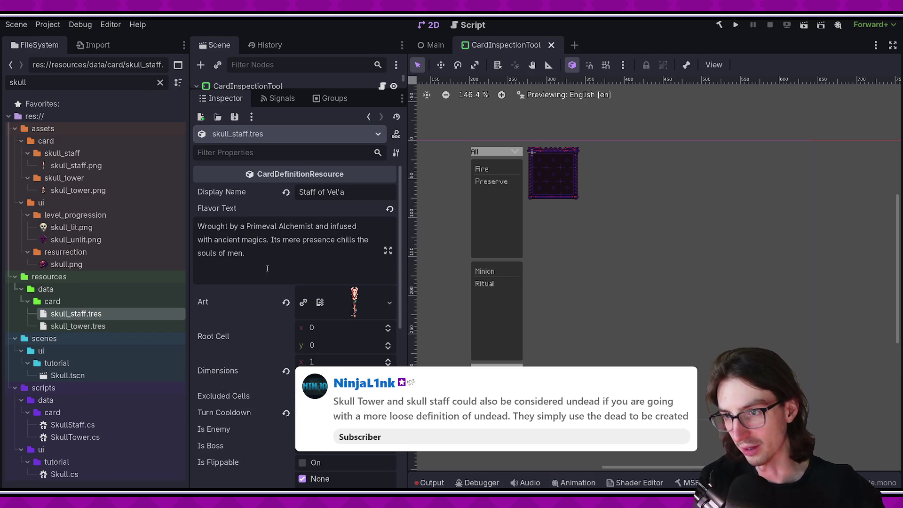
Examine the skull_staff card's Flavor Text and properties in the Inspector.
left_click(267, 254)
left_click(289, 256)
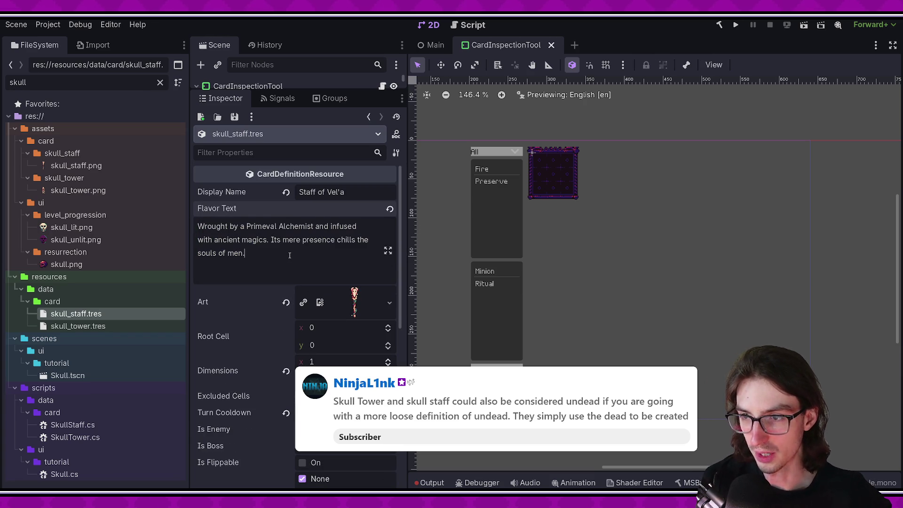
triple_click(318, 258)
left_click(325, 261)
triple_click(331, 265)
left_click(343, 276)
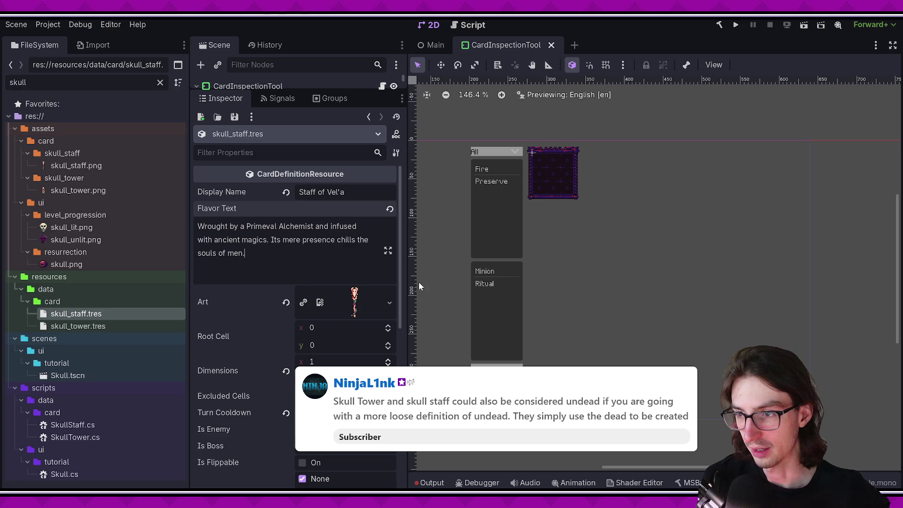
triple_click(295, 253)
left_click(296, 252)
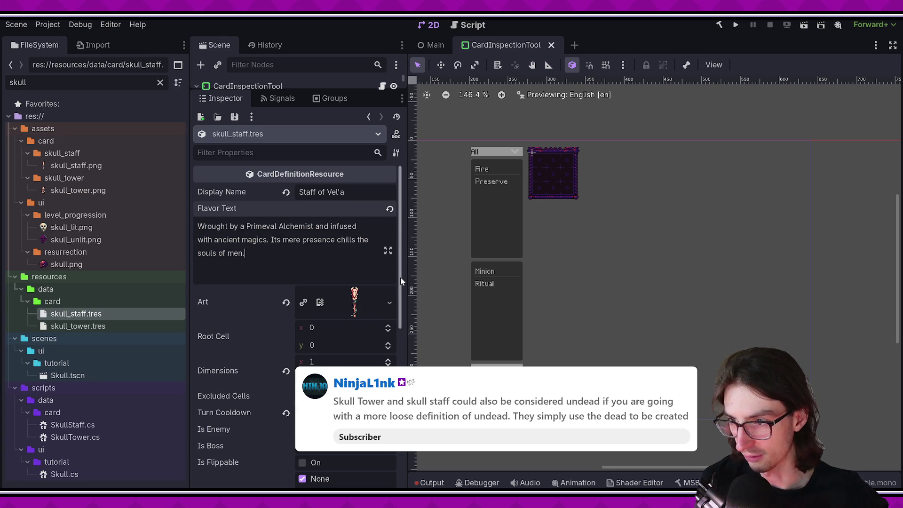
left_click_drag(400, 278, 400, 414)
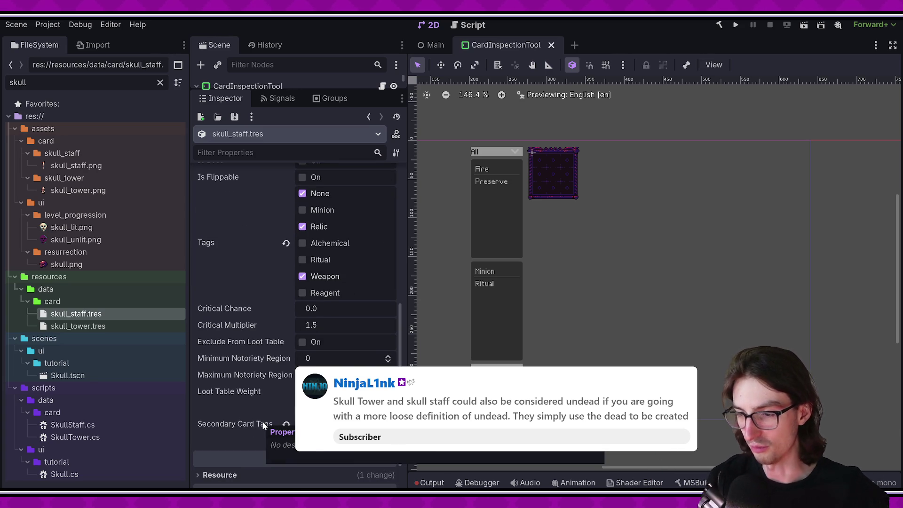
scroll(262, 424, "up", 5)
scroll(262, 421, "up", 2)
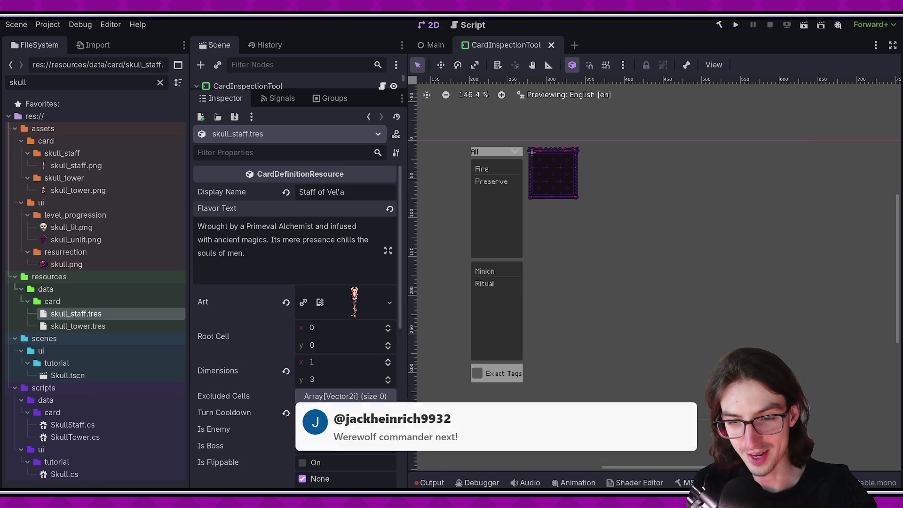
Glance at the tag icon artwork, then run the project with the game window maximized.
key("alt+Tab")
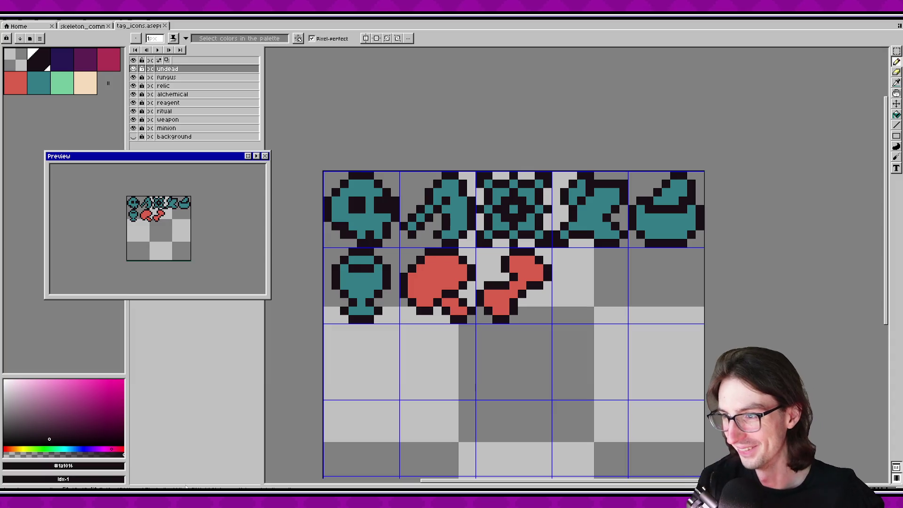
key("alt+Tab")
left_click(735, 25)
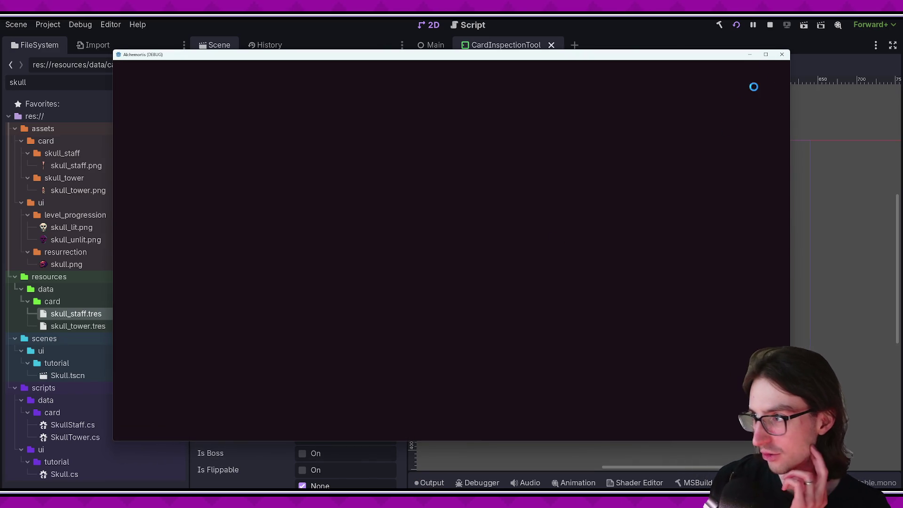
left_click(767, 54)
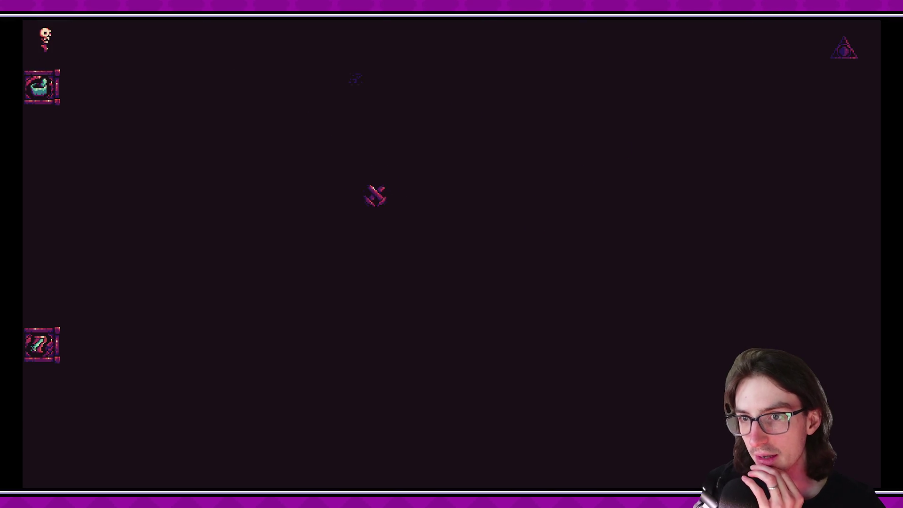
Place the Skeleton Commander in the top-left board slot with the Skeleton Mage beside it.
left_click_drag(81, 204, 101, 207)
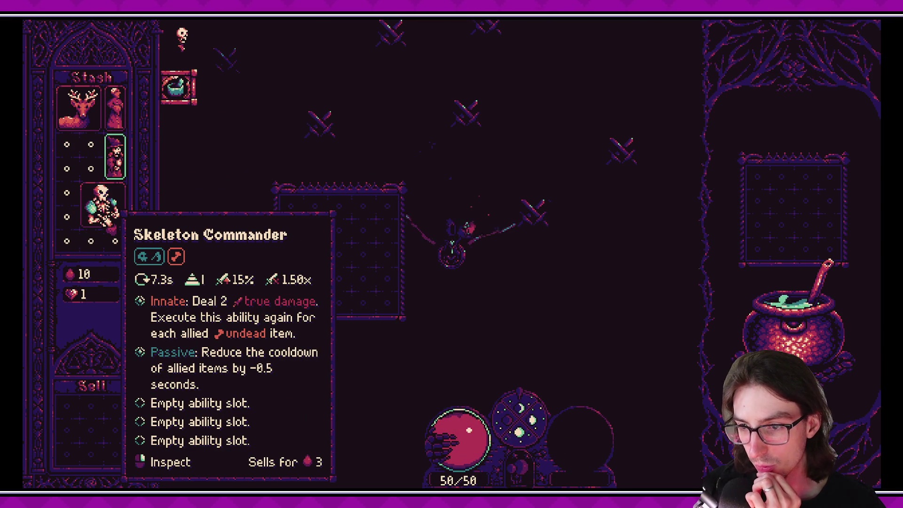
mouse_move(101, 207)
left_mouse_down()
mouse_move(136, 221)
mouse_move(304, 217)
left_mouse_up()
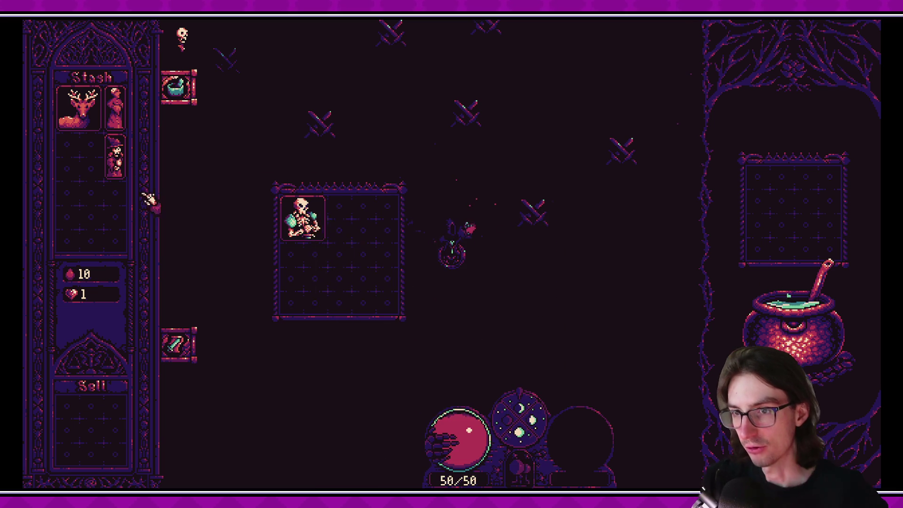
mouse_move(127, 174)
mouse_move(127, 174)
left_mouse_down()
mouse_move(457, 240)
mouse_move(346, 266)
mouse_move(334, 223)
mouse_move(341, 268)
mouse_move(321, 237)
left_mouse_up()
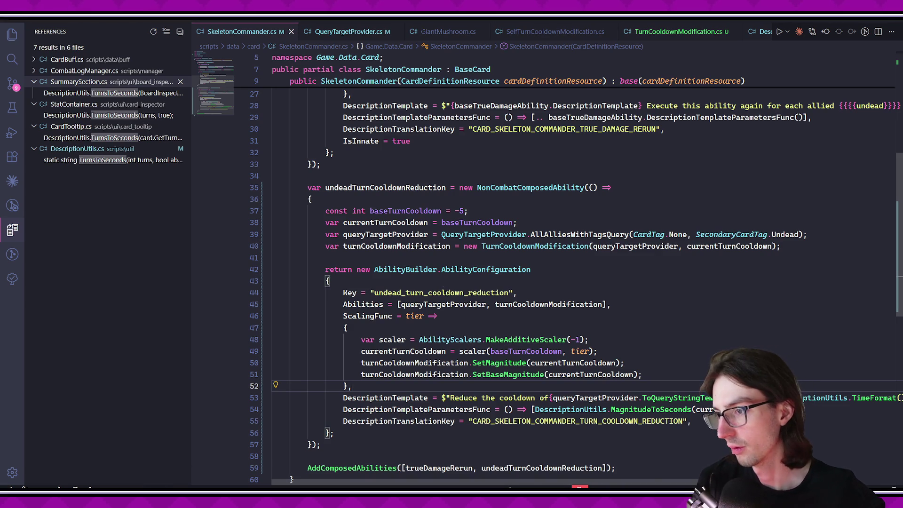
Inspect the AllAlliesWithTagsQuery definition used by the Skeleton Commander's cooldown ability.
scroll(444, 290, "up", 2)
left_click(635, 32)
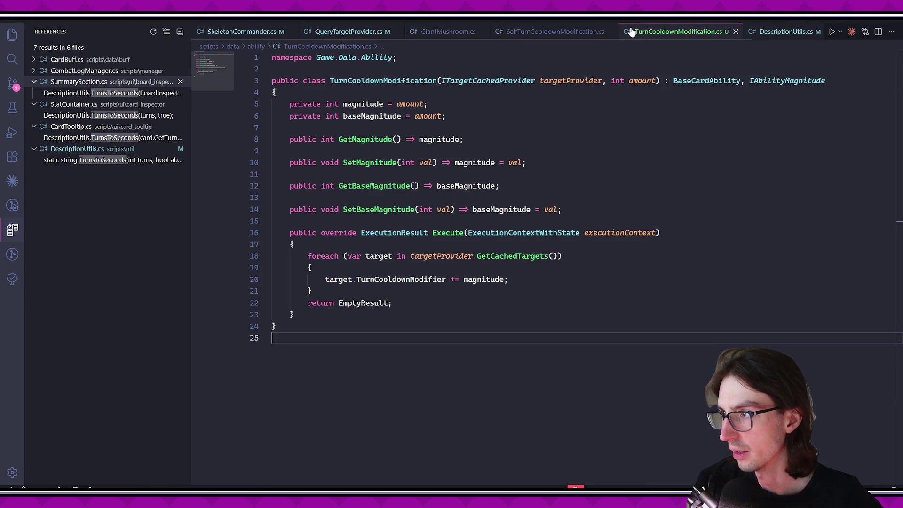
left_click(242, 33)
left_click(652, 263)
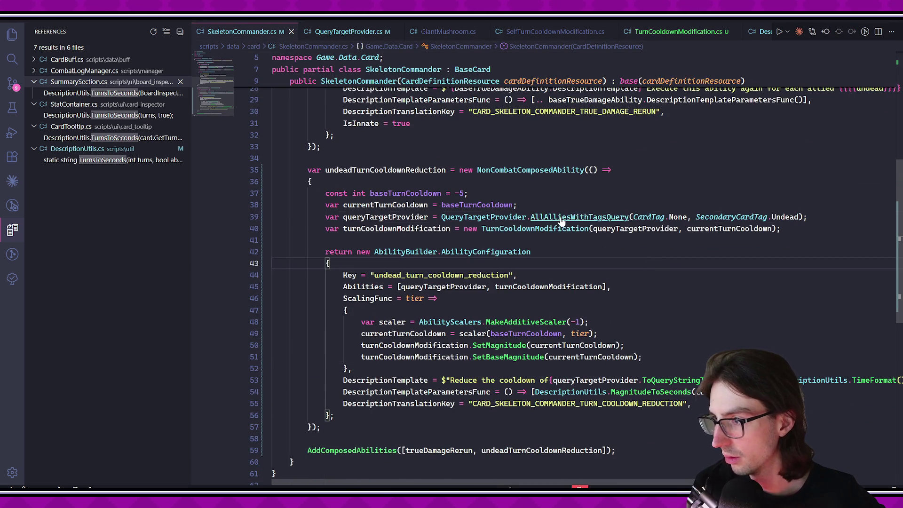
left_click(562, 218, "ctrl")
key("alt+Left")
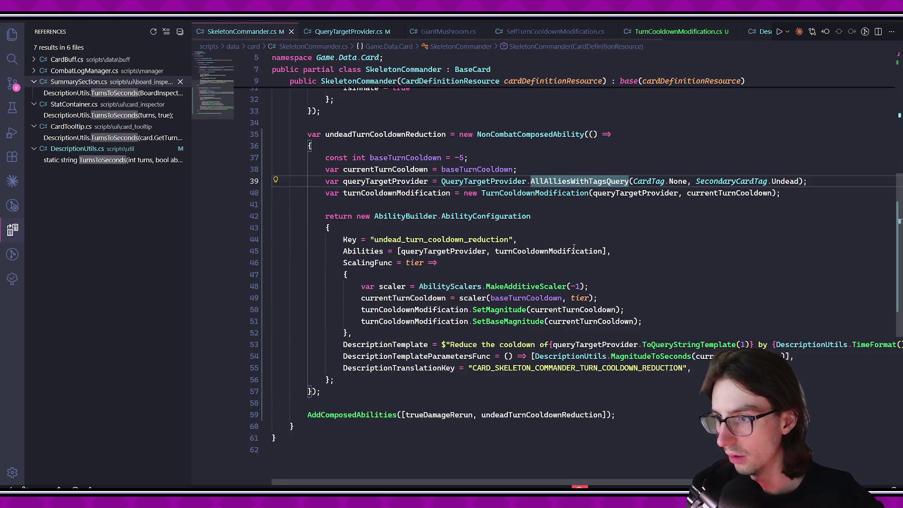
Switch the query to AdjacentAlliesWithTagsQuery, then rebuild and run in Godot with F5.
scroll(529, 293, "up", 2)
type("Adj")
key("Tab")
left_click(582, 265)
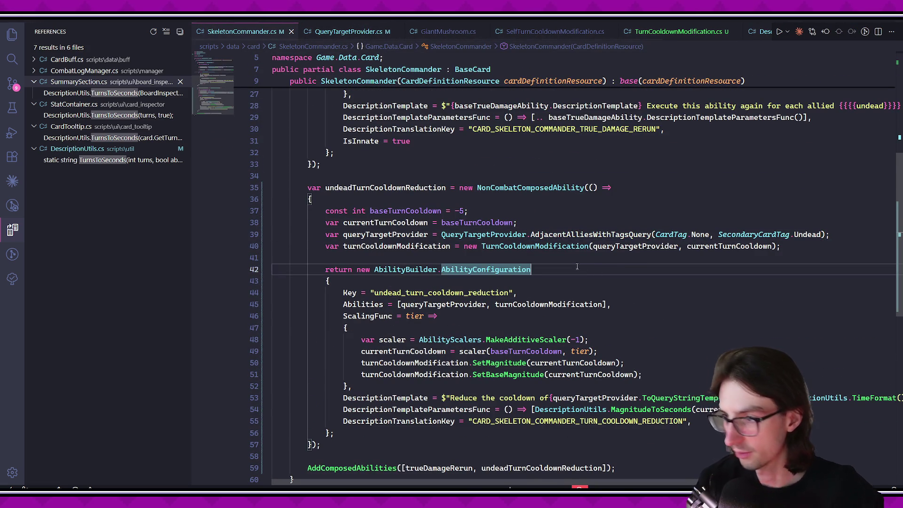
key("alt+Tab")
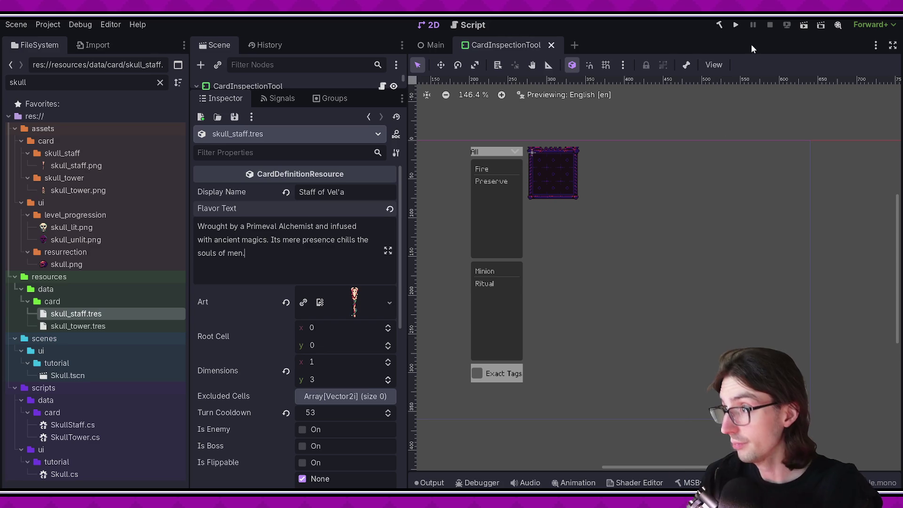
key("F5")
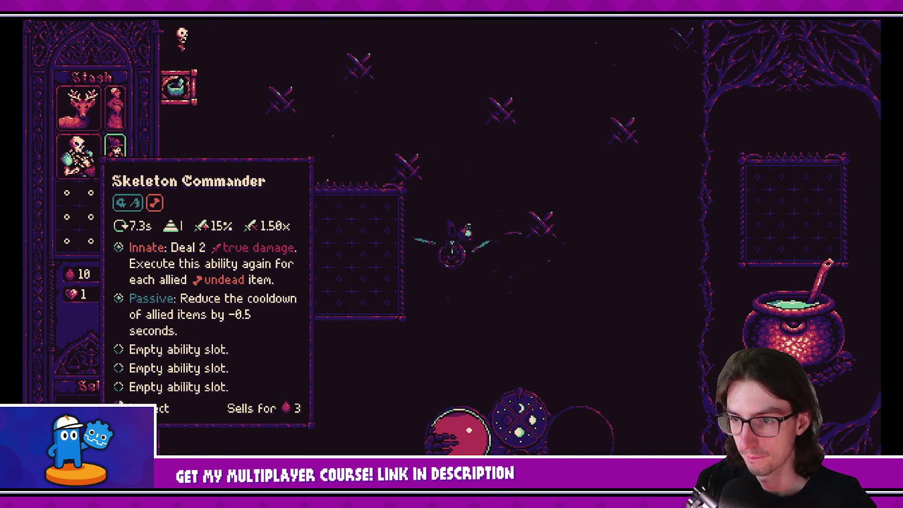
Move the Skeleton Mage between several board slots around the Skeleton Commander.
mouse_move(115, 158)
left_mouse_down()
mouse_move(132, 195)
mouse_move(341, 218)
left_mouse_up()
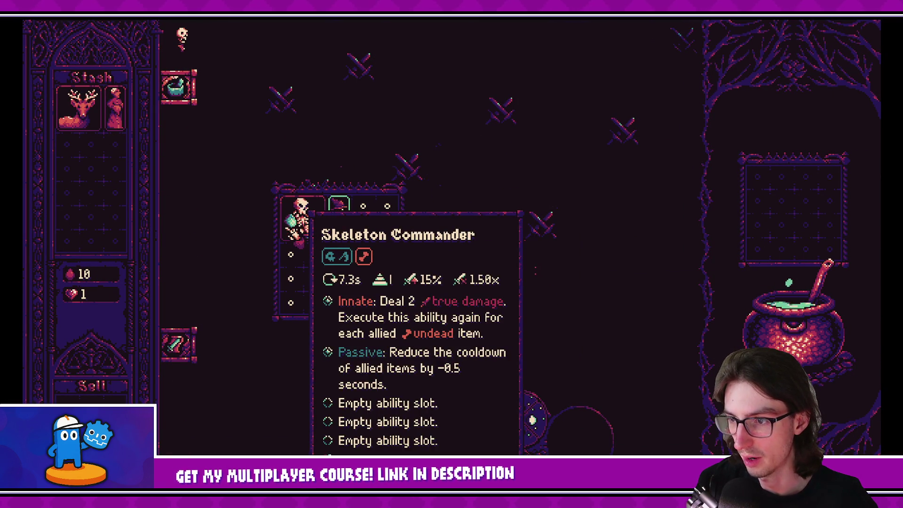
mouse_move(341, 221)
left_mouse_down()
mouse_move(341, 266)
mouse_move(341, 219)
mouse_move(114, 177)
mouse_move(360, 225)
mouse_move(90, 172)
mouse_move(301, 249)
mouse_move(350, 228)
mouse_move(90, 171)
mouse_move(209, 214)
mouse_move(112, 228)
left_mouse_up()
left_click_drag(91, 176, 303, 219)
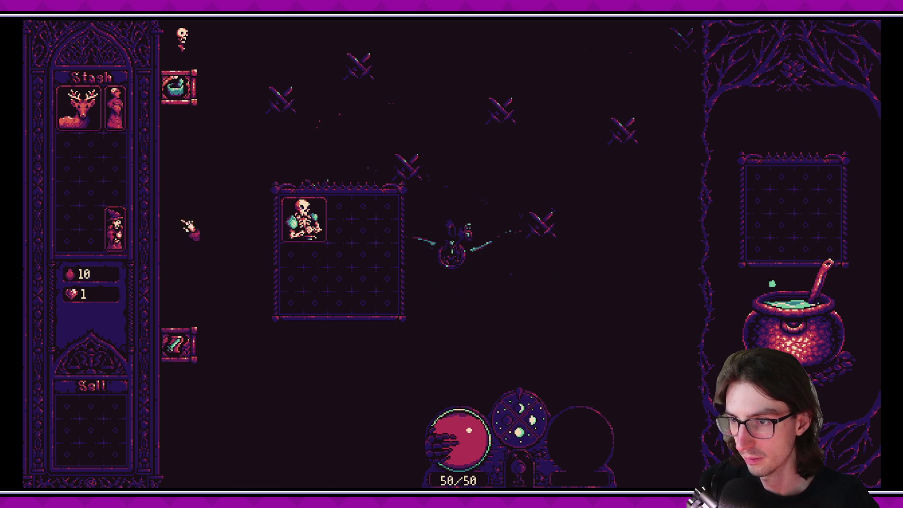
mouse_move(134, 229)
left_mouse_down()
mouse_move(301, 221)
mouse_move(350, 231)
left_mouse_up()
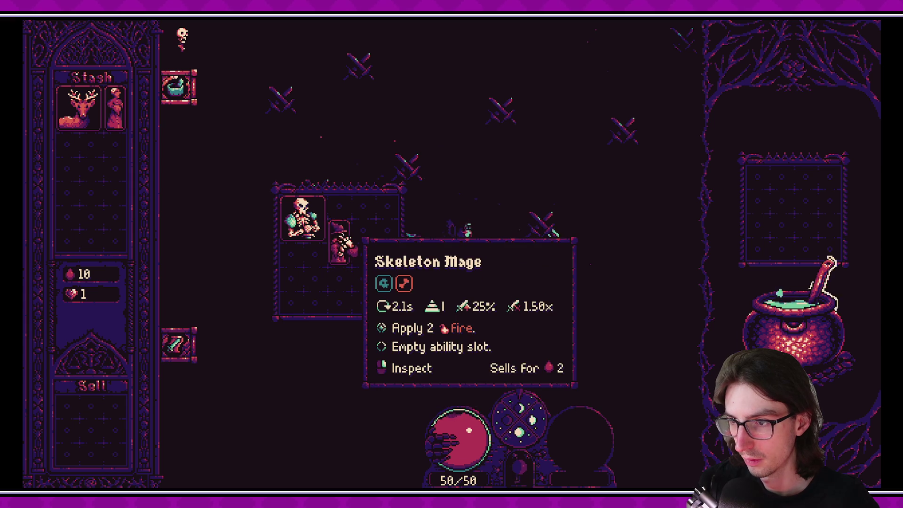
mouse_move(342, 240)
left_mouse_down()
mouse_move(339, 226)
mouse_move(339, 265)
left_mouse_up()
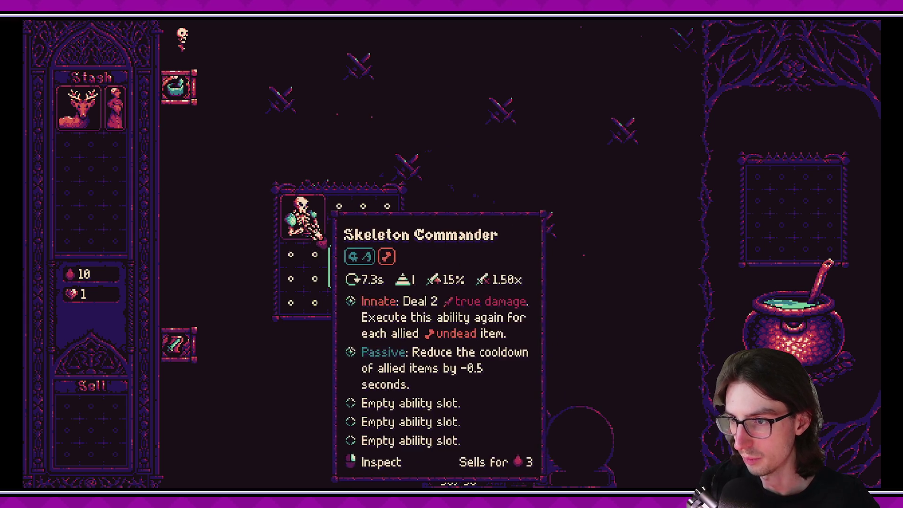
Restart the game, set the Mage beside the Commander, and inspect the Commander's passive.
key("F8")
left_click(737, 25)
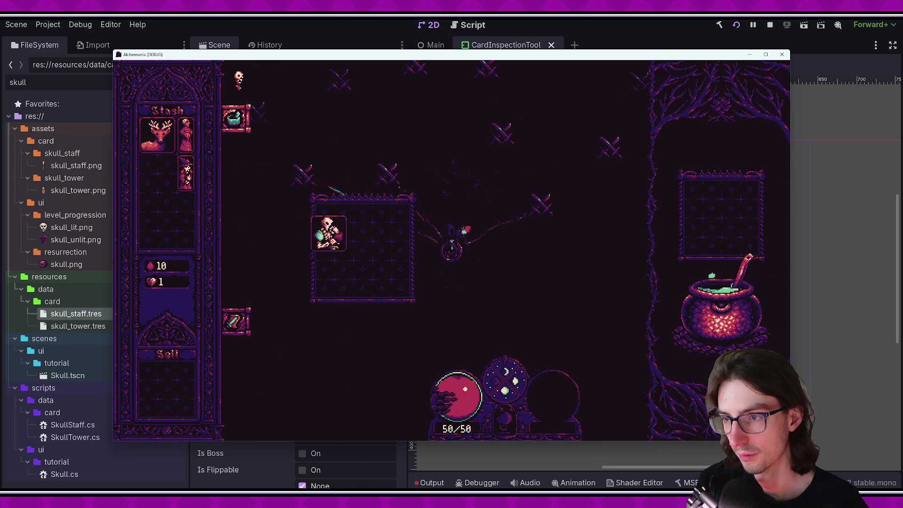
mouse_move(329, 230)
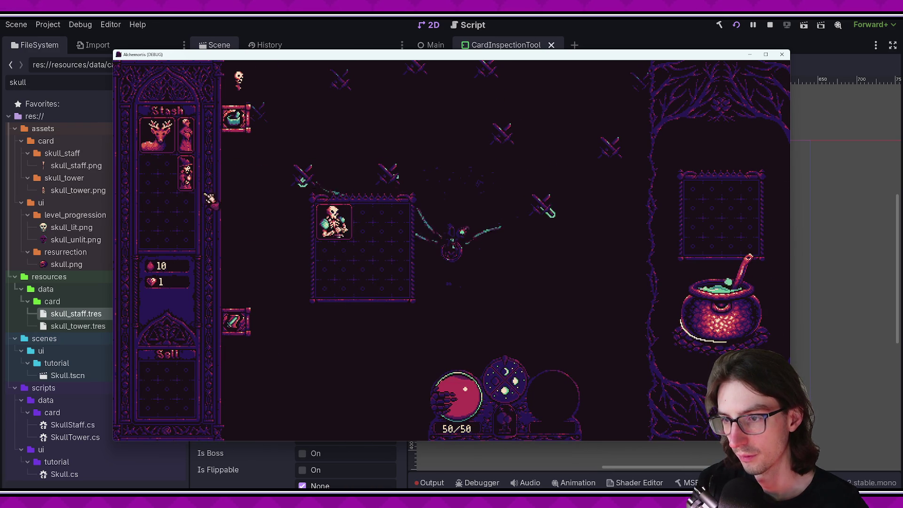
left_click_drag(186, 175, 367, 225)
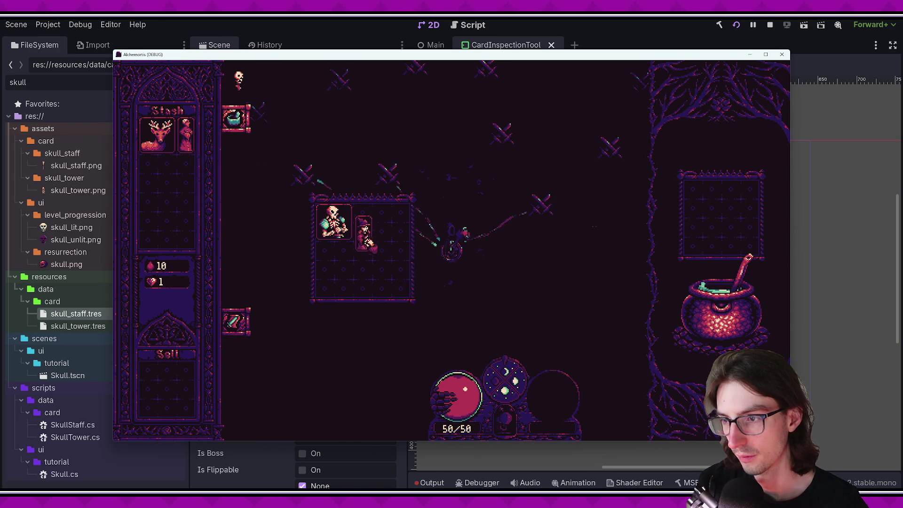
mouse_move(350, 237)
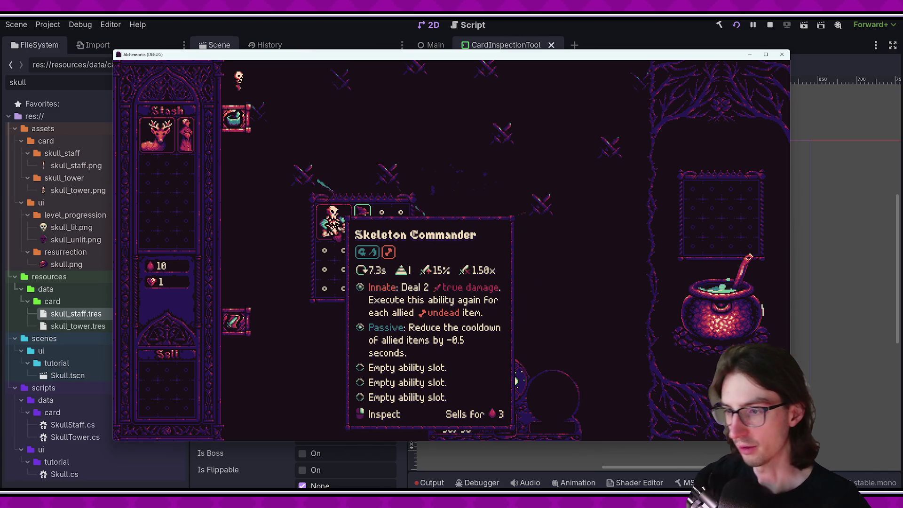
right_click(334, 224)
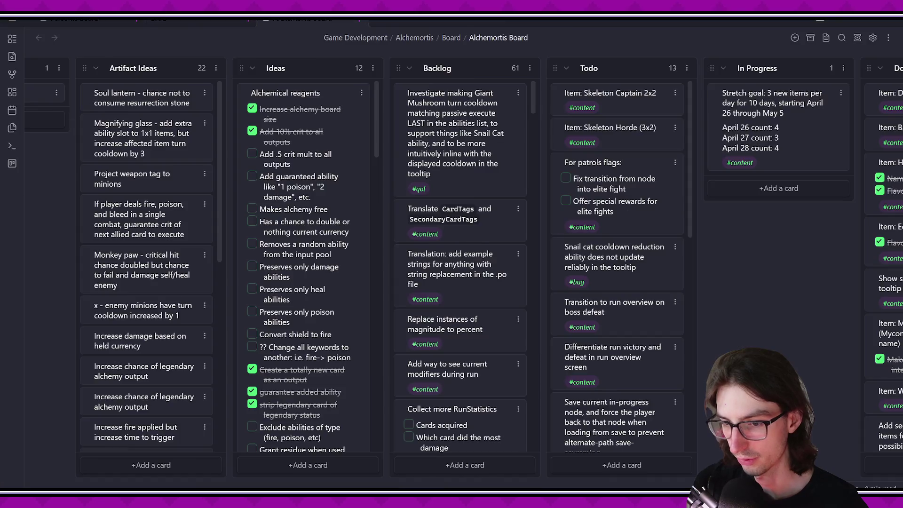
left_click(614, 375)
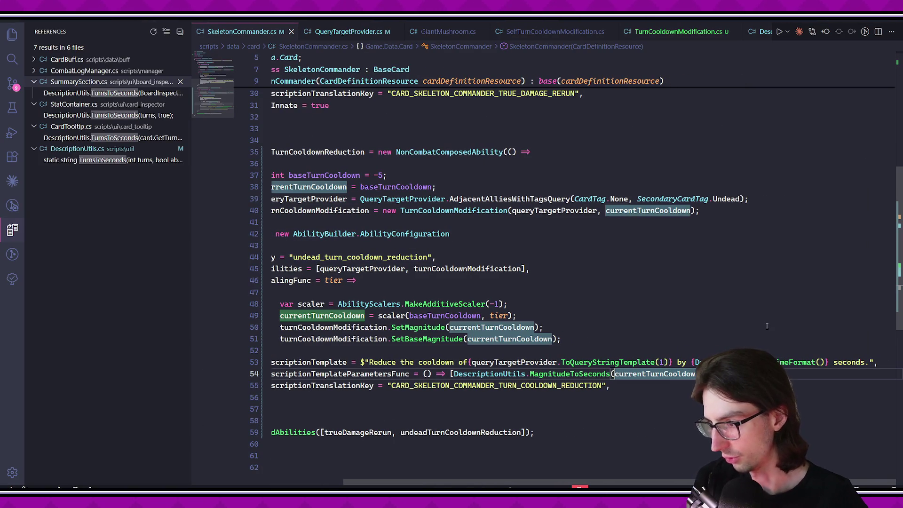
Wrap currentTurnCooldown in Mathf.Abs() in the description parameter and save.
type("Mathf.Abs(")
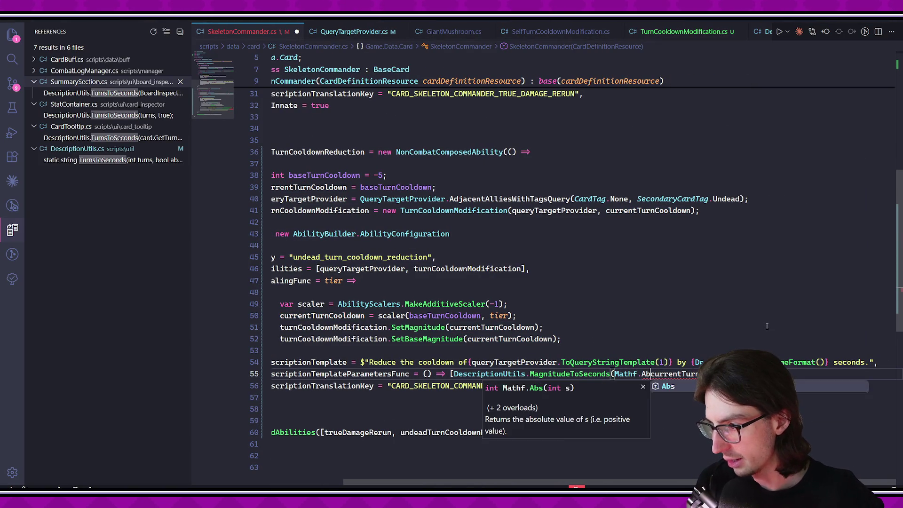
key("Escape")
key("ctrl+s")
left_click(630, 435)
scroll(668, 423, "up", 2)
scroll(696, 377, "down", 3)
left_click(706, 356)
scroll(696, 366, "right", 3)
scroll(659, 386, "left", 3)
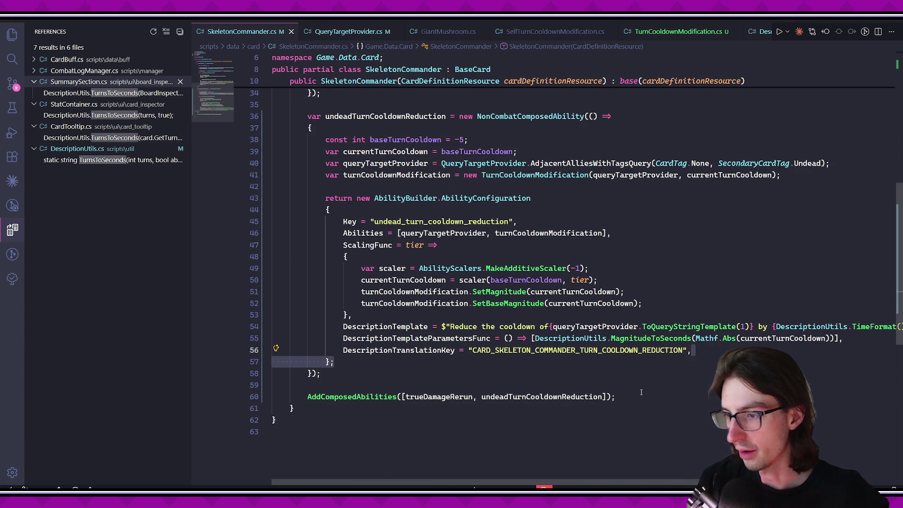
Review the Source Control diffs of all four changed files, then switch to Godot.
left_click(12, 83)
left_click(64, 195)
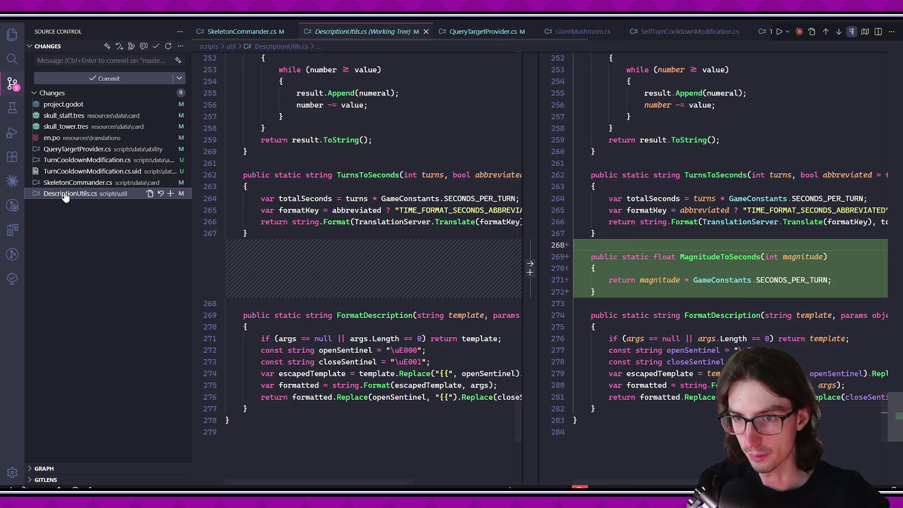
left_click(71, 183)
left_click(83, 160)
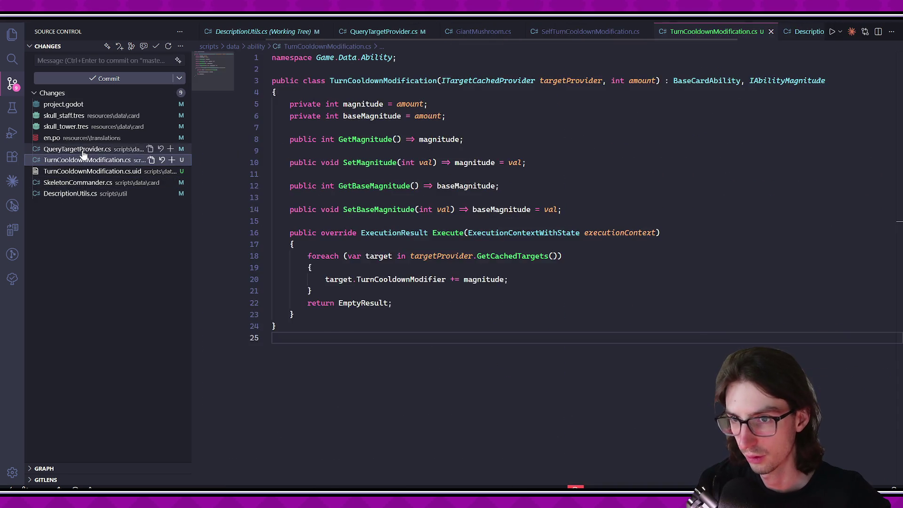
left_click(81, 150)
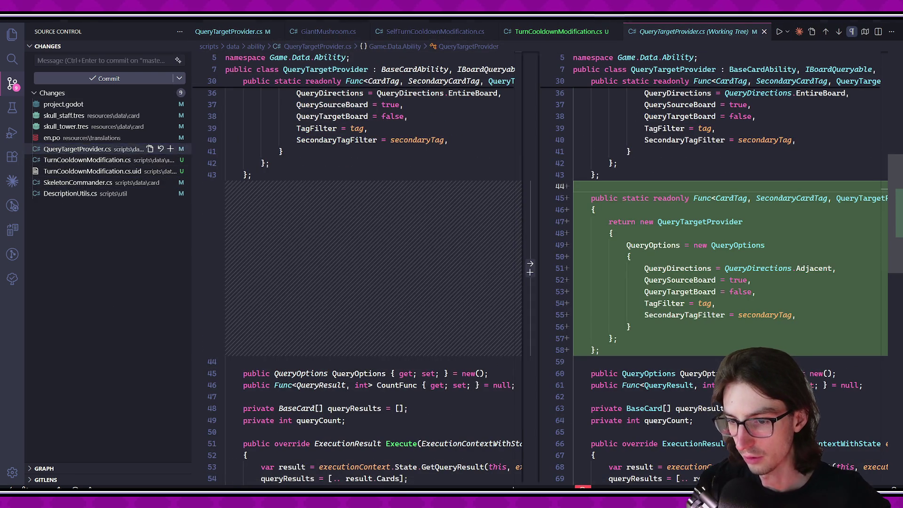
key("alt+Tab")
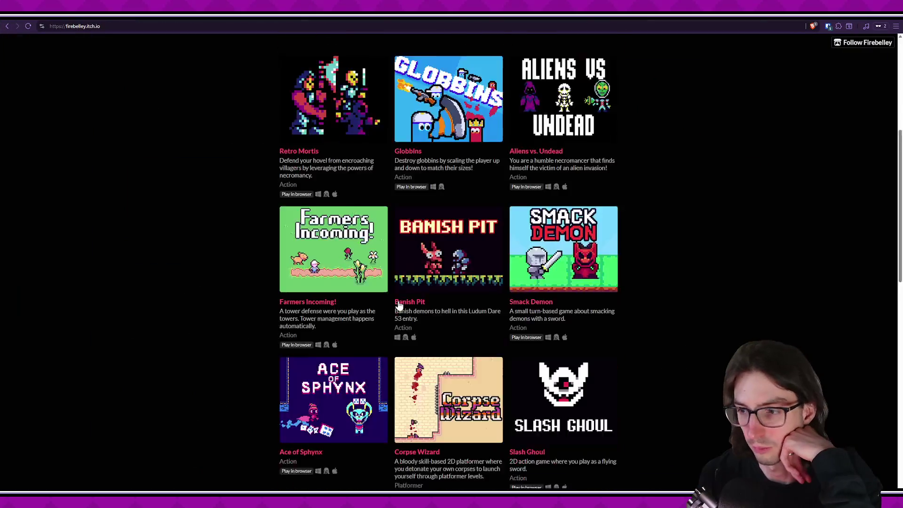
Scroll the itch.io games list to reach the Bullet-Hell RPG Demo page.
scroll(365, 290, "down", 10)
scroll(536, 412, "up", 2)
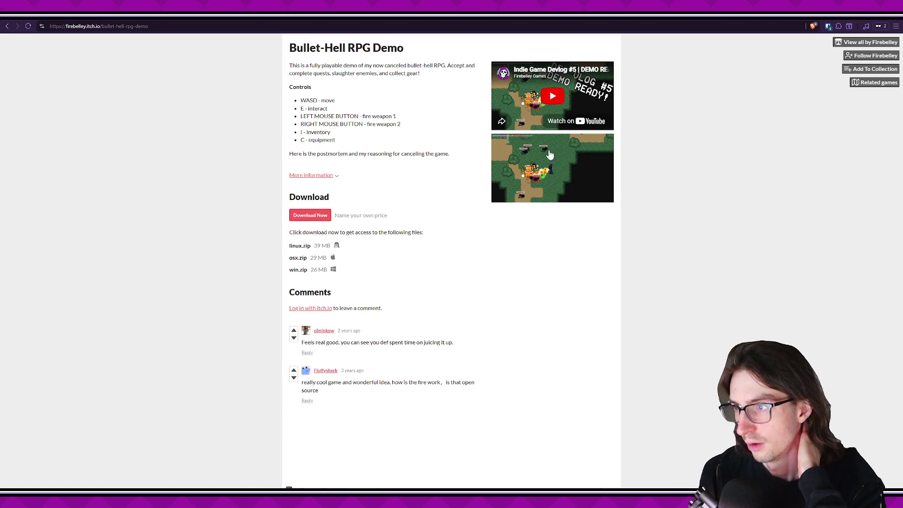
left_click(532, 164)
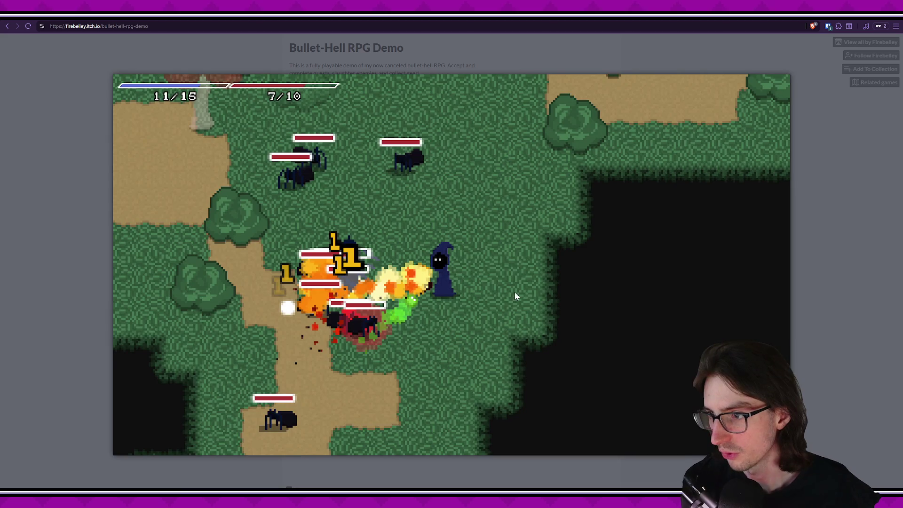
left_click(66, 224)
left_click(580, 186)
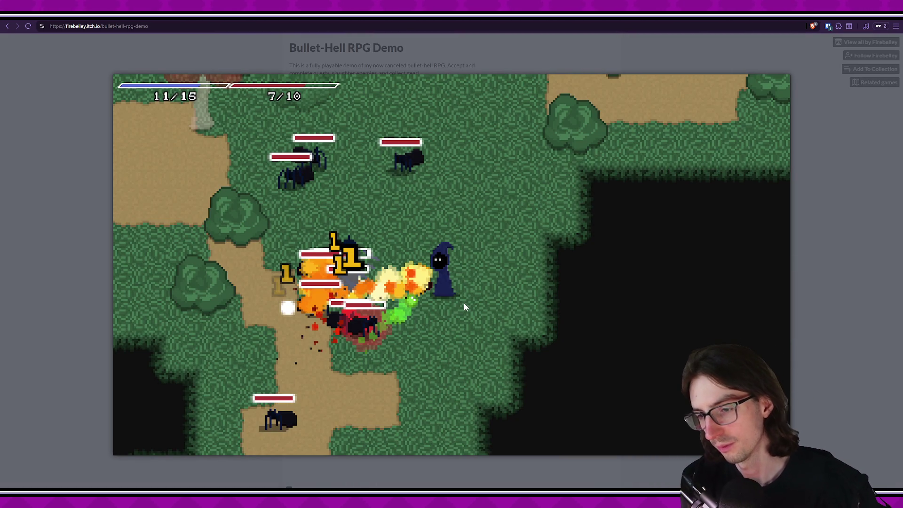
left_click(52, 230)
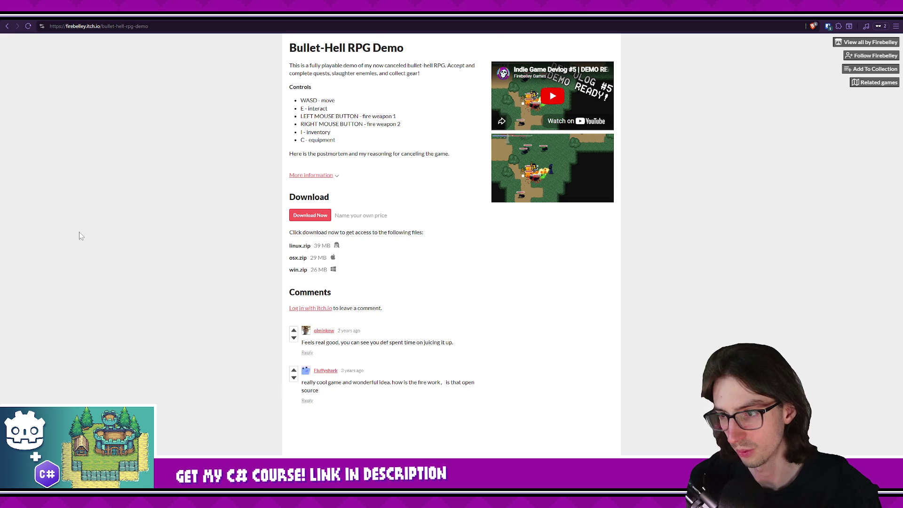
left_click(564, 179)
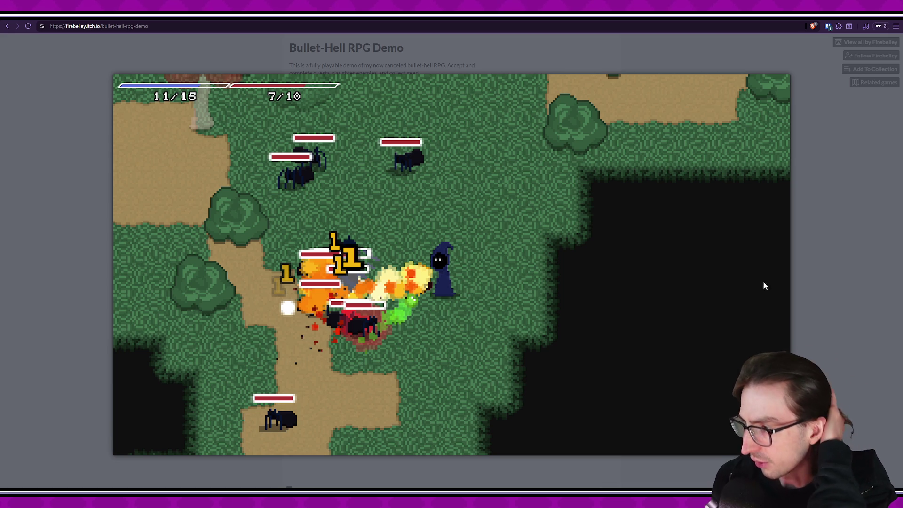
left_click(825, 288)
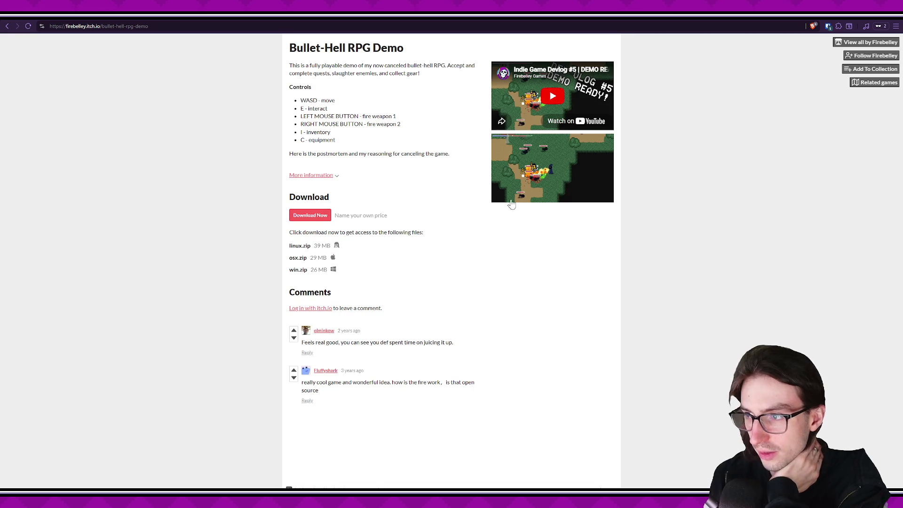
left_click(506, 198)
left_click(848, 349)
left_click(563, 193)
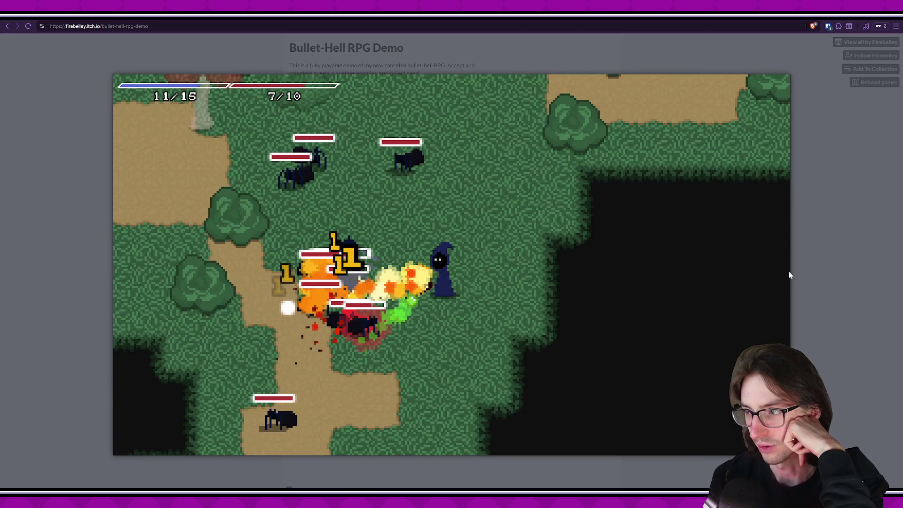
left_click(789, 275)
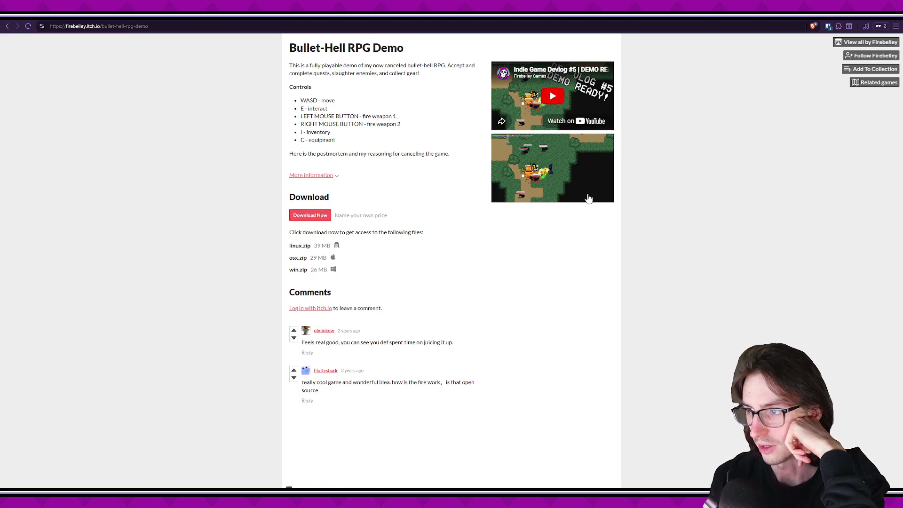
left_click(588, 198)
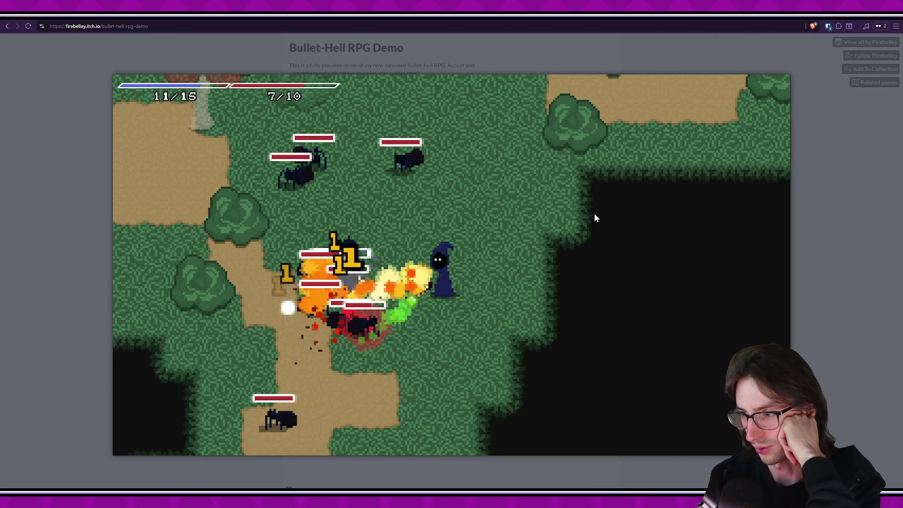
left_click(667, 231)
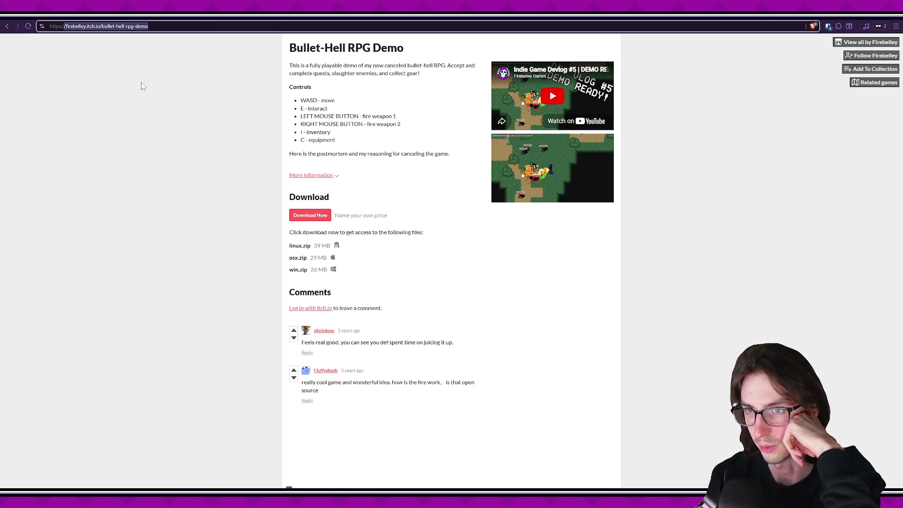
left_click(512, 202)
left_click(819, 279)
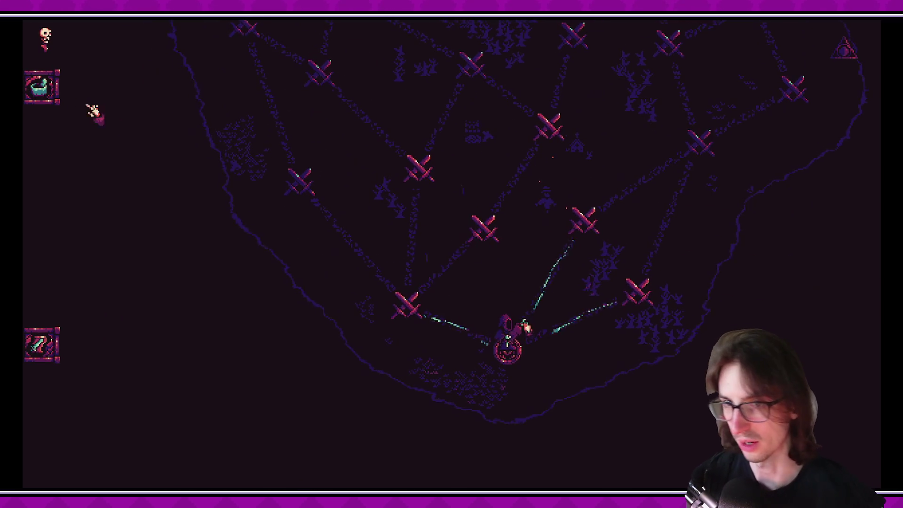
Open the Stash, empty item board and cauldron view over the game map.
left_click(42, 86)
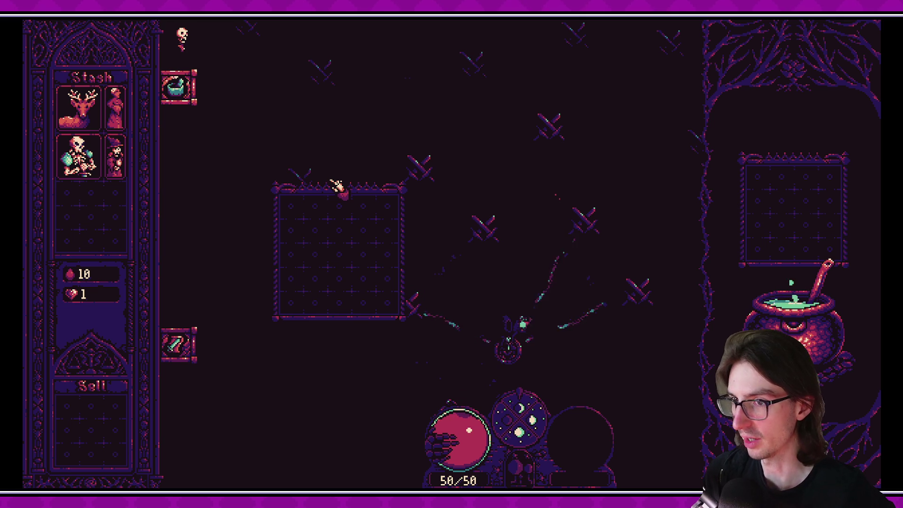
Place the Skeleton Commander and Skeleton Mage side by side on the board.
left_click_drag(78, 155, 303, 218)
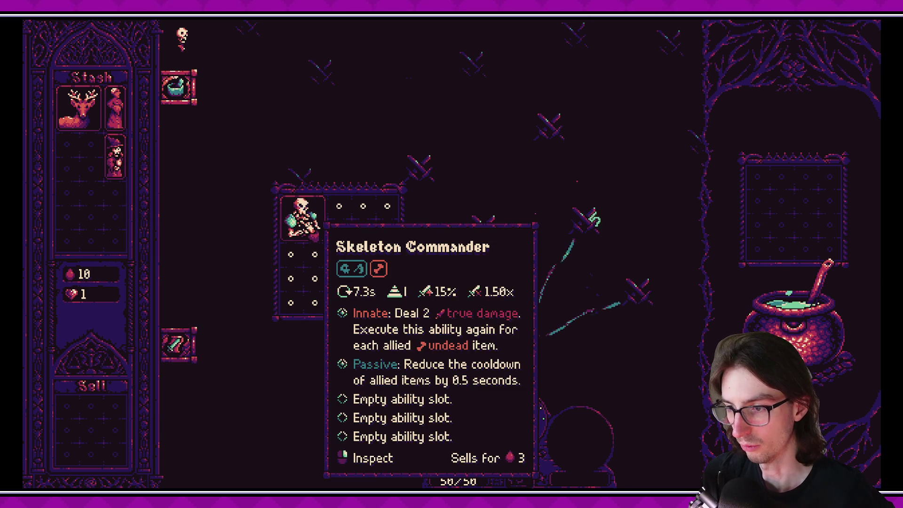
mouse_move(116, 158)
left_mouse_down()
mouse_move(342, 216)
mouse_move(343, 261)
left_mouse_up()
mouse_move(330, 229)
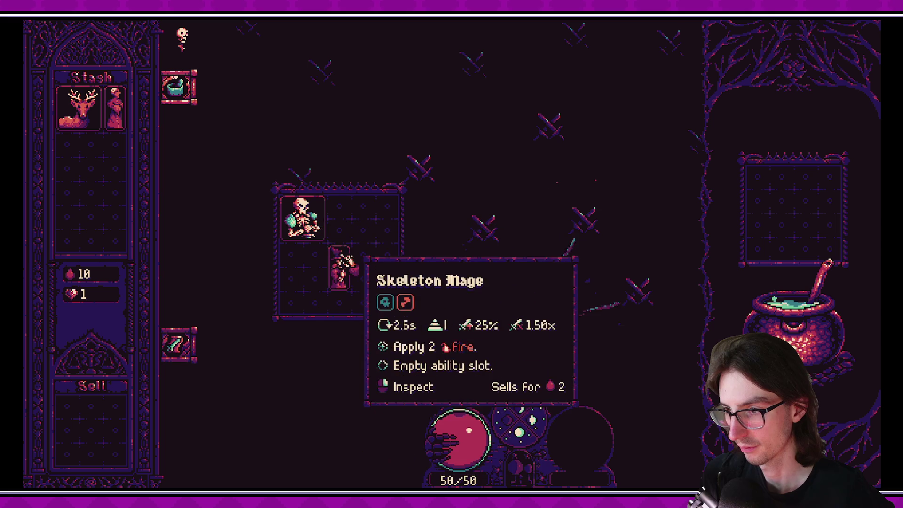
left_click_drag(345, 261, 332, 235)
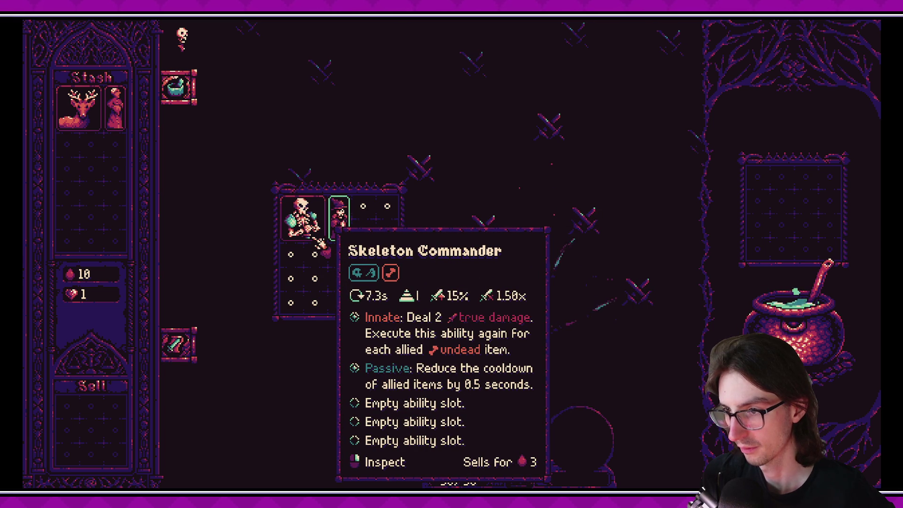
Add a Skeleton Warrior with the console's add_item command and move it onto the board.
key("grave")
type("add_item skeleton_warrior")
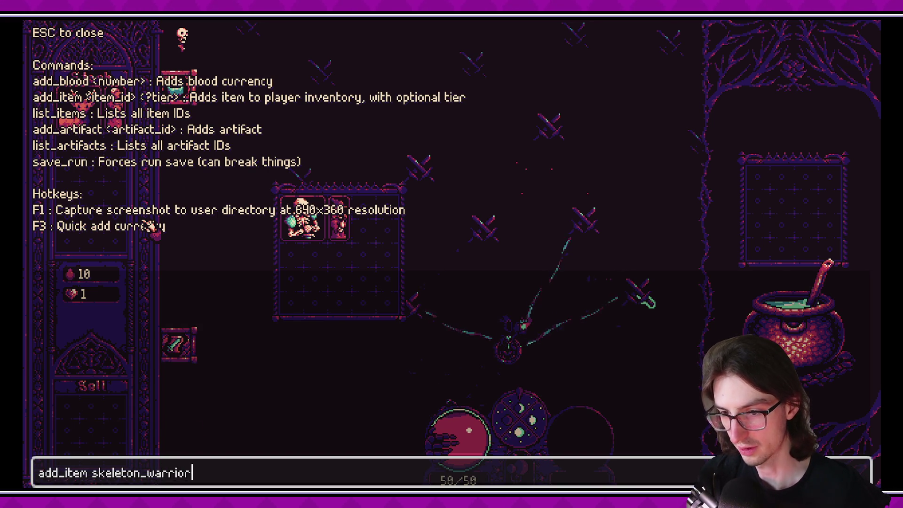
key("Return")
key("Escape")
mouse_move(70, 156)
left_mouse_down()
mouse_move(312, 263)
mouse_move(294, 268)
mouse_move(94, 199)
mouse_move(294, 254)
left_mouse_up()
Use add_item to put another Skeleton Warrior and a Skeleton Commander in the stash.
key("grave")
type("add")
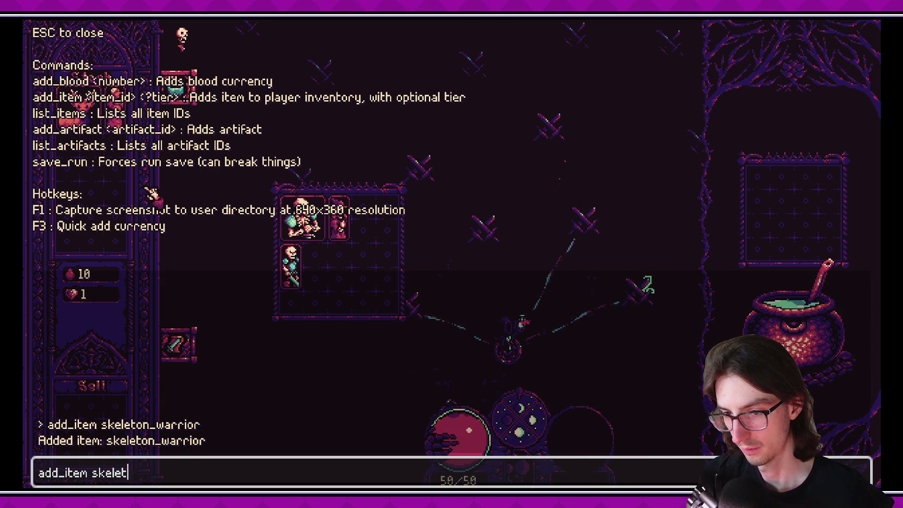
type("or")
key("Return")
type("ad")
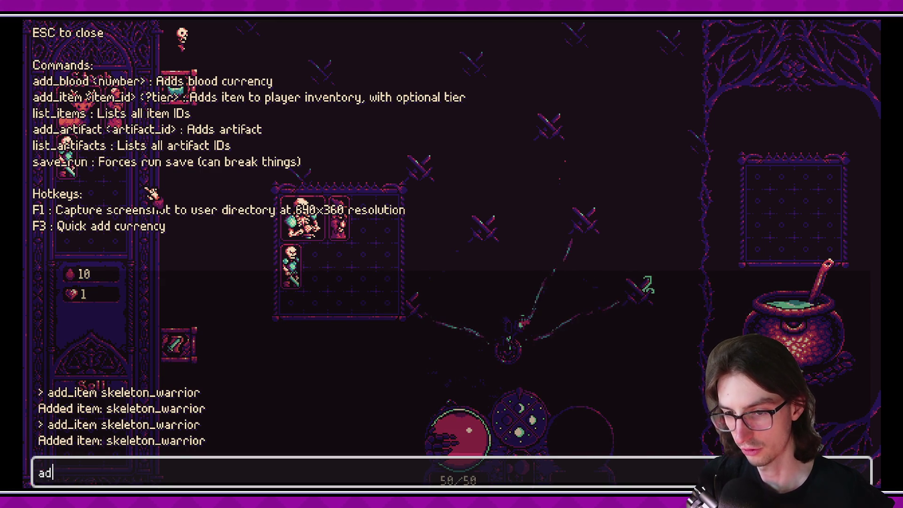
type("d_item seke")
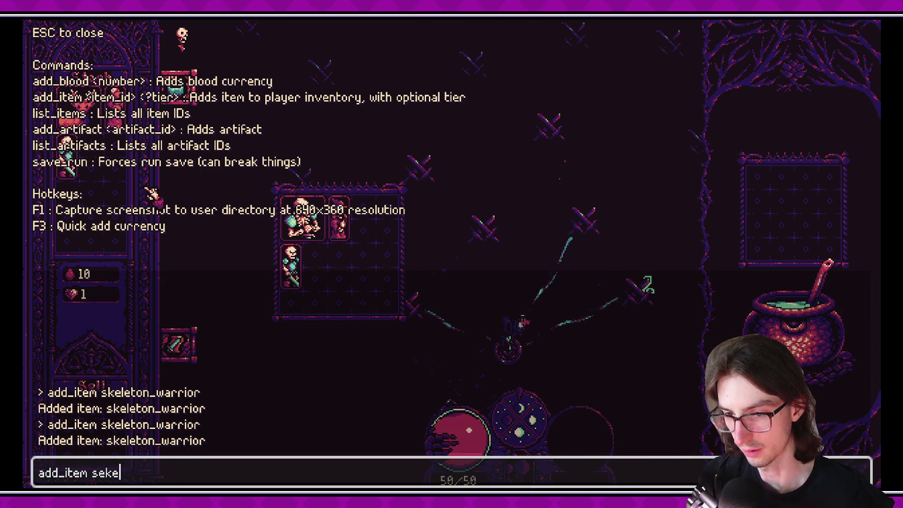
type("mmander")
key("Return")
key("Escape")
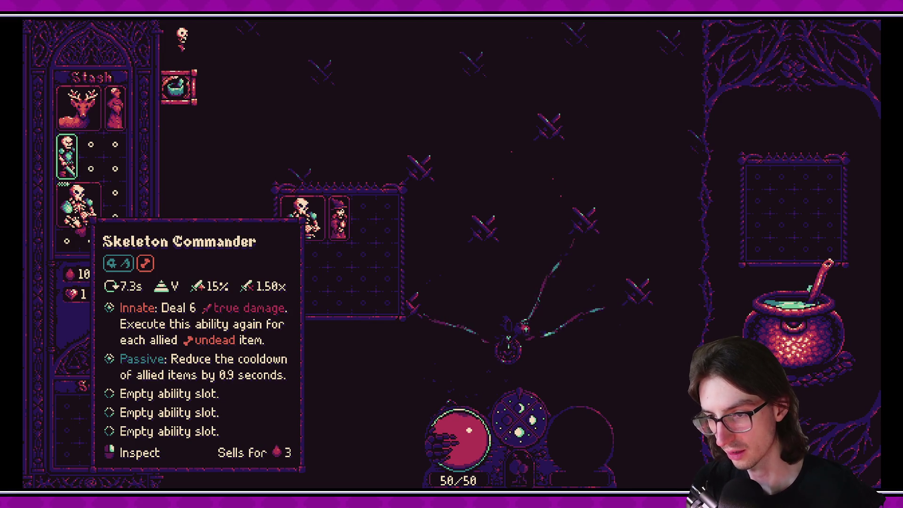
Drag the second Skeleton Commander and remaining Skeleton Warrior onto the board, then leave the inventory.
mouse_move(78, 207)
left_mouse_down()
mouse_move(249, 268)
mouse_move(325, 266)
left_mouse_up()
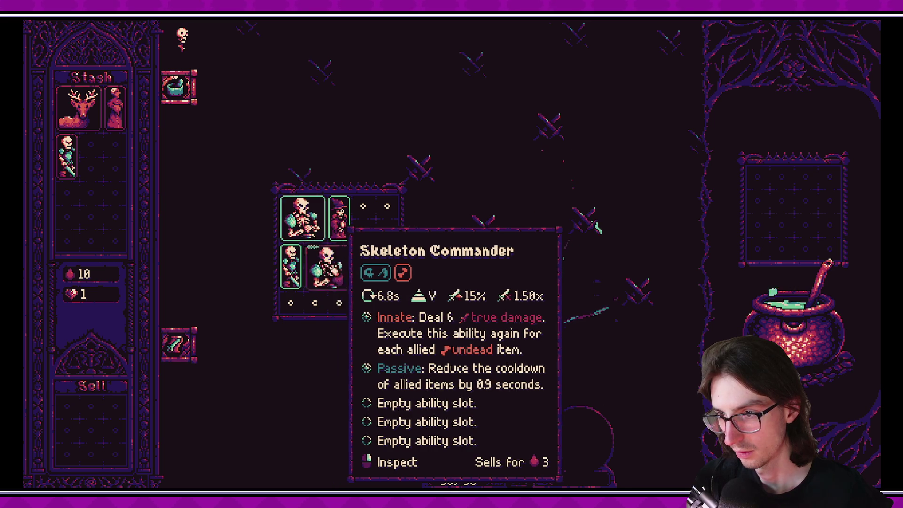
mouse_move(327, 266)
left_mouse_down()
mouse_move(313, 264)
mouse_move(371, 289)
mouse_move(327, 266)
left_mouse_up()
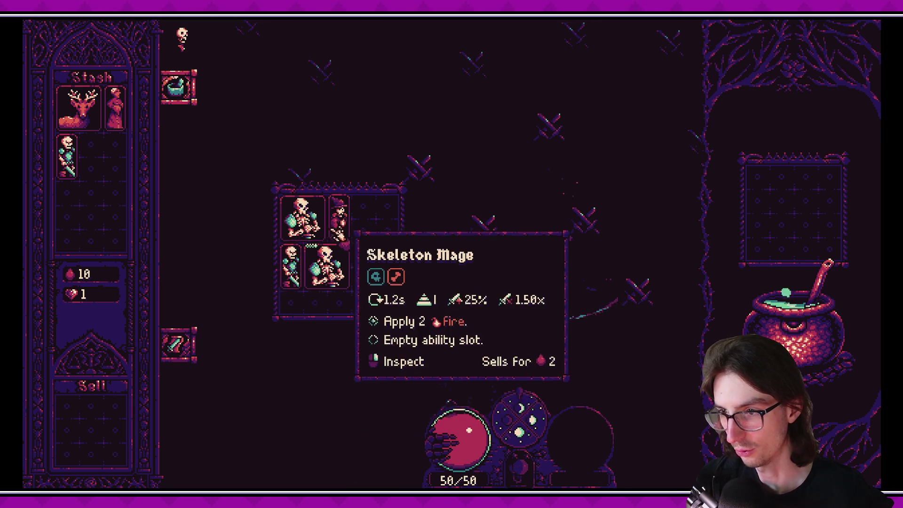
mouse_move(346, 231)
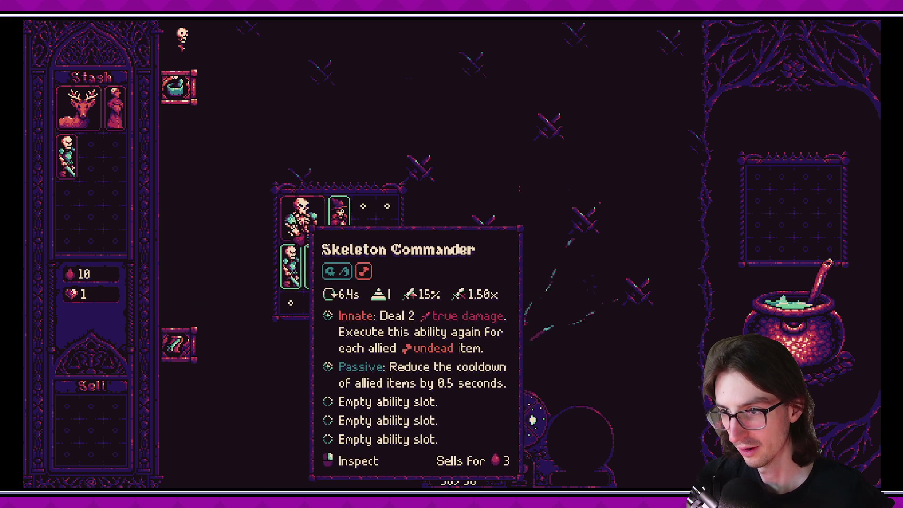
left_click_drag(66, 156, 369, 251)
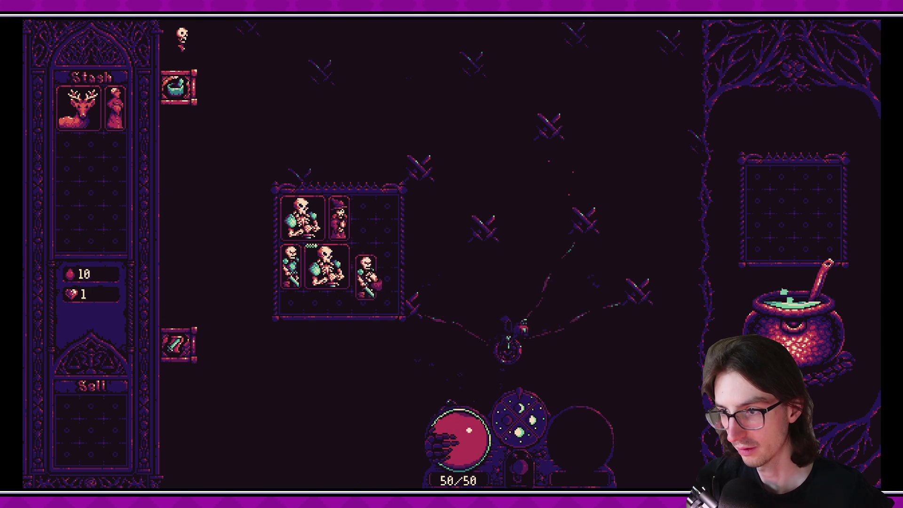
key("Tab")
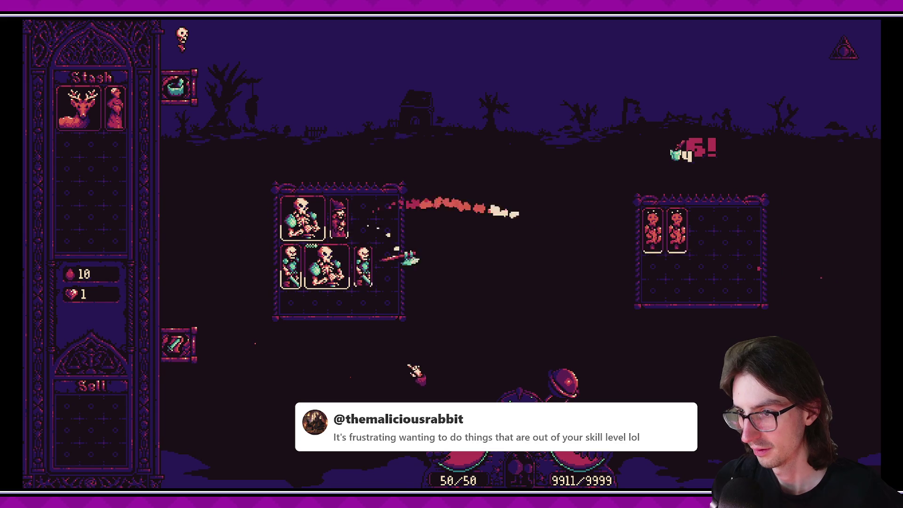
Open the Combat Log, read the board items' tooltips, then stop the game with F8.
left_click(177, 345)
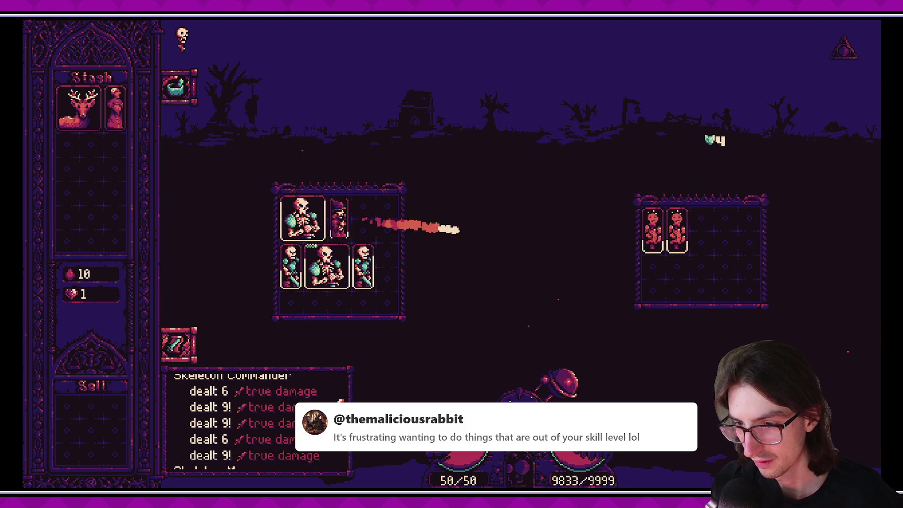
mouse_move(327, 235)
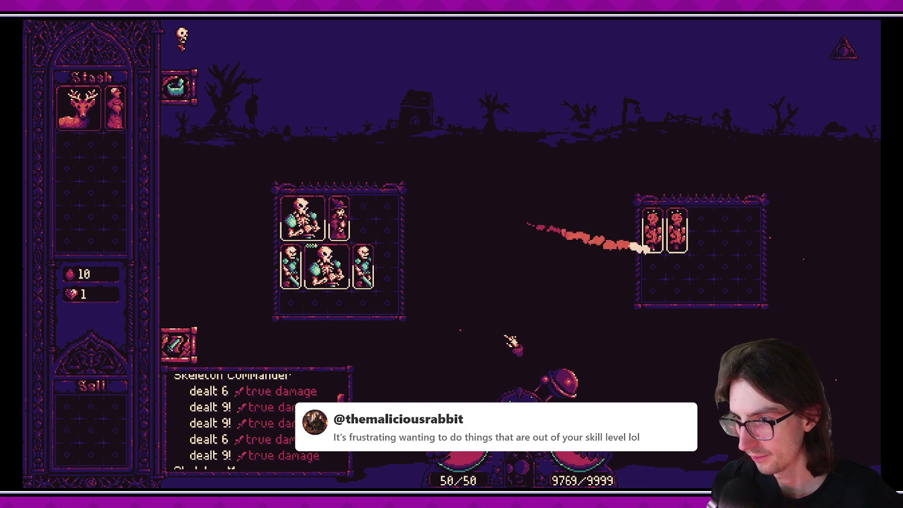
mouse_move(338, 286)
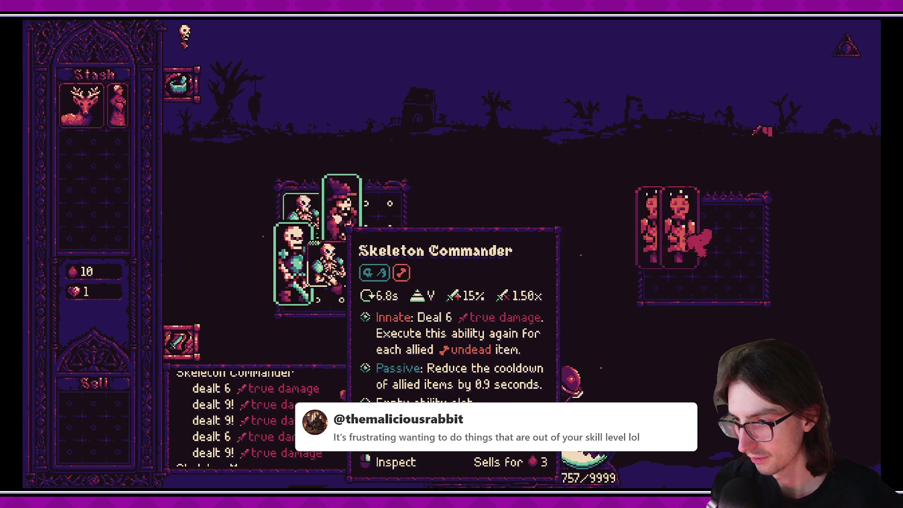
mouse_move(351, 220)
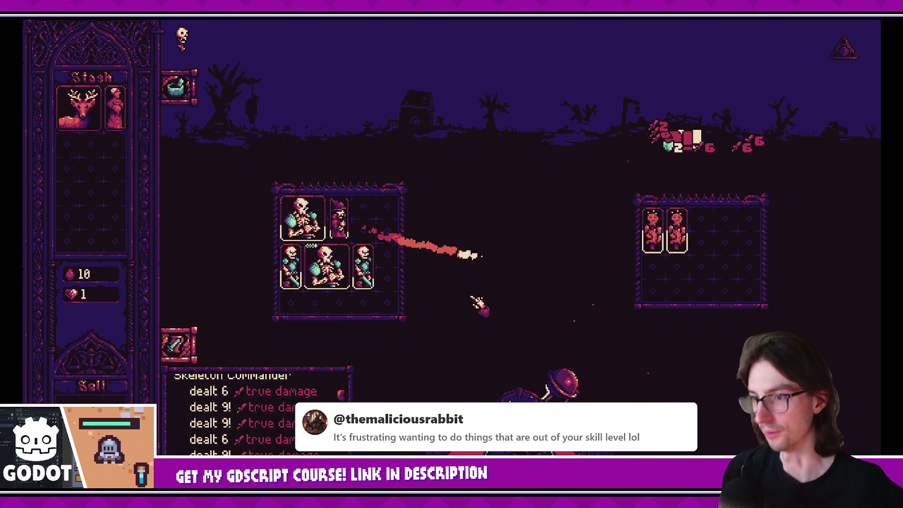
mouse_move(346, 247)
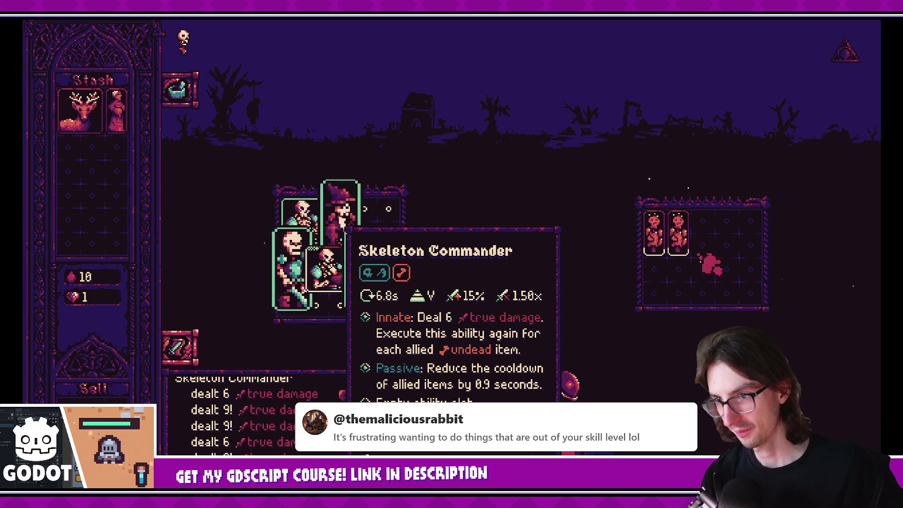
key("F8")
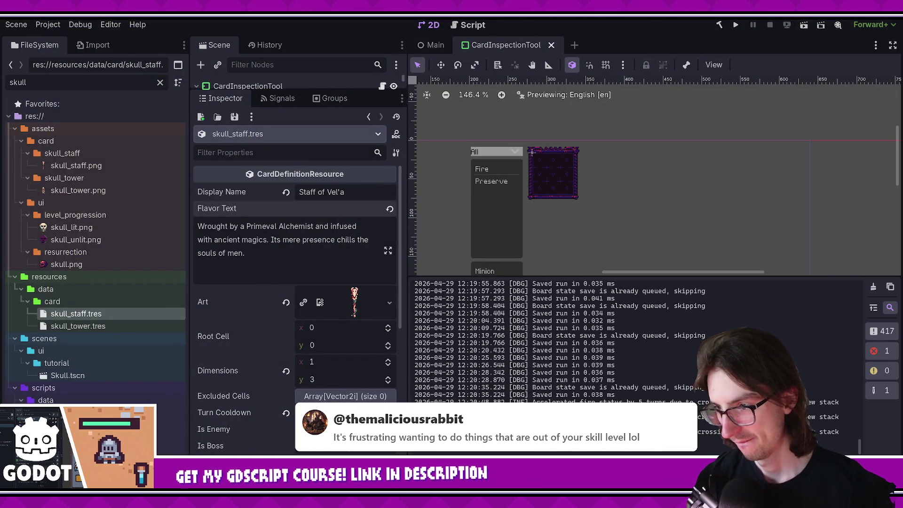
Review the DescriptionUtils.cs and SkeletonCommander.cs diffs, then commit as 'add skeleton commander cooldown reduction'.
key("alt+Tab")
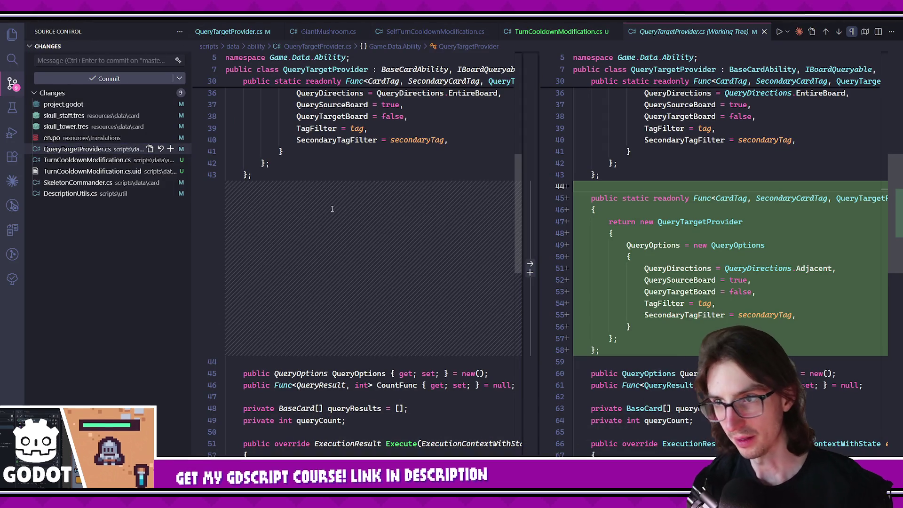
left_click(87, 160)
left_click(88, 193)
left_click(78, 183)
left_click(108, 60)
type("add sekelton")
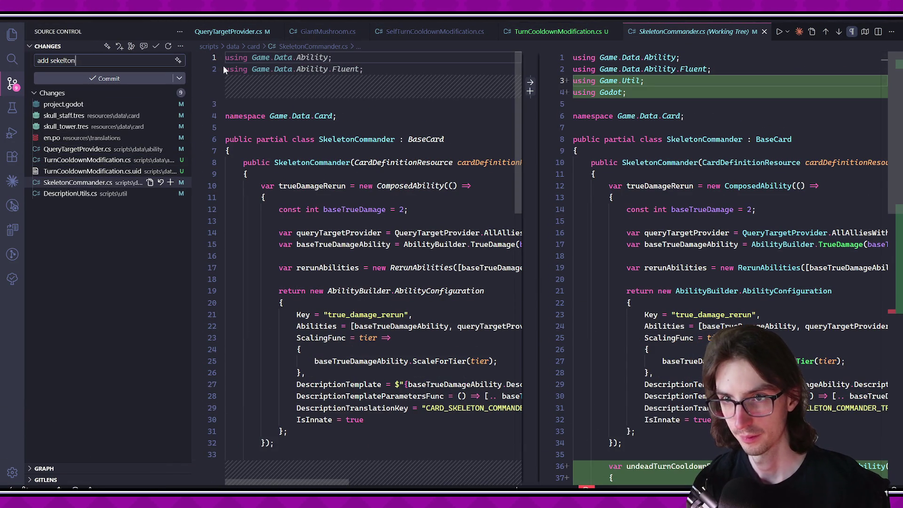
key("BackSpace")
key("BackSpace")
key("BackSpace")
key("BackSpace")
key("BackSpace")
key("BackSpace")
key("BackSpace")
type("keleton c")
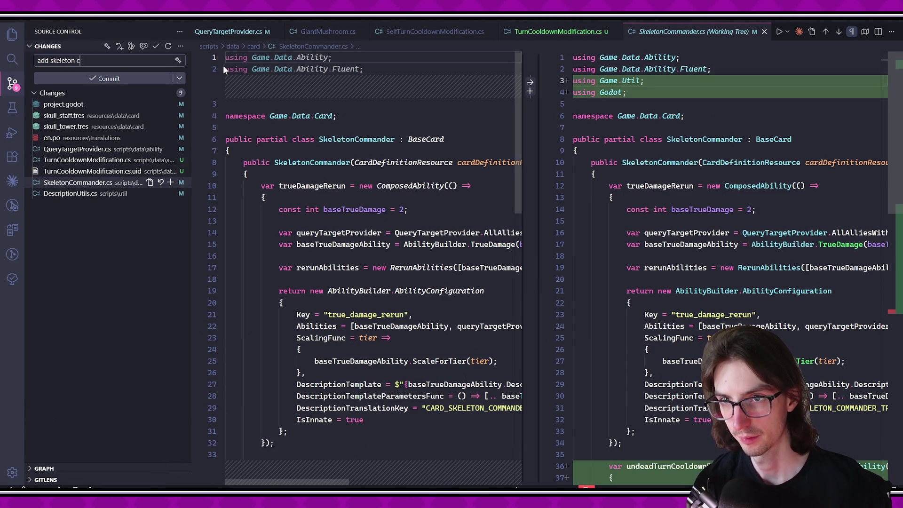
type("ommander cooldown reduction")
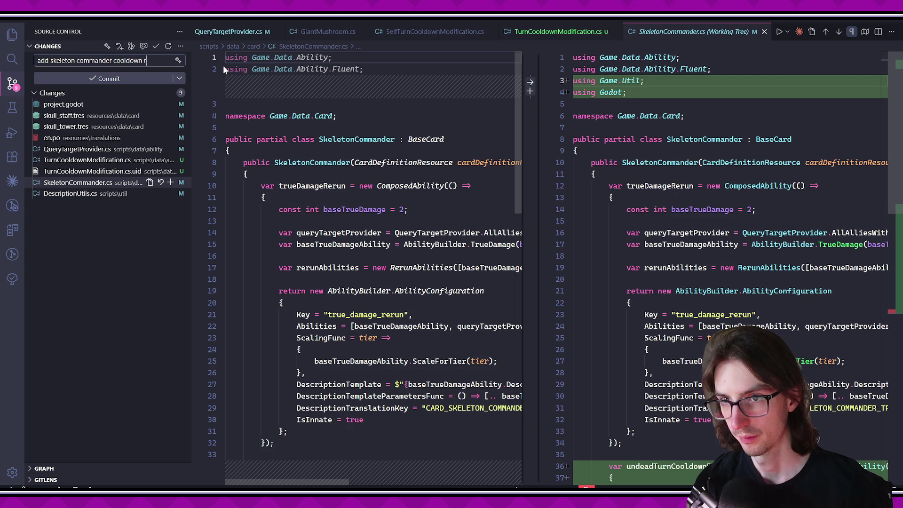
key("ctrl+Return")
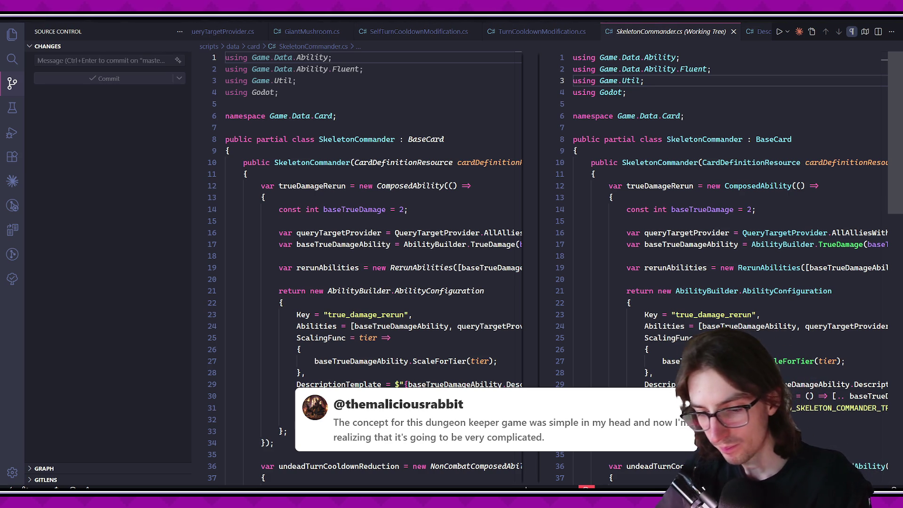
Close all the open editor tabs.
middle_click(626, 31)
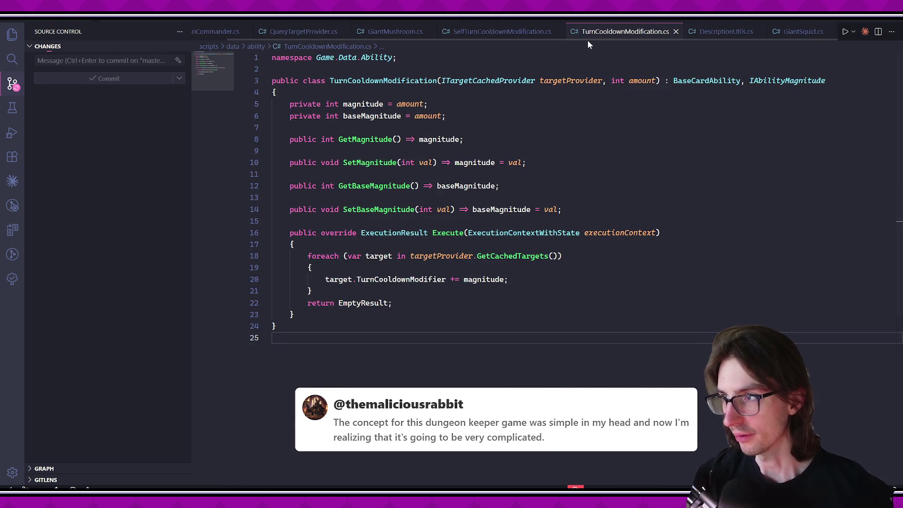
middle_click(588, 33)
middle_click(541, 33)
middle_click(358, 31)
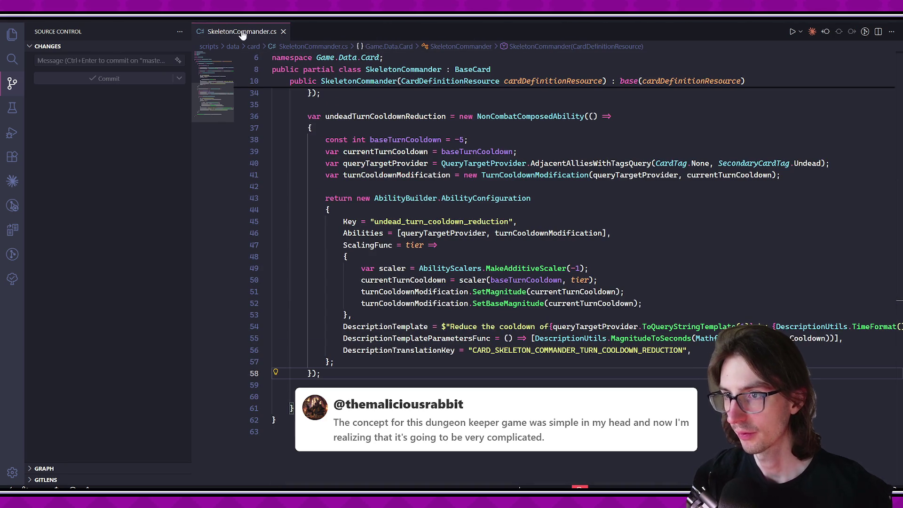
middle_click(242, 32)
Open QueryTargetProvider.cs and go to the ToQueryStringTemplate definition.
key("ctrl+p")
type("query")
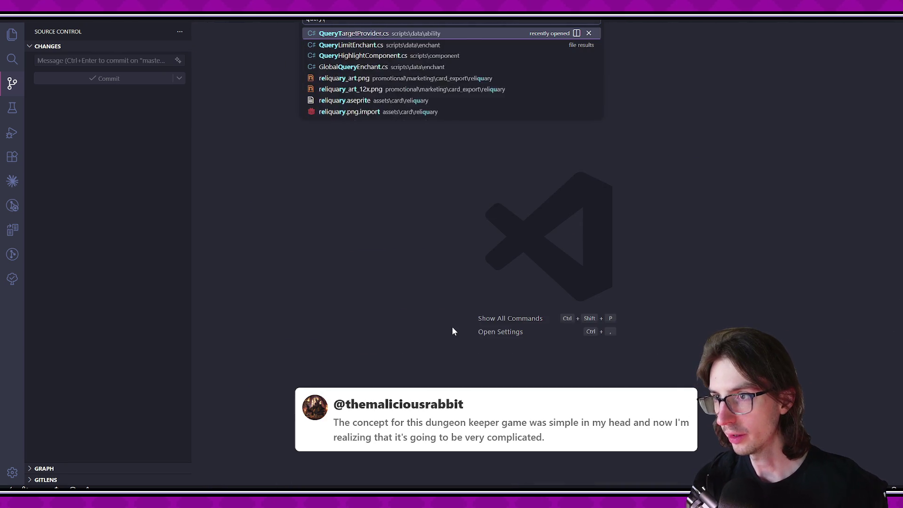
key("Return")
scroll(428, 238, "down", 5)
scroll(427, 238, "down", 10)
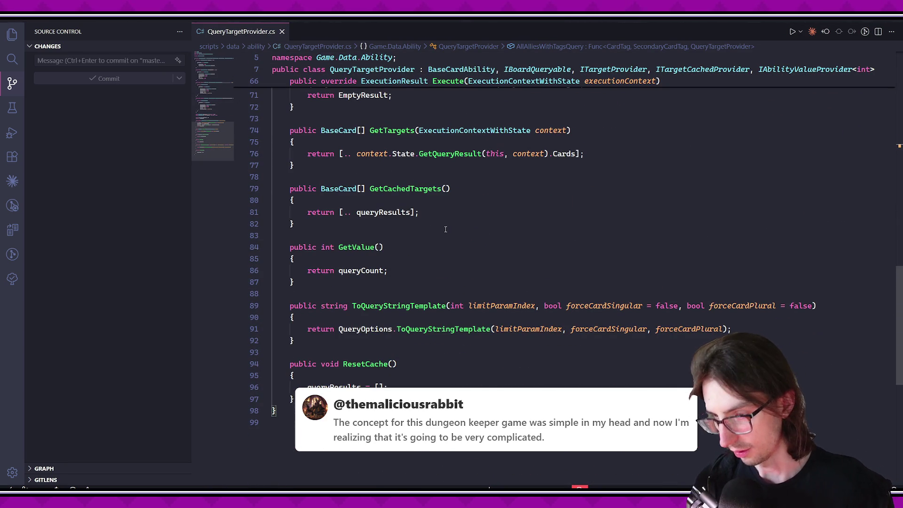
left_click(466, 329, "ctrl")
Inspect the tagFilter line, then go to the CreateCardTagKeyword definition.
scroll(518, 295, "down", 3)
scroll(518, 295, "up", 3)
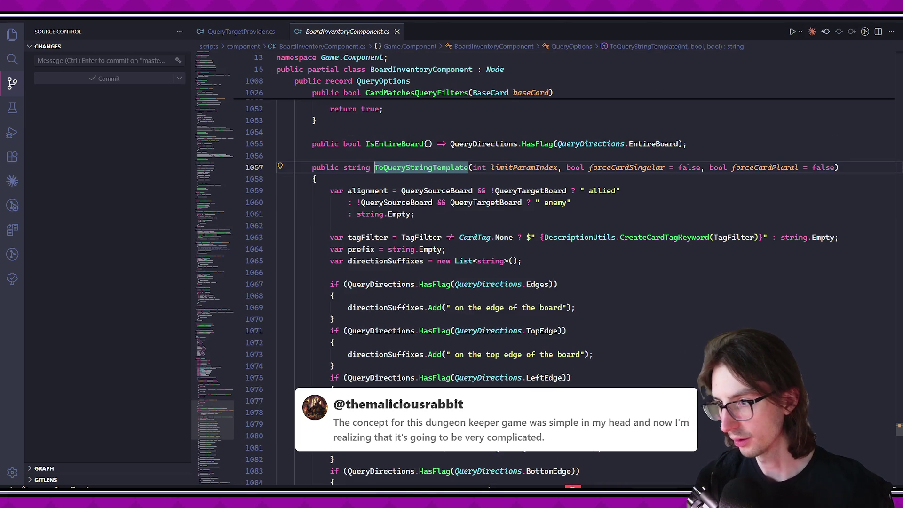
left_click(369, 236)
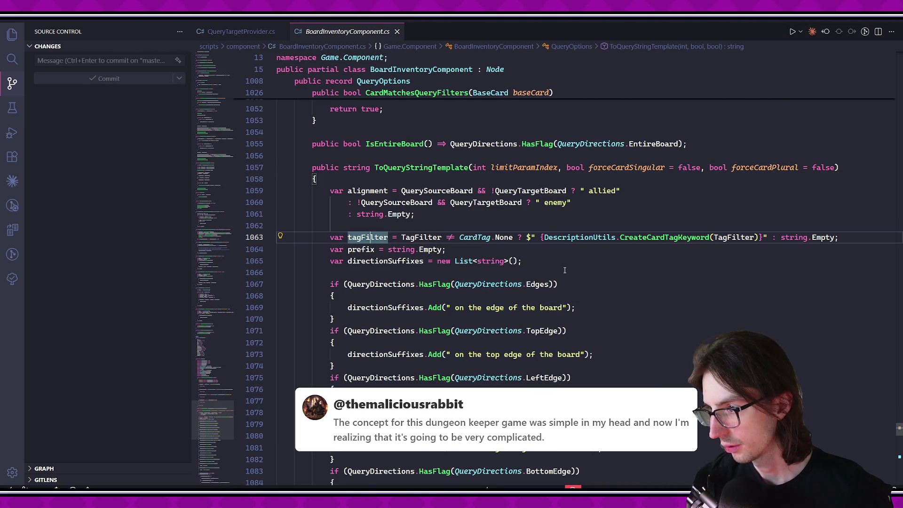
scroll(461, 249, "down", 20)
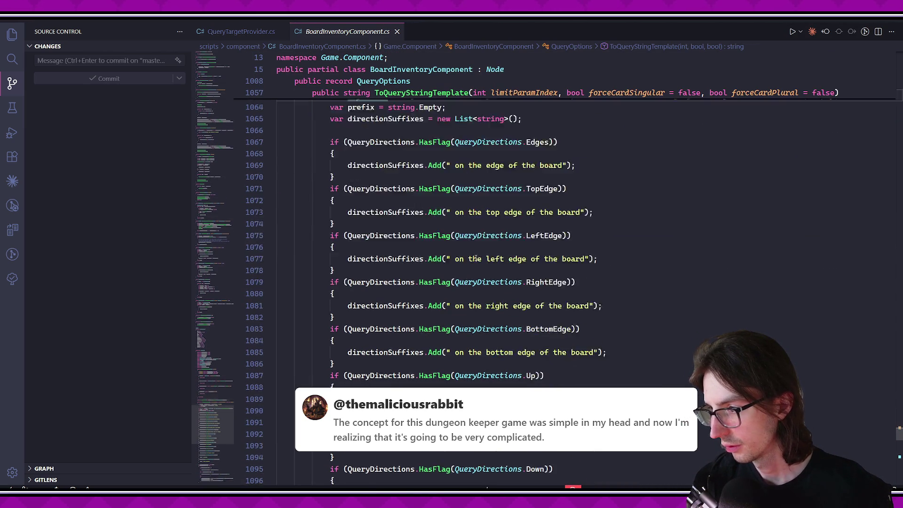
scroll(490, 242, "down", 3)
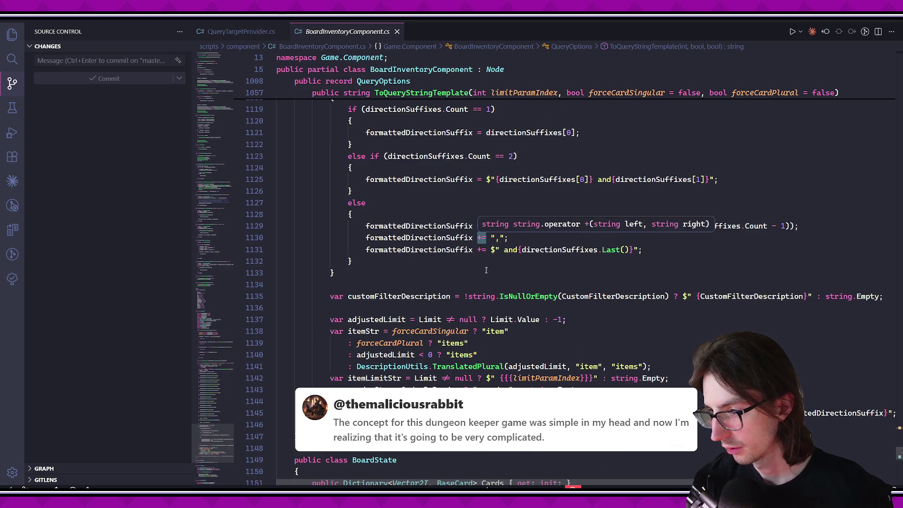
scroll(486, 254, "up", 20)
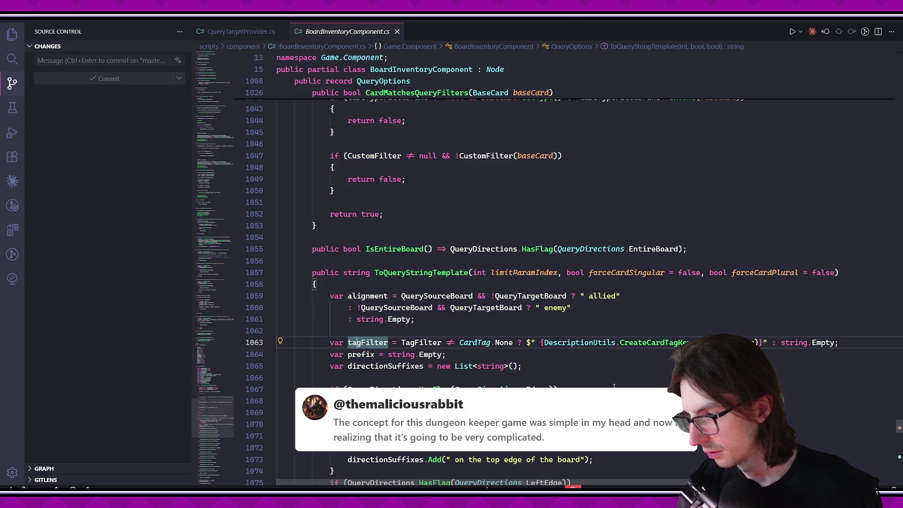
left_click(680, 343, "ctrl")
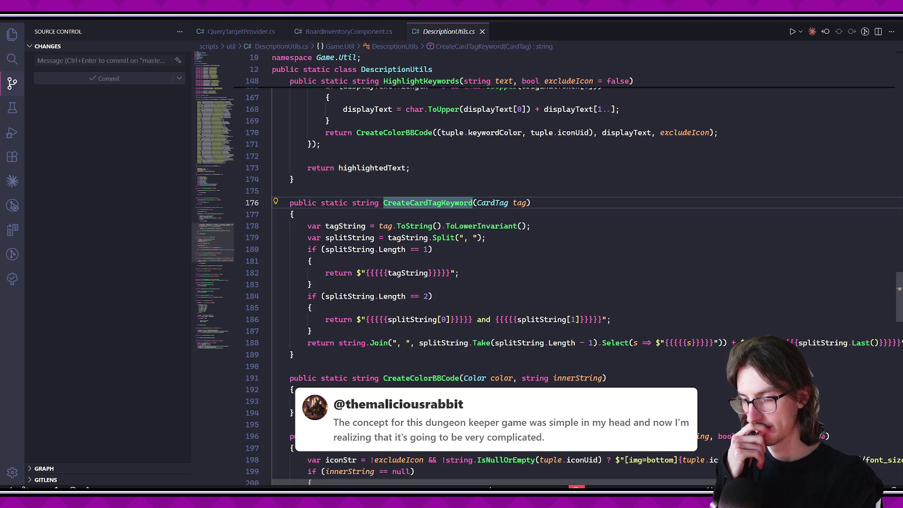
Start a new string method after CreateCardTagKeyword, then discard it.
scroll(474, 330, "down", 1)
left_click(473, 334)
key("Return")
key("Return")
type("public static re")
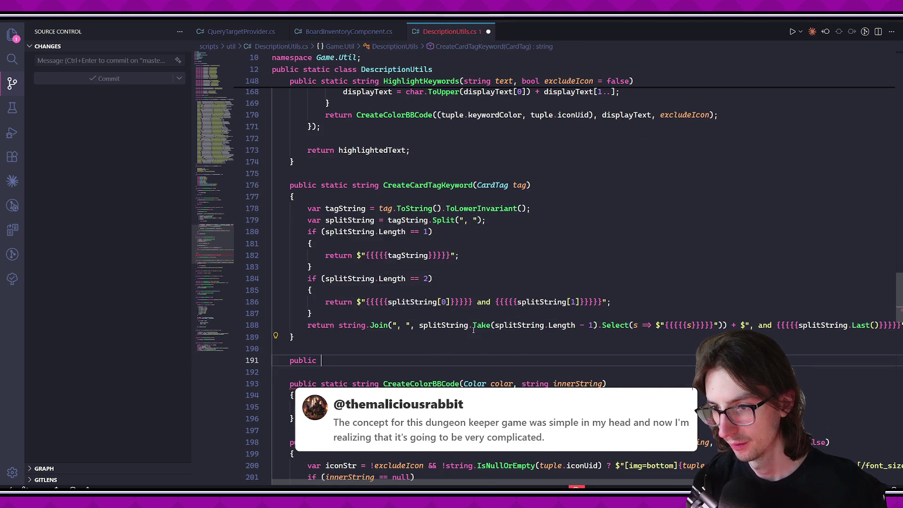
key("BackSpace")
key("BackSpace")
type("string")
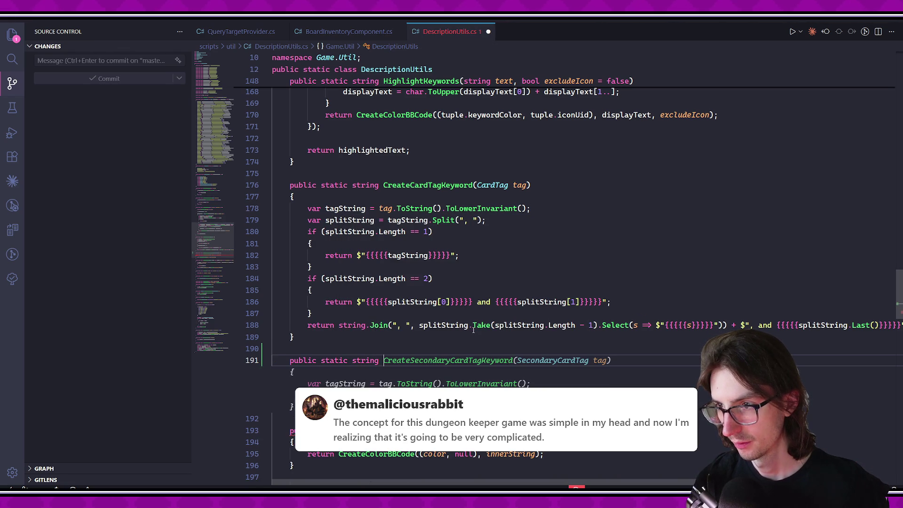
key("ctrl+BackSpace")
key("ctrl+BackSpace")
key("ctrl+BackSpace")
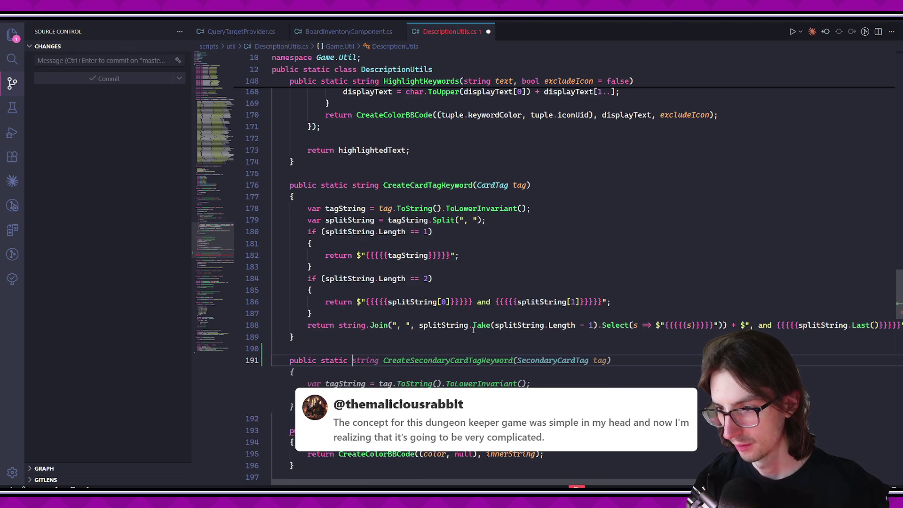
key("ctrl+z")
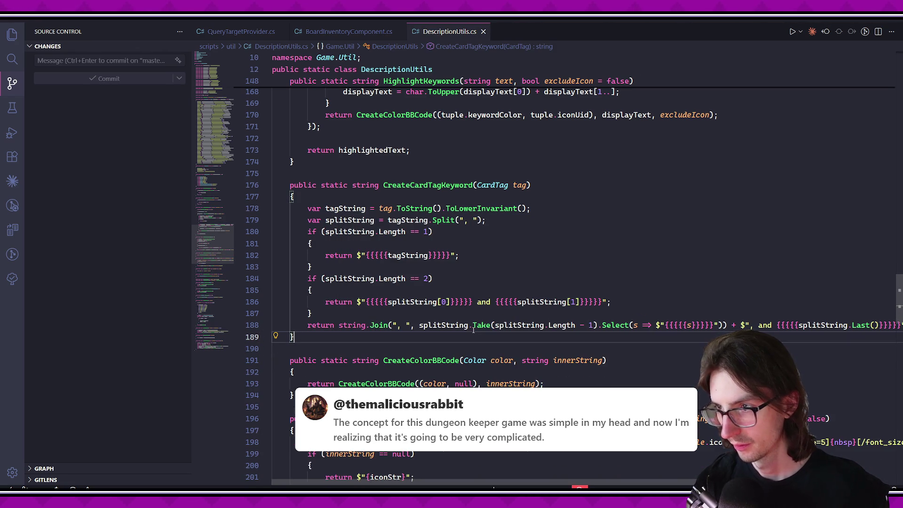
Add a 'SecondaryCardTag secondaryTag = SecondaryCardTag.None' parameter to CreateCardTagKeyword and save.
left_click(528, 185)
type(", Secondary")
key("Tab")
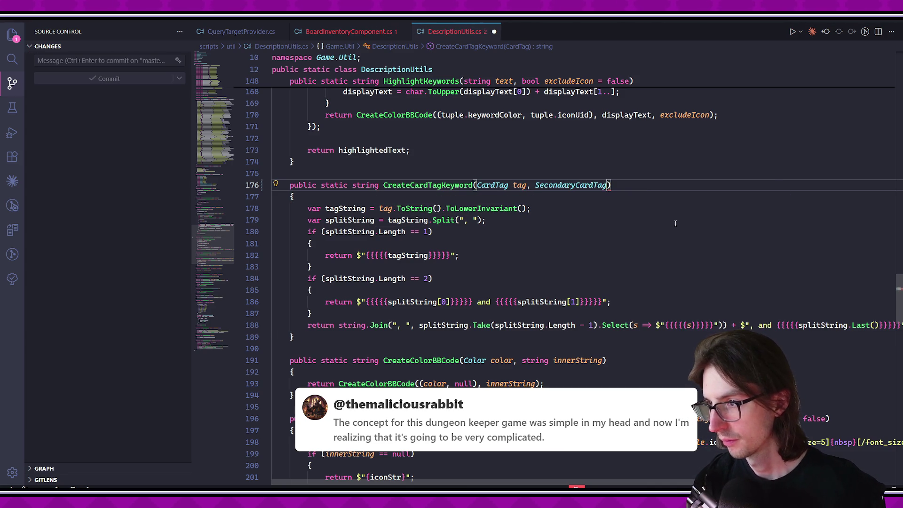
key("Tab")
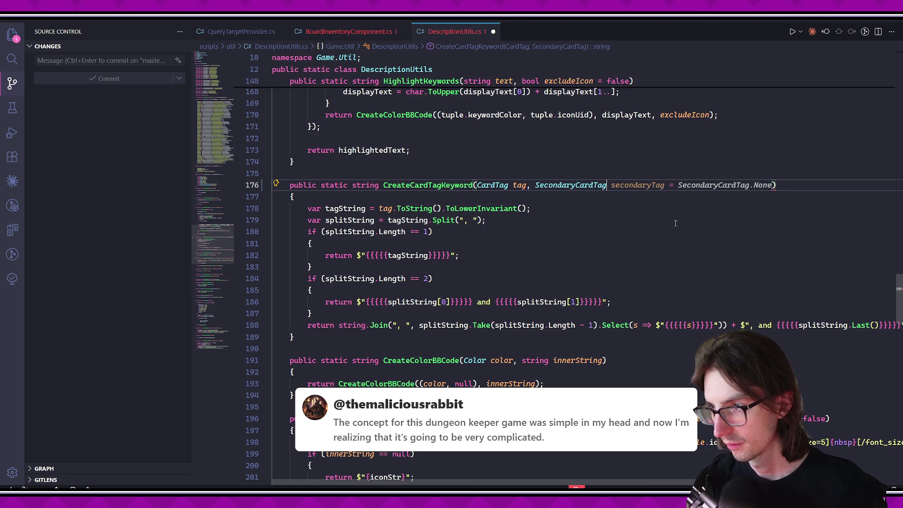
key("ctrl+s")
Insert the suggested if (secondaryTag ...) block appending the secondary tag to tagString, and save.
left_click(601, 208)
key("Return")
type("if (secondaryTag")
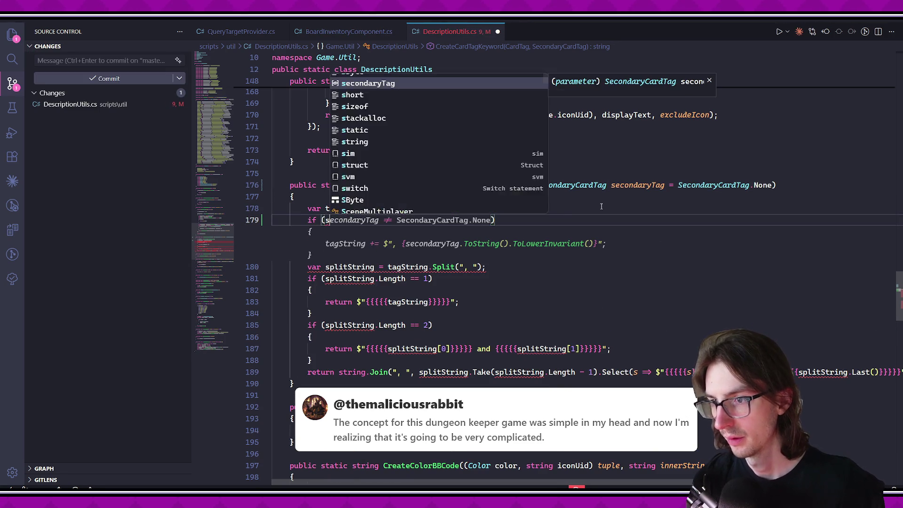
key("Tab")
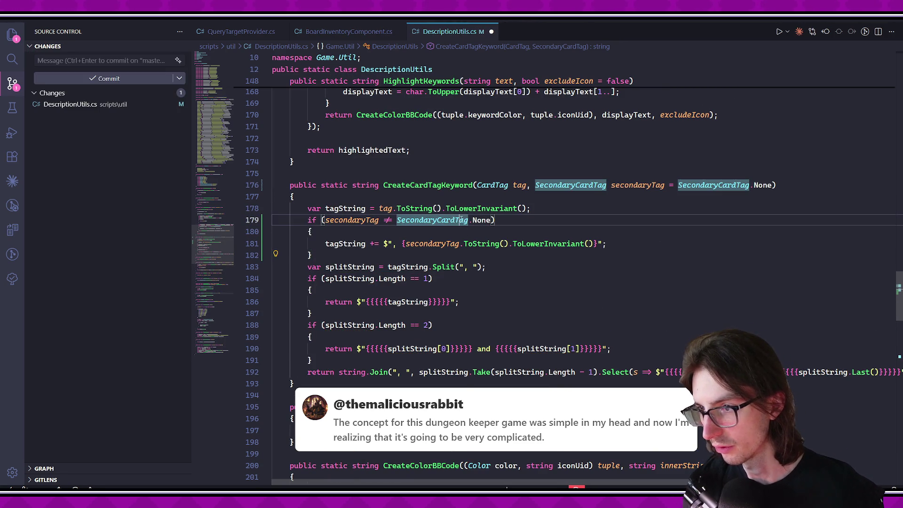
left_click(449, 255)
left_click(402, 244)
key("BackSpace")
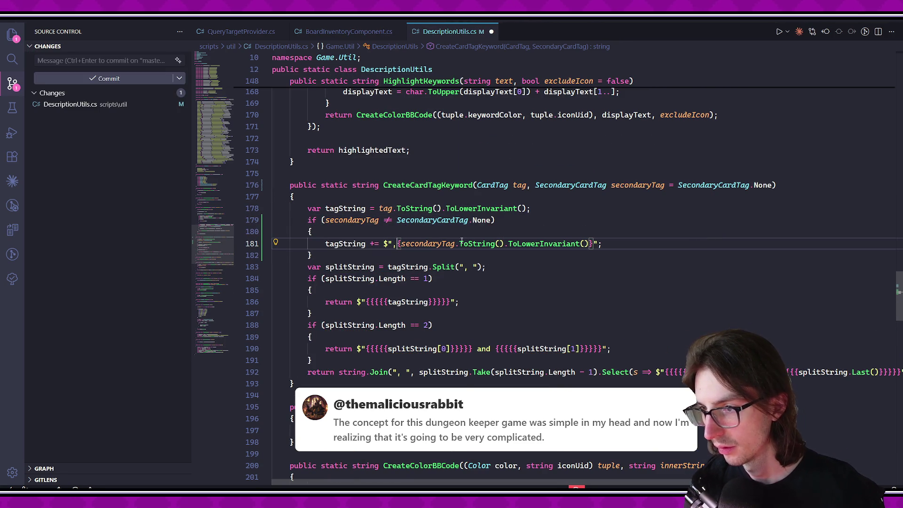
key("ctrl+s")
Fix the interpolated string on line 181 to use {tagString} and save.
left_click(497, 302)
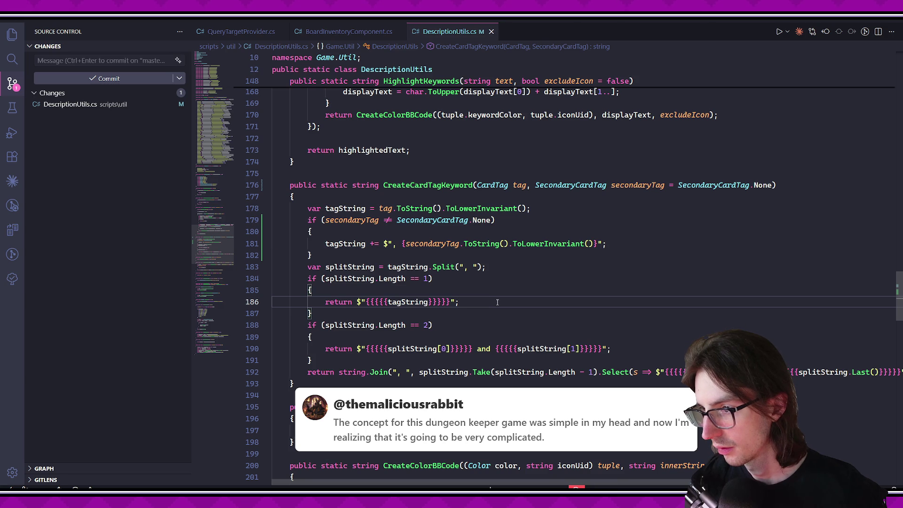
left_click(371, 243)
key("Delete")
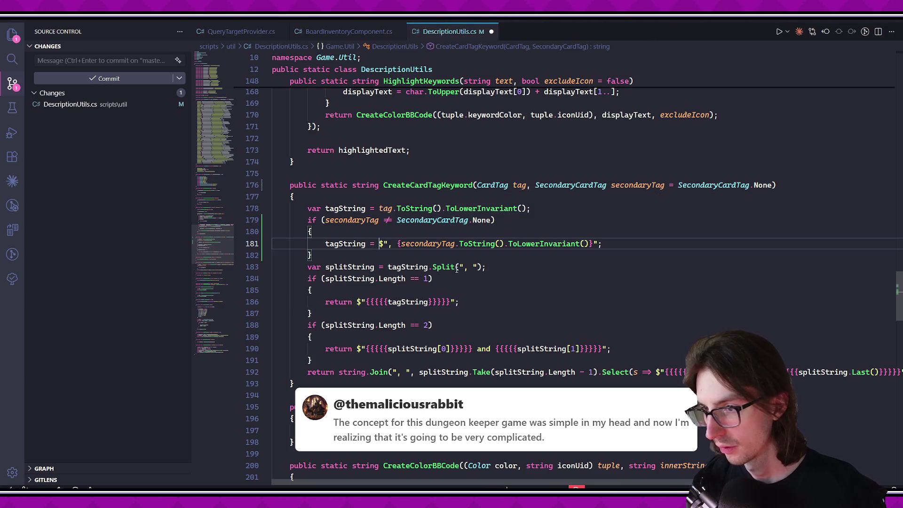
type("{tagString")
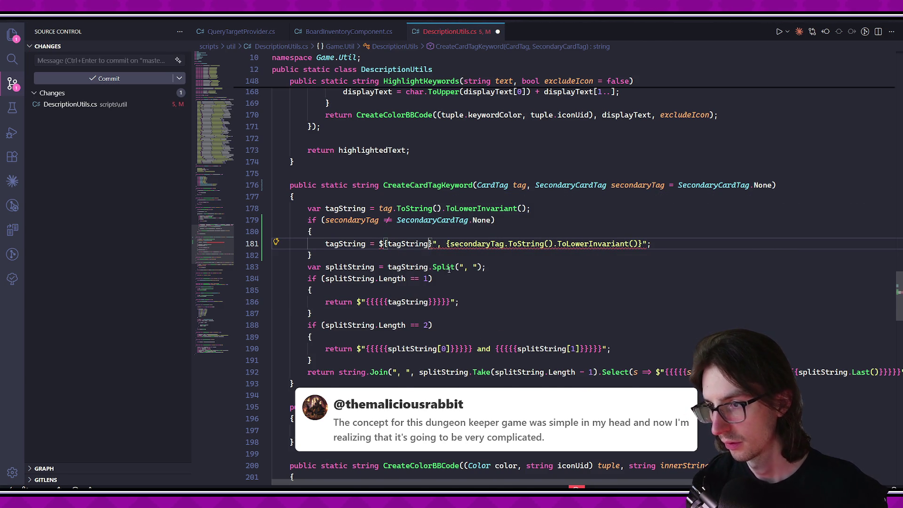
type("}")
key("Delete")
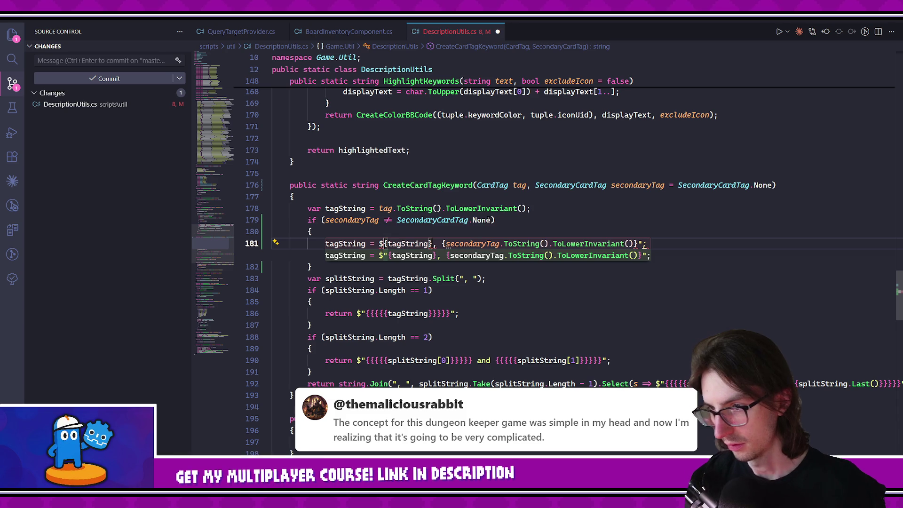
key("Tab")
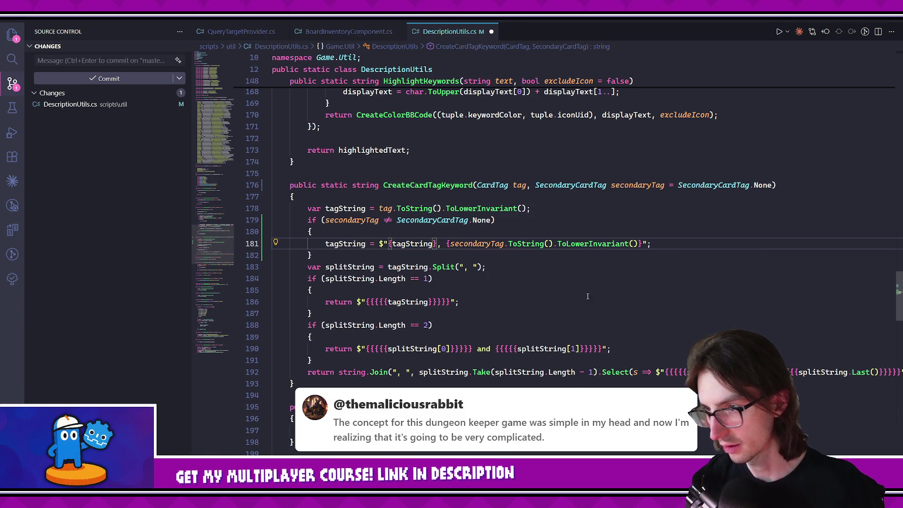
key("ctrl+s")
left_click(528, 278)
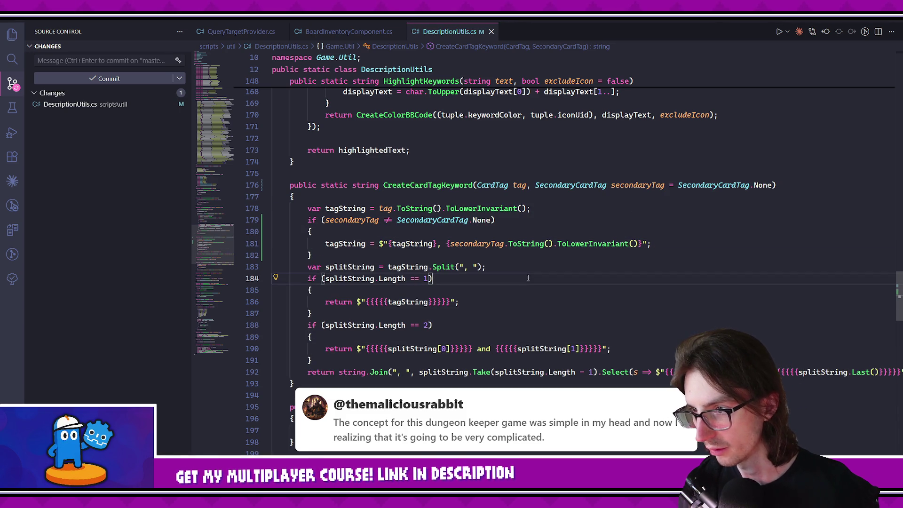
left_click(255, 31)
Go to the TagFilter check on line 1063 of BoardInventoryComponent.cs.
left_click(338, 31)
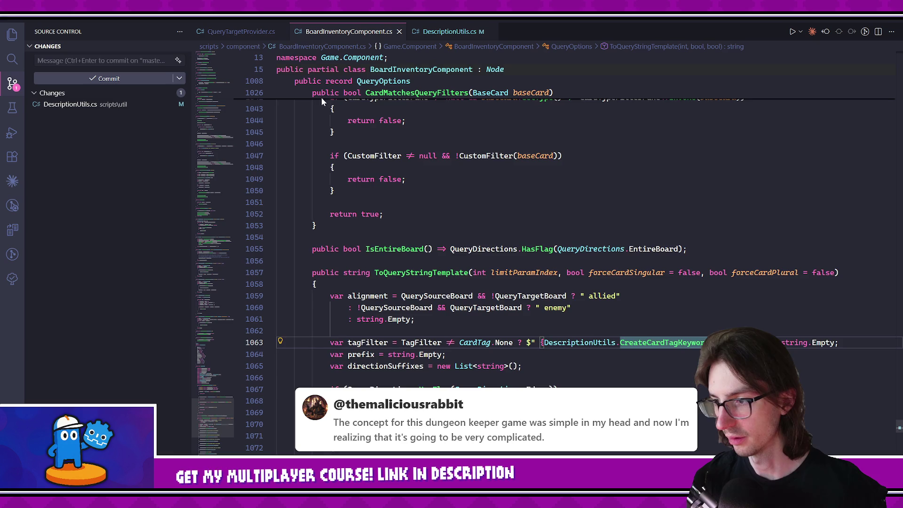
scroll(616, 329, "down", 1)
left_click(616, 330)
left_click(421, 308)
Wrap the check in parentheses and add '|| SecondaryTagFilter != CardTag.None'.
type("(")
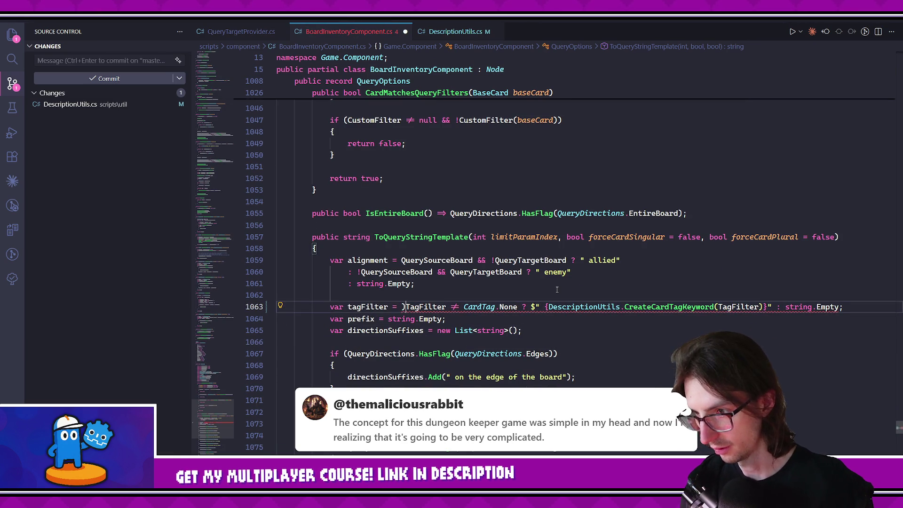
key("ctrl+Right")
key("ctrl+Right")
key("ctrl+Right")
type("|| Secon")
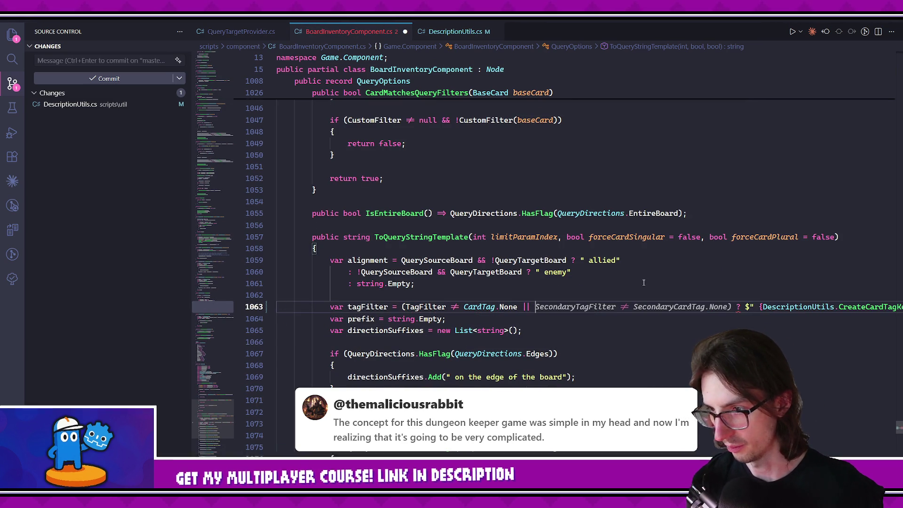
key("Down")
key("Tab")
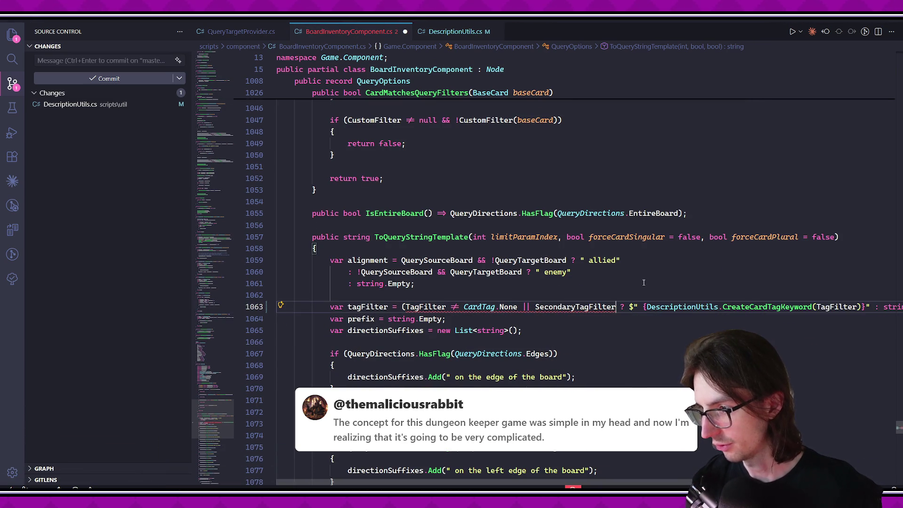
type("!=  ")
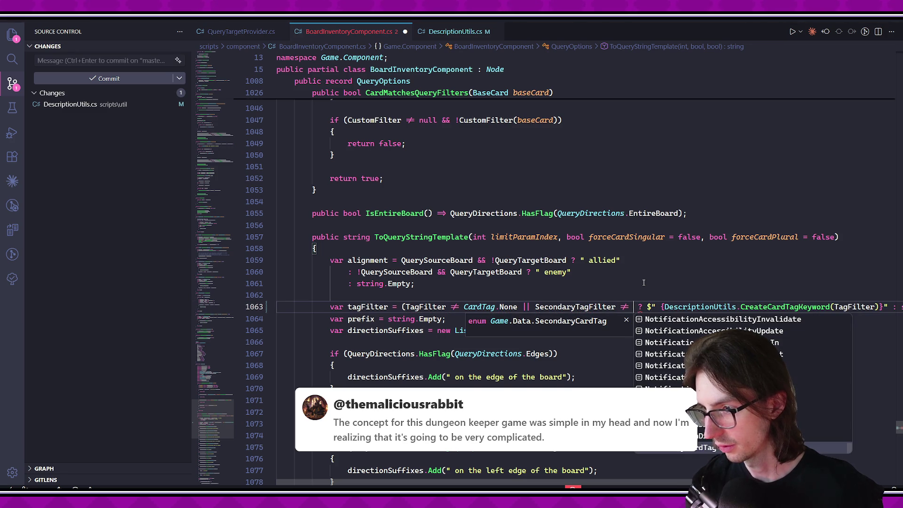
type("CardTag.None")
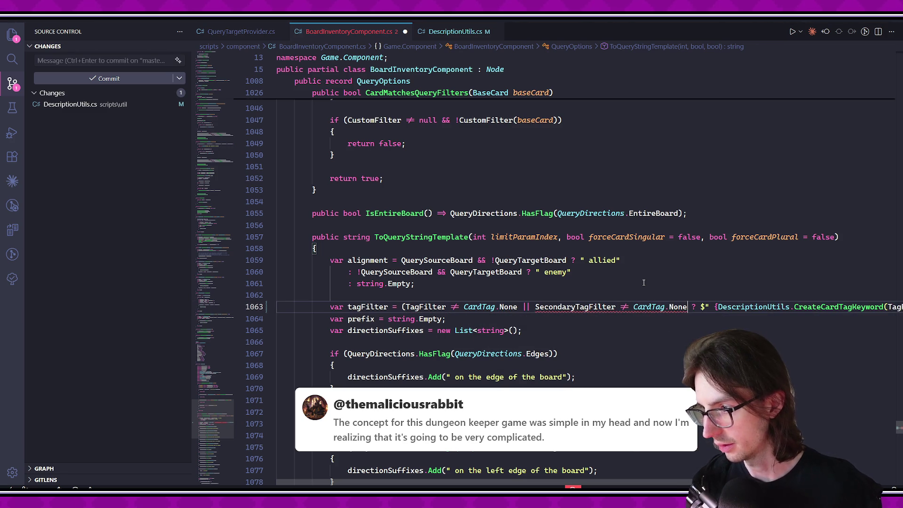
type(")")
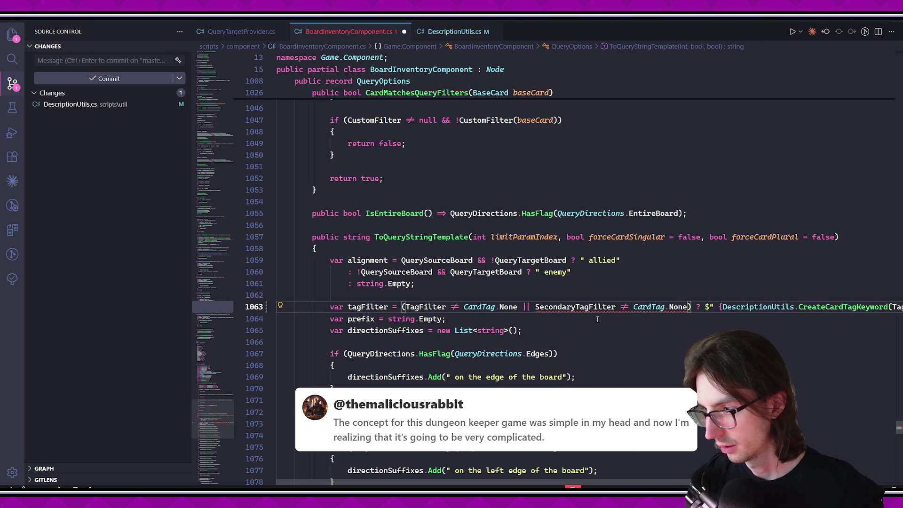
Check SecondaryTagFilter's type and correct the comparison to SecondaryCardTag.None.
left_click(595, 309)
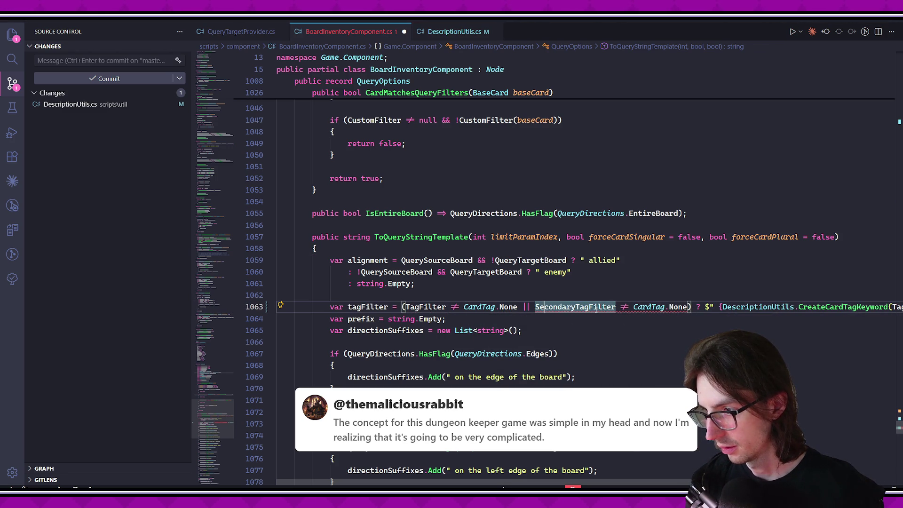
left_click(565, 314)
left_click(563, 306, "ctrl")
key("alt+Left")
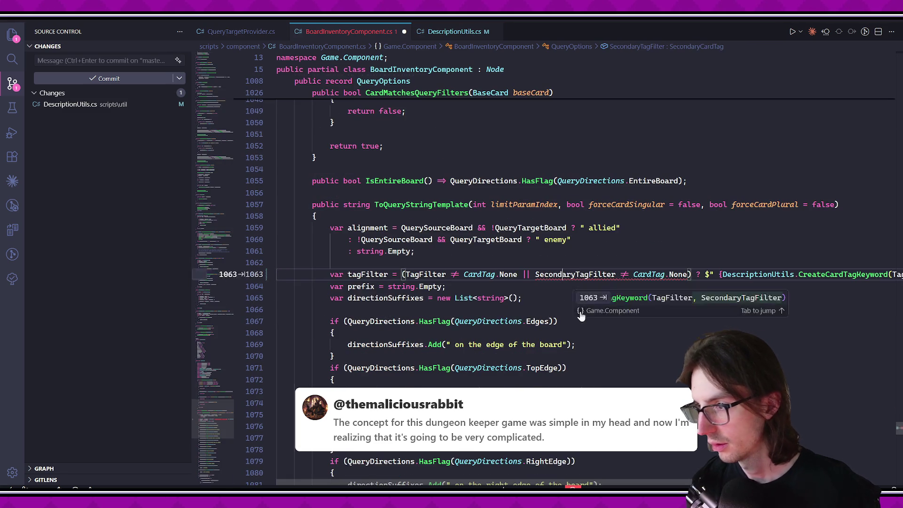
left_click(646, 274)
type("Second")
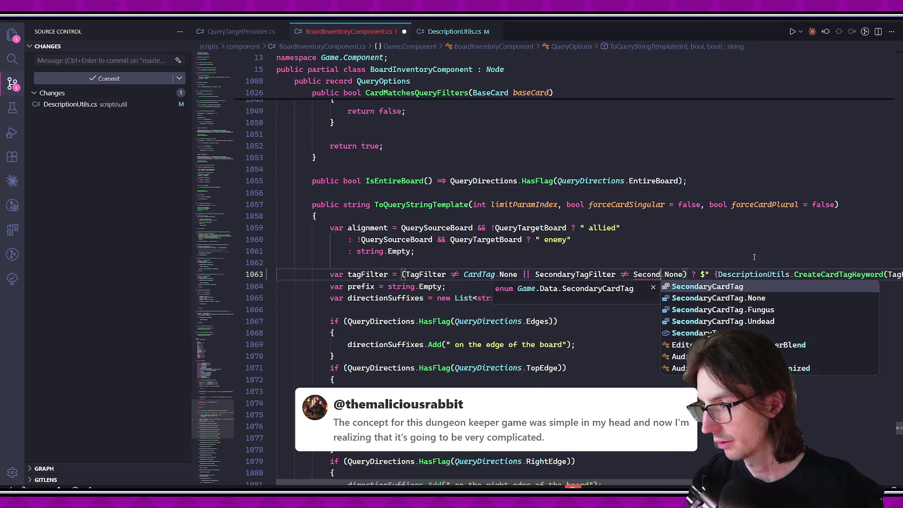
key("Tab")
scroll(675, 320, "right", 3)
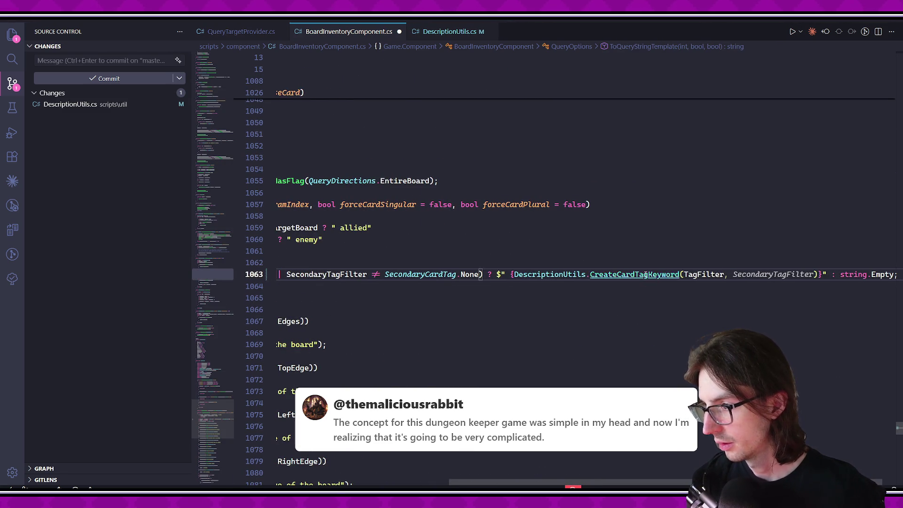
Jump to CreateCardTagKeyword and add a blank line above the tagString declaration.
left_click(625, 274, "ctrl")
left_click(528, 185)
left_click(470, 196)
key("Return")
Initialise tagString to string.Empty and open an if (tag != CardTag.None) block.
type("var t")
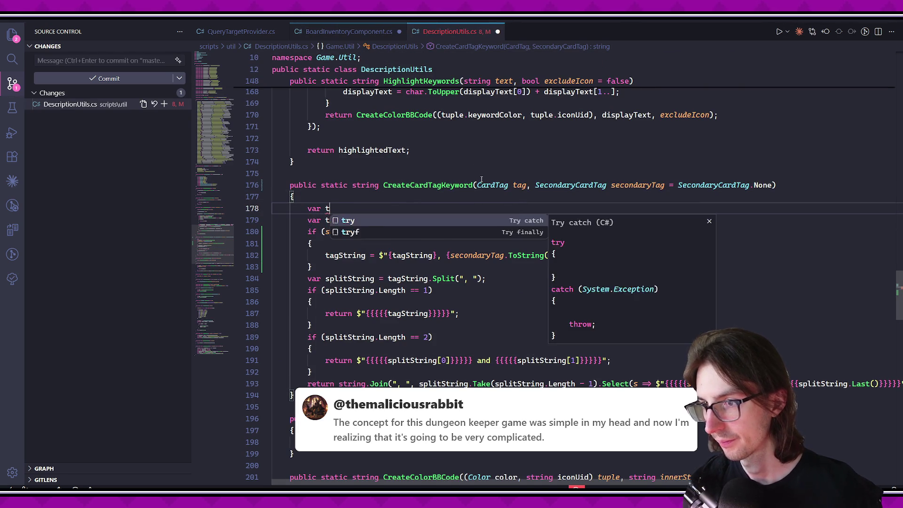
type("agString = string.Em")
key("Tab")
type(";")
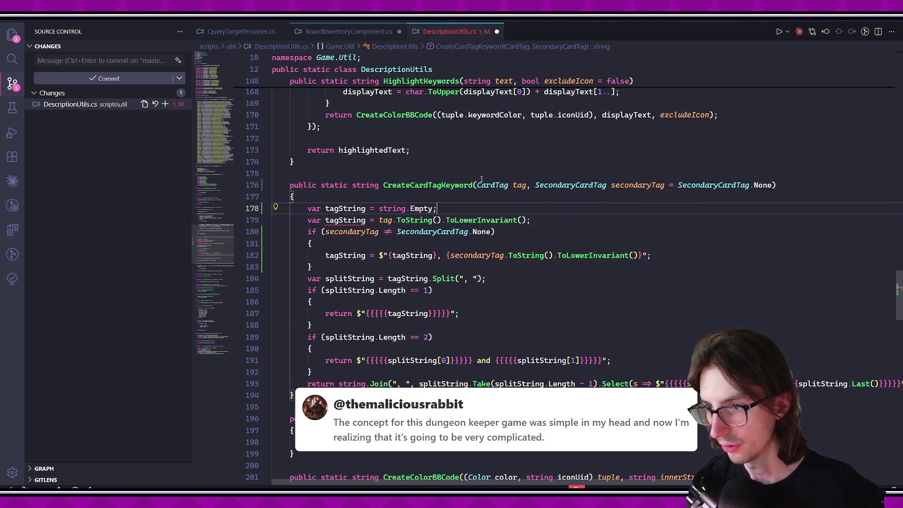
key("Return")
type("if (tag")
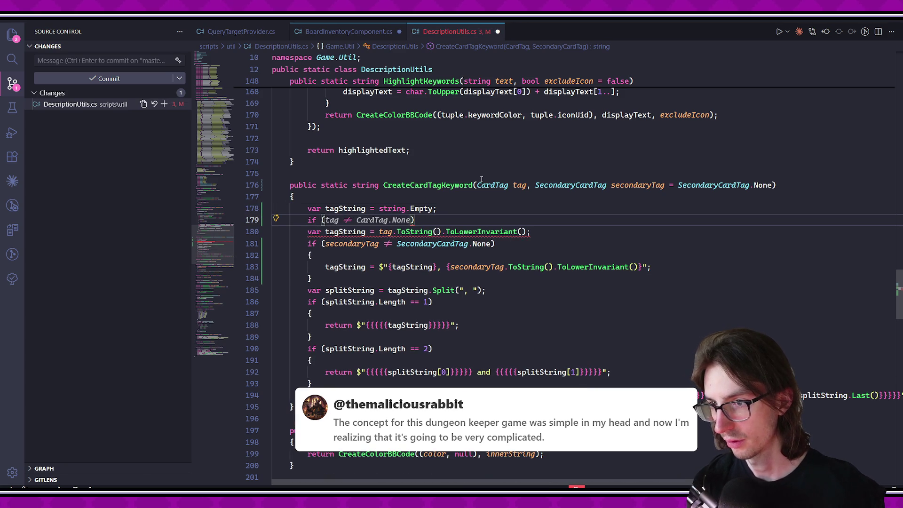
type(" != Car")
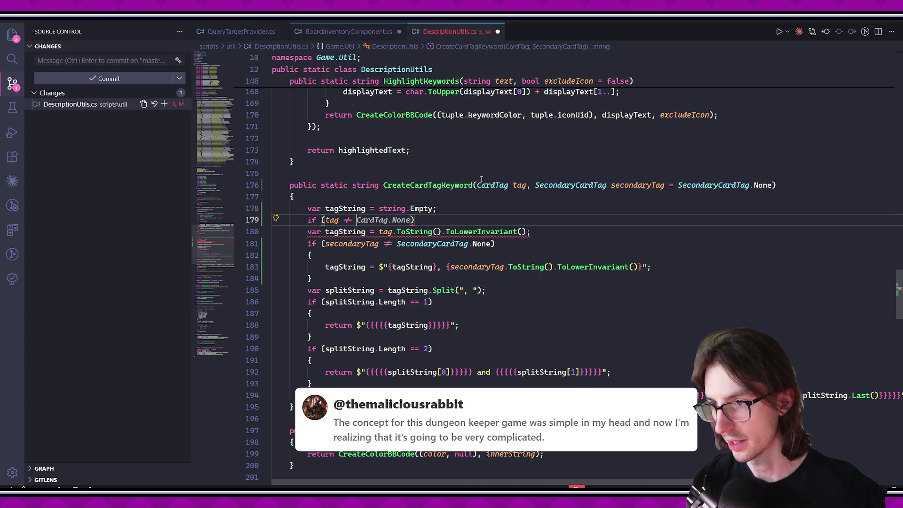
key("Down")
key("Down")
key("Tab")
type("{")
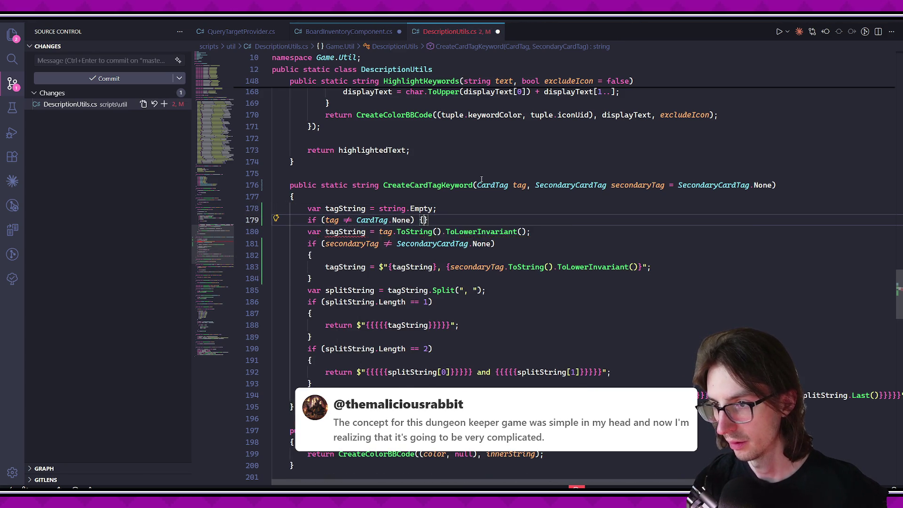
key("Return")
Move the tagString assignment into the block, delete the duplicate declaration, and save DescriptionUtils.cs.
left_click(326, 301)
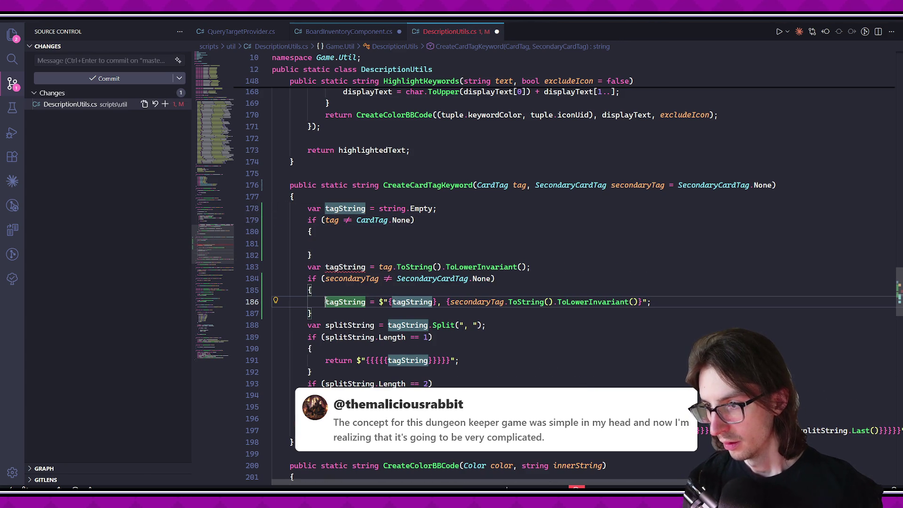
key("Tab")
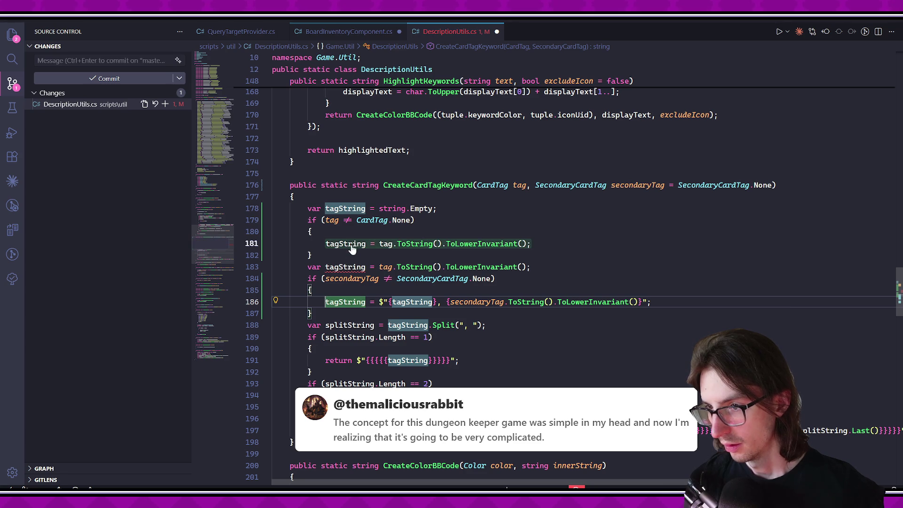
key("Down")
key("shift+Down")
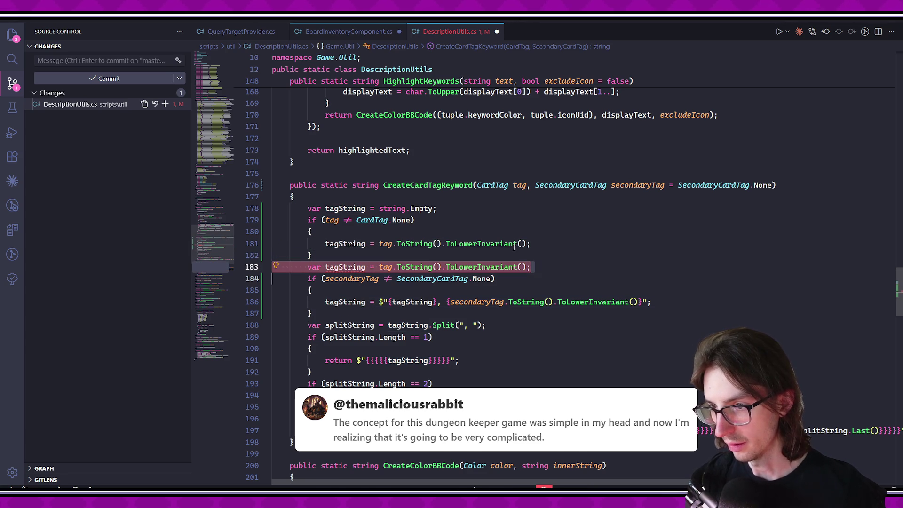
key("Delete")
key("ctrl+s")
key("Down")
key("Down")
key("Down")
Return to the CreateCardTagKeyword call site in BoardInventoryComponent.cs and save.
scroll(352, 194, "down", 1)
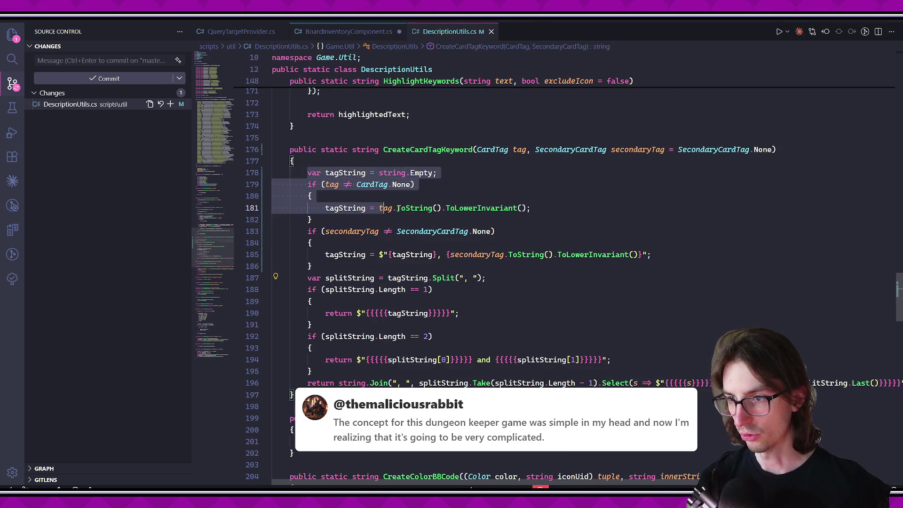
left_click_drag(508, 149, 759, 158)
key("Down")
key("Down")
key("Down")
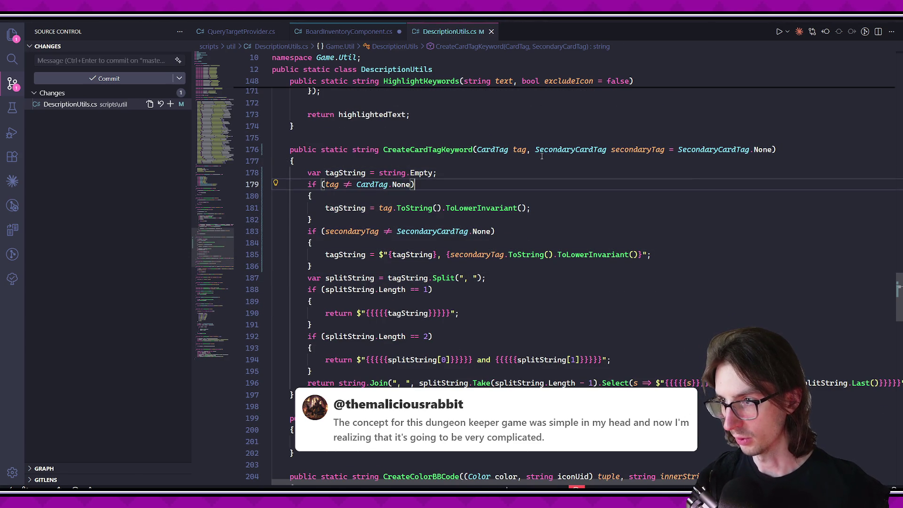
scroll(484, 243, "down", 1)
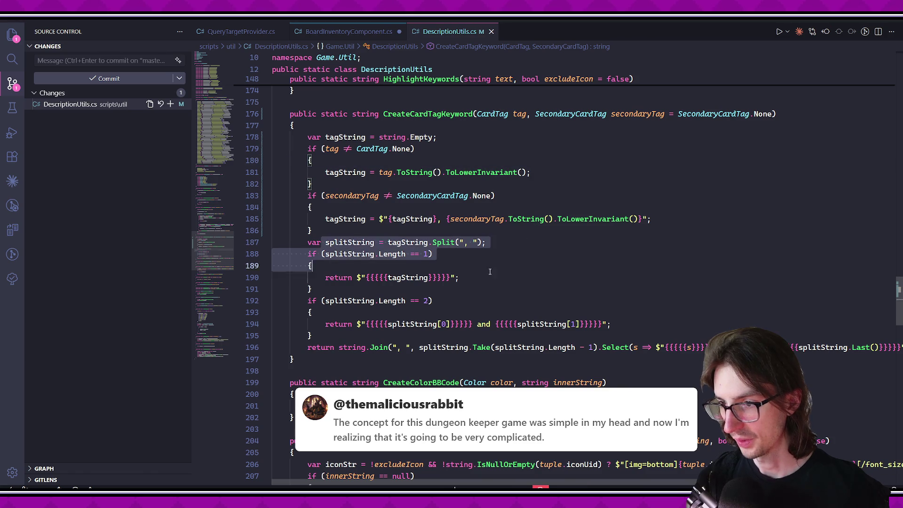
left_click(575, 348)
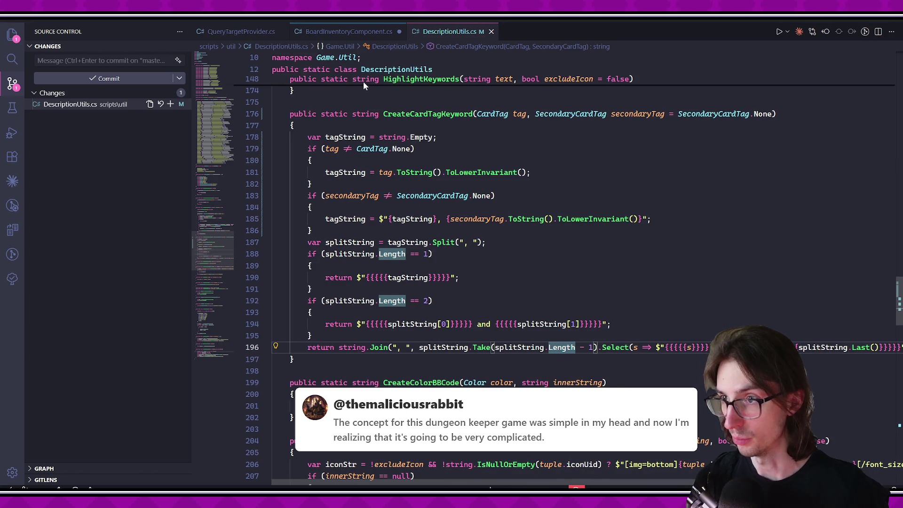
left_click(425, 114, "ctrl")
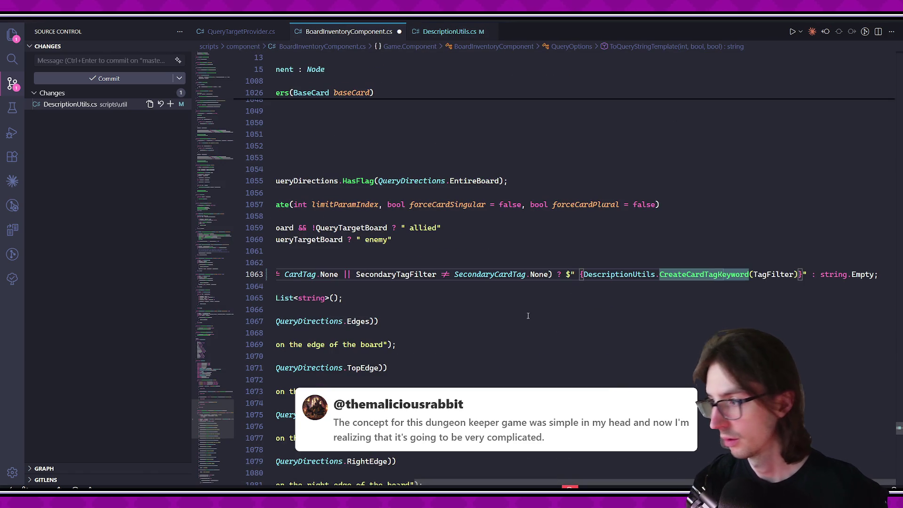
key("ctrl+s")
Pass SecondaryTagFilter as an extra CreateCardTagKeyword argument and save BoardInventoryComponent.cs.
scroll(471, 291, "left", 3)
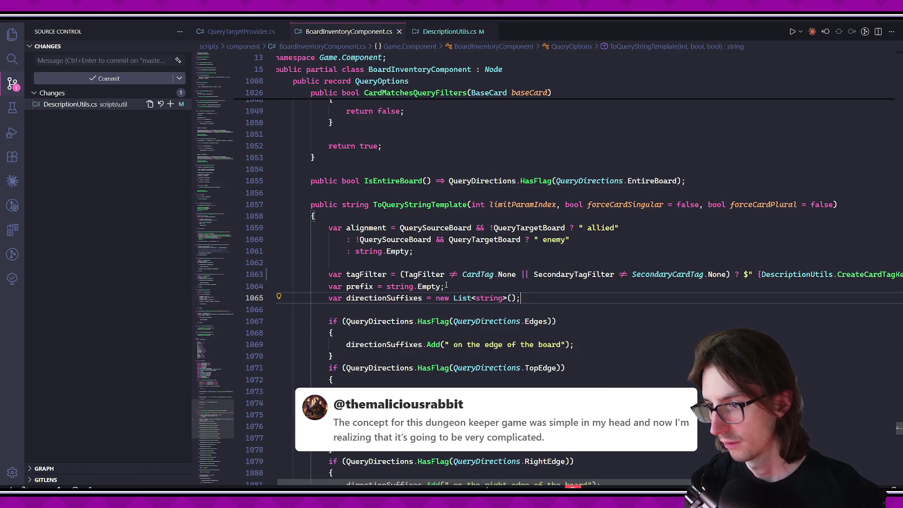
left_click(395, 274)
type(", SecondaryTagFilter)}\" : string.Empty;")
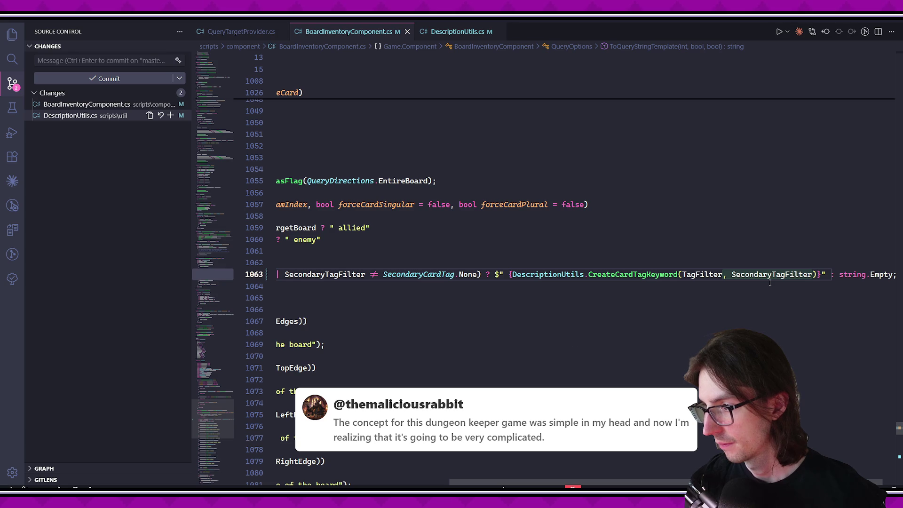
key("ctrl+s")
scroll(522, 283, "left", 5)
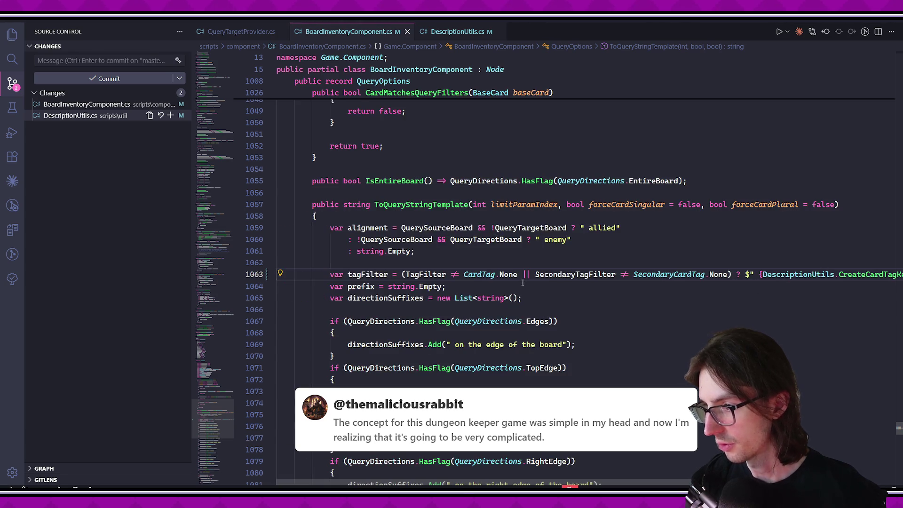
scroll(522, 283, "down", 3)
scroll(522, 282, "up", 5)
left_click(433, 258)
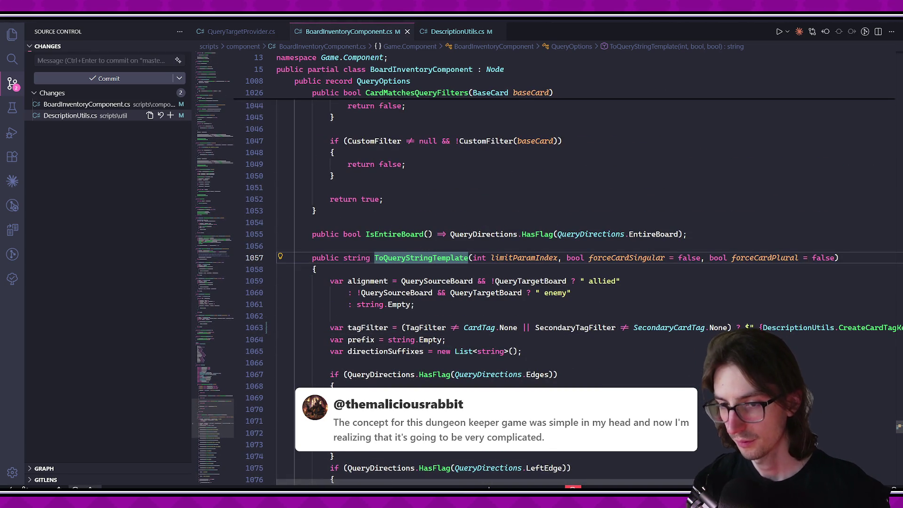
key("alt+Tab")
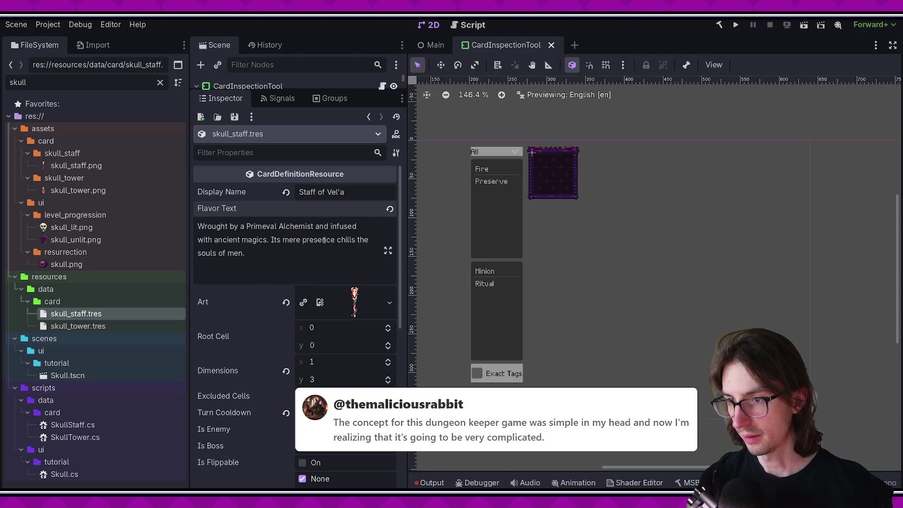
Run the game from Godot's Play button and open the in-game inventory.
left_click(733, 28)
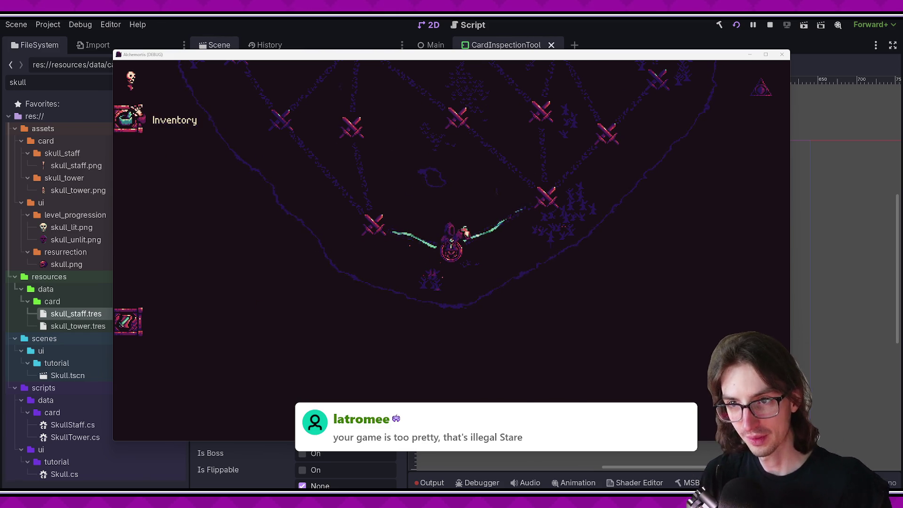
left_click(127, 118)
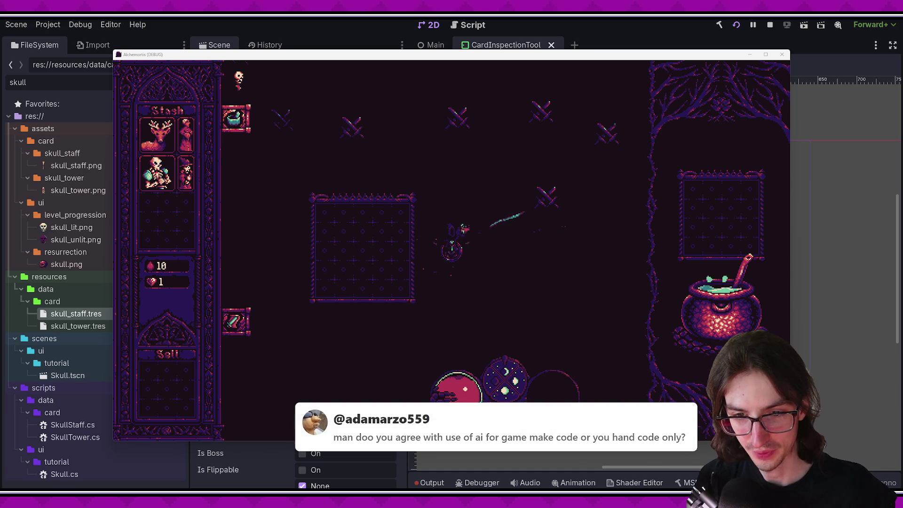
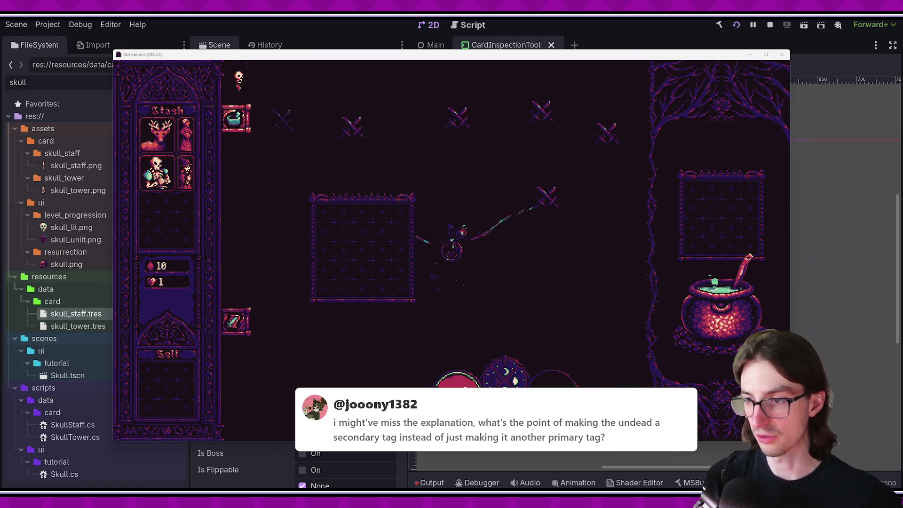
Preview stash card tooltips, then inspect the Skeleton Commander card's Minion, Weapon and Undead tags.
mouse_move(187, 137)
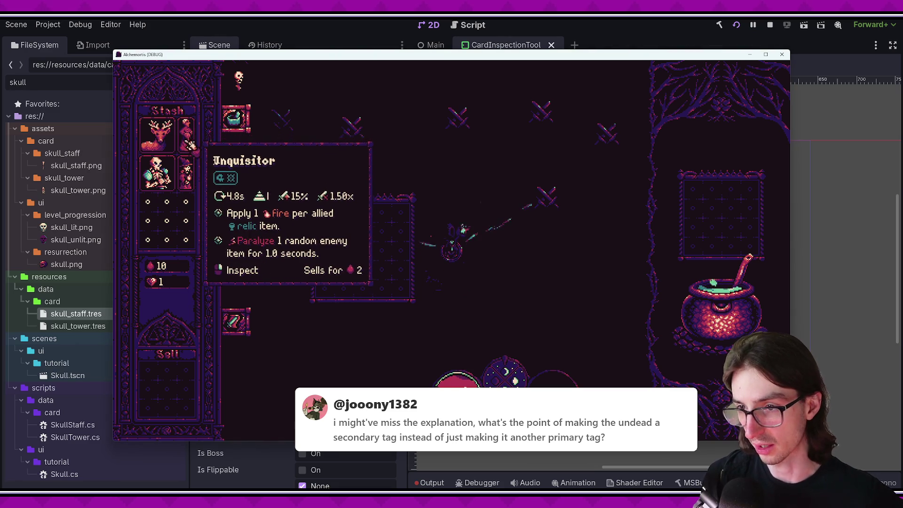
mouse_move(193, 167)
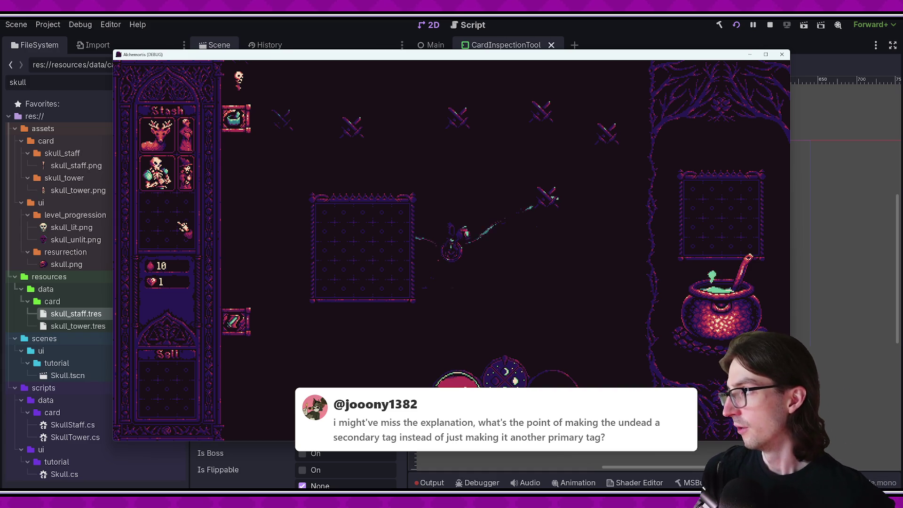
left_click(170, 192)
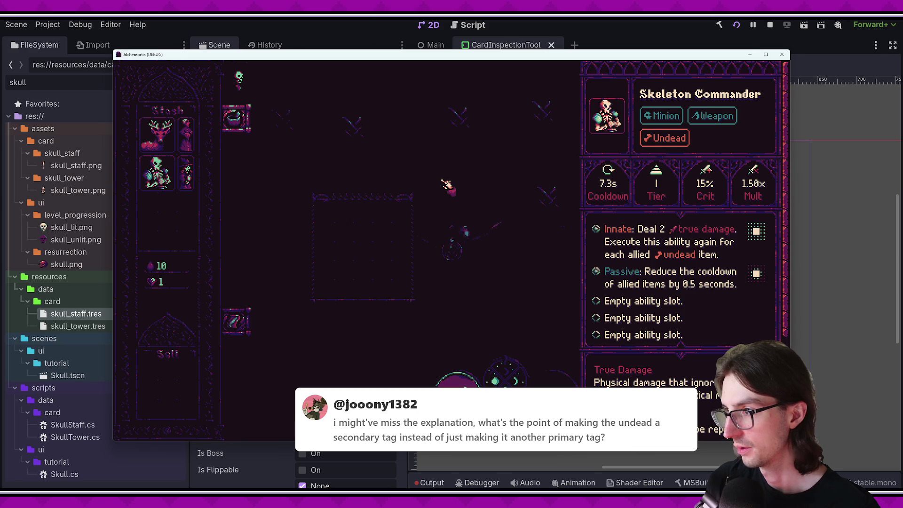
Reopen the Skeleton Commander details to compare its abilities, then dismiss the panel.
left_click(160, 179)
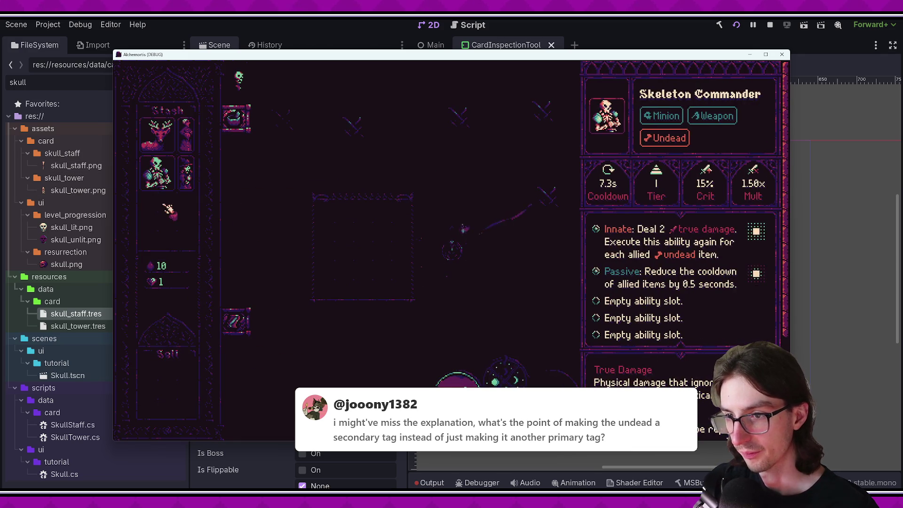
left_click(168, 210)
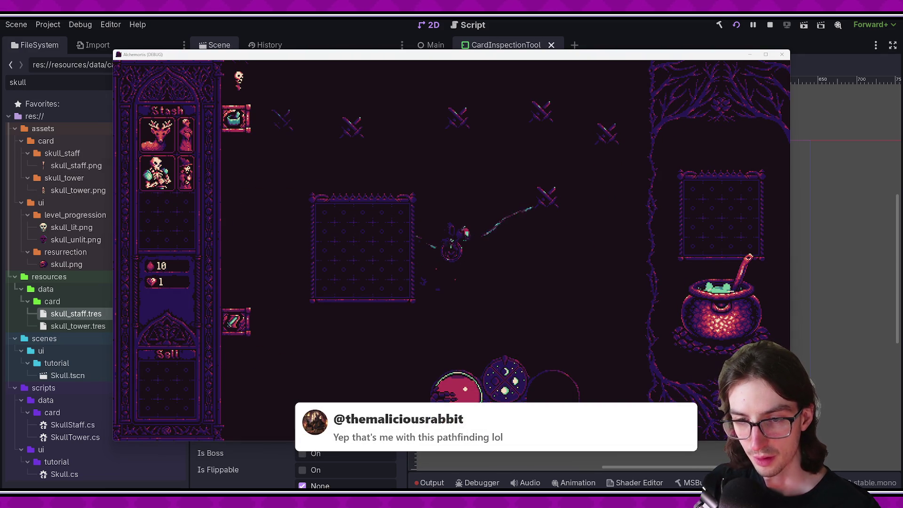
left_click(158, 175)
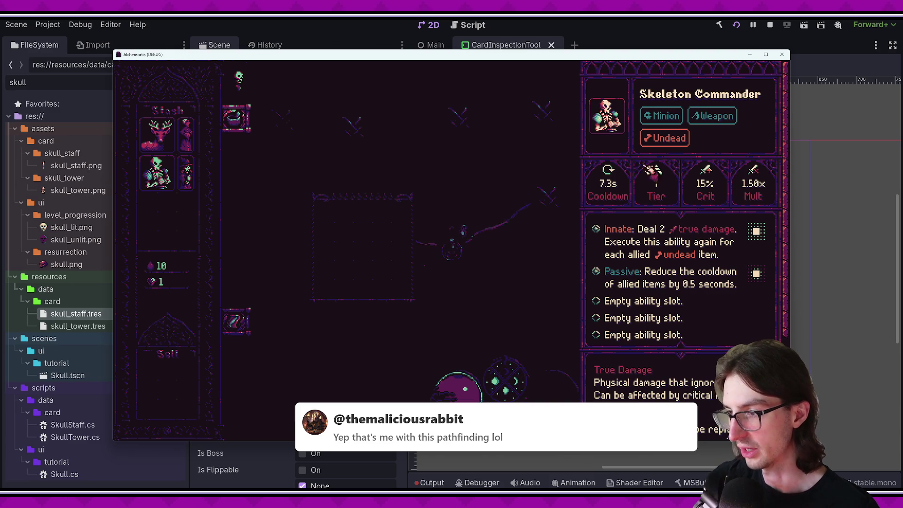
left_click(520, 217)
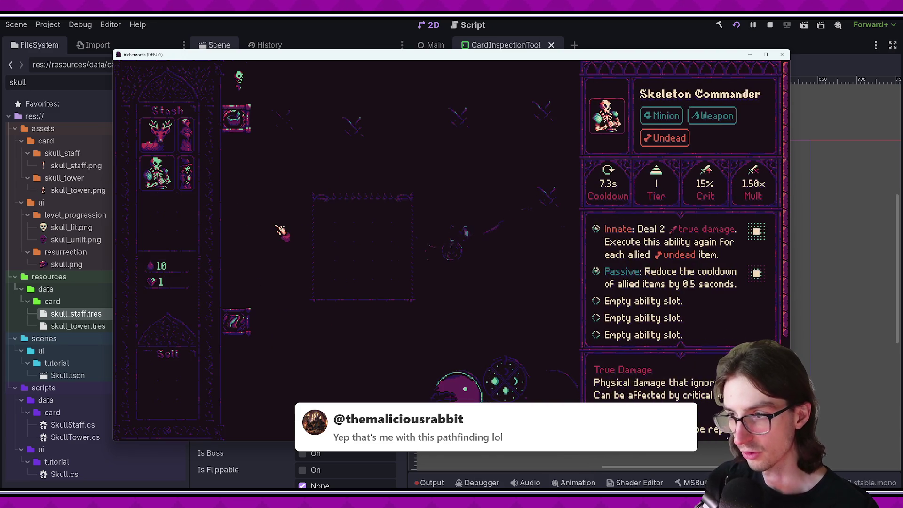
left_click(278, 231)
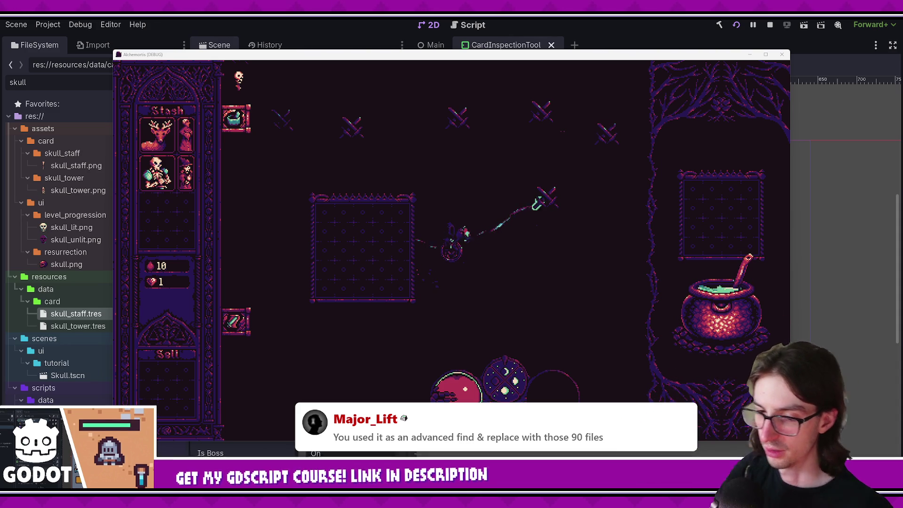
Switch to VS Code, glance at DescriptionUtils.cs, and open SkeletonCommander.cs.
key("alt+Tab")
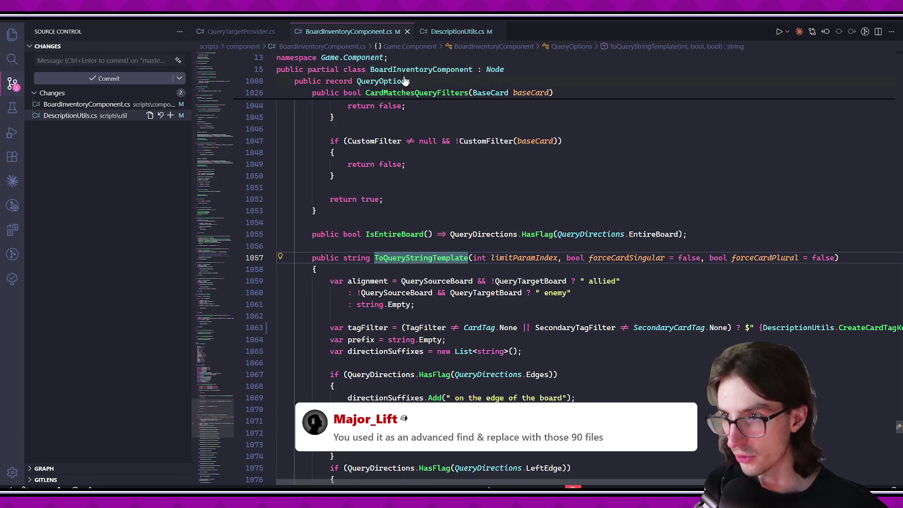
key("alt+Left")
left_click(492, 31)
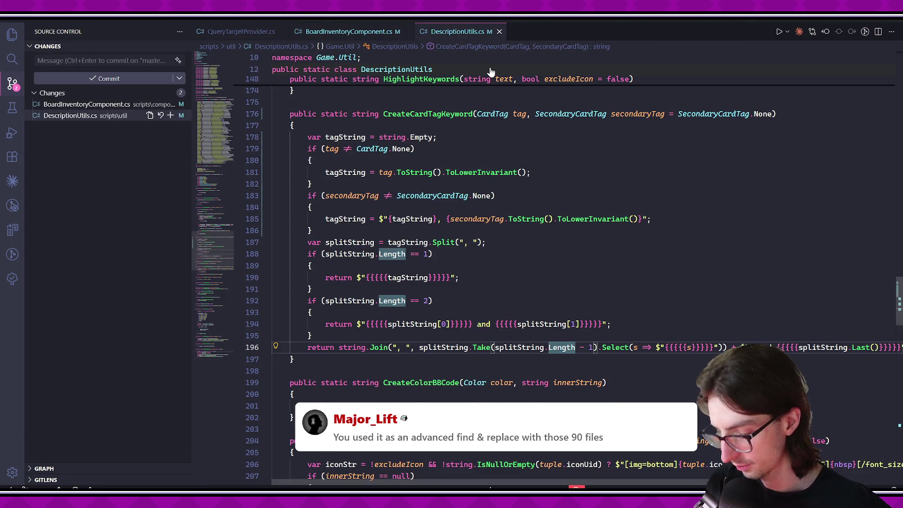
key("ctrl+p")
type("skeletoncommander")
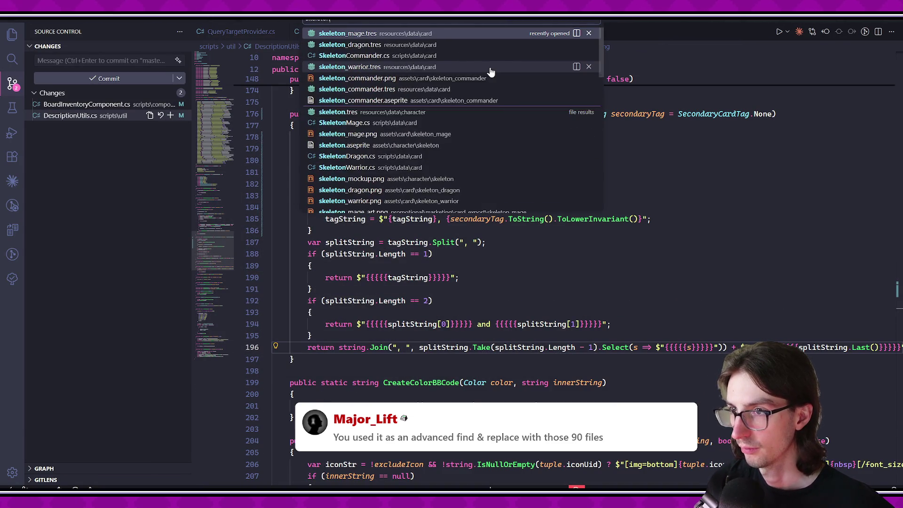
key("Return")
Check the AbilityConfiguration definition, return, then open ComposedAbility.cs via quick search.
scroll(480, 260, "up", 1)
left_click(319, 214)
left_click(494, 225)
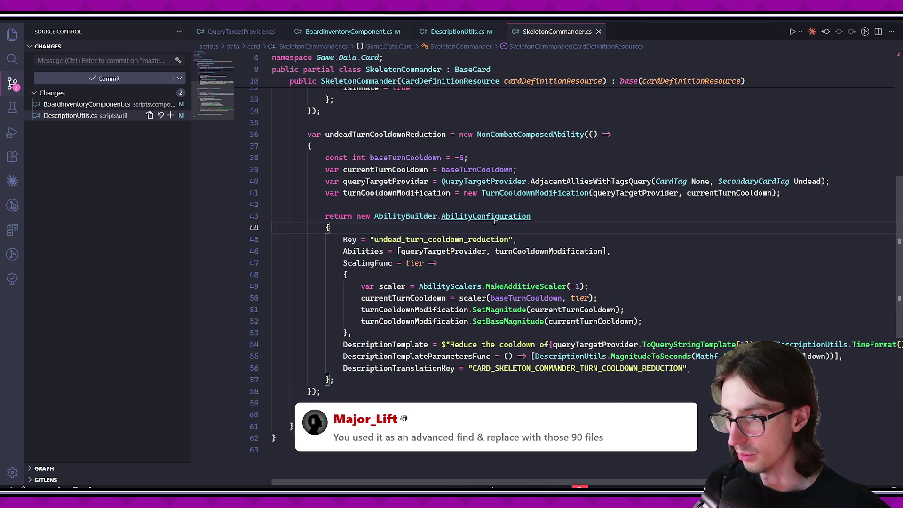
left_click(494, 221, "ctrl")
key("alt+Left")
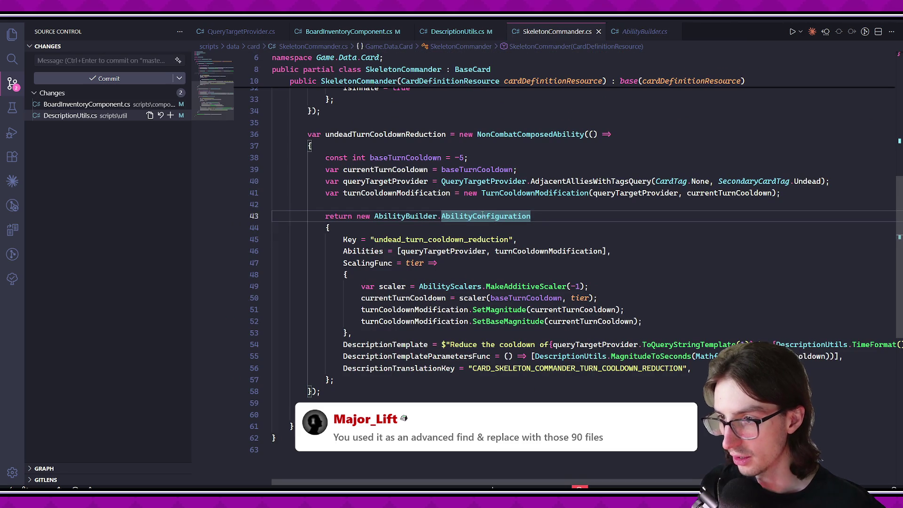
key("ctrl+p")
type("cability")
key("Return")
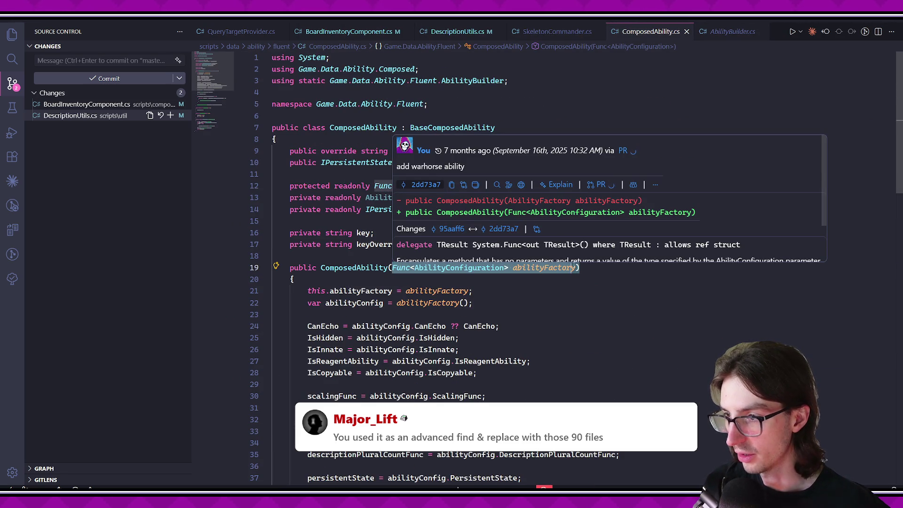
Examine the ComposedAbility constructor's abilityFactory parameter and highlight all abilityConfig uses.
left_click(498, 290)
scroll(423, 235, "down", 2)
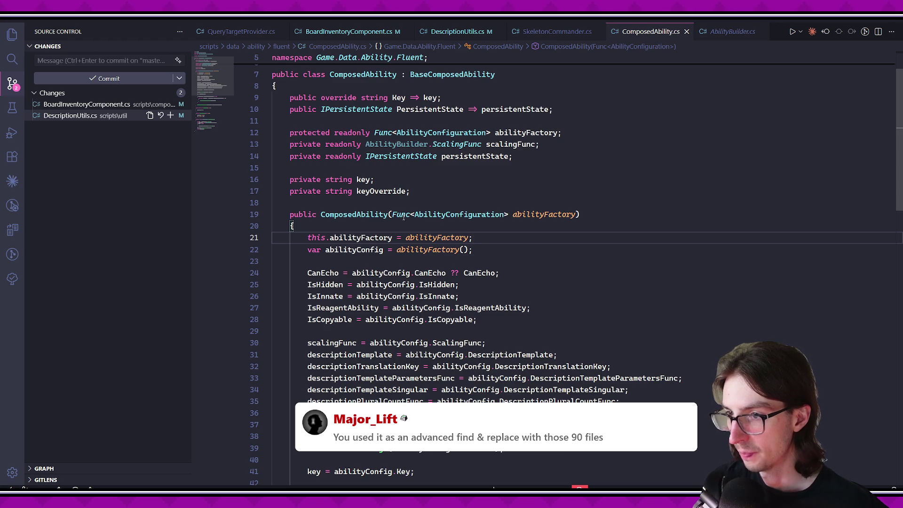
left_click(557, 250)
left_click(330, 217)
left_click_drag(392, 215, 579, 215)
left_click(520, 226)
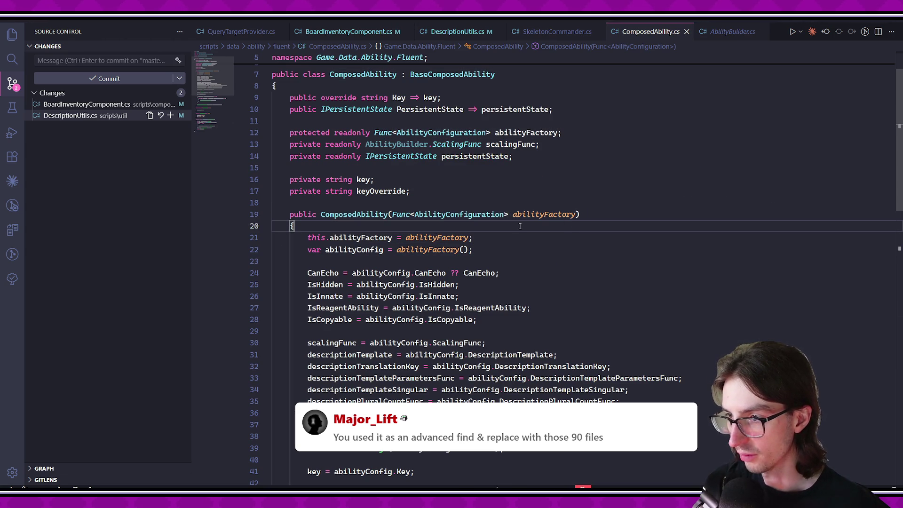
scroll(519, 226, "down", 2)
scroll(398, 184, "down", 3)
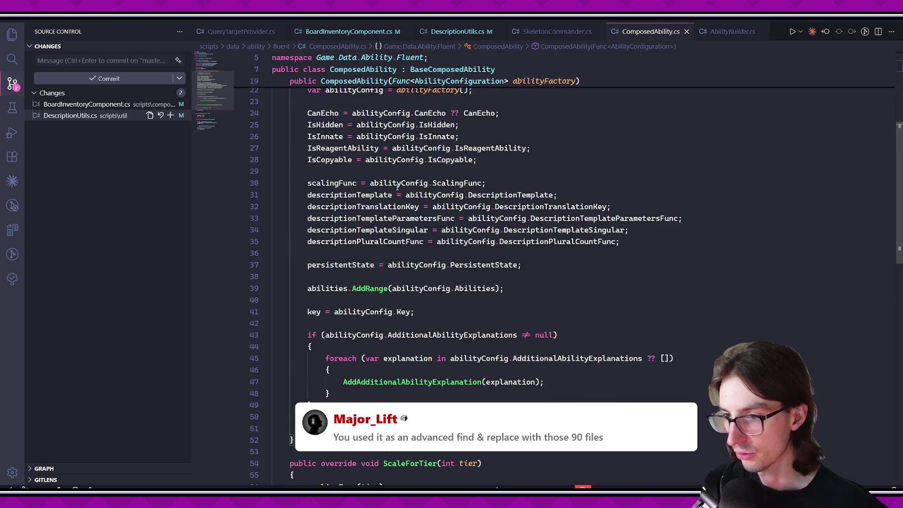
scroll(398, 184, "up", 2)
left_click(506, 143)
Check the Func<AbilityConfiguration> type info and IsReagentAbility, then go back to QueryTargetProvider.cs.
scroll(517, 169, "up", 2)
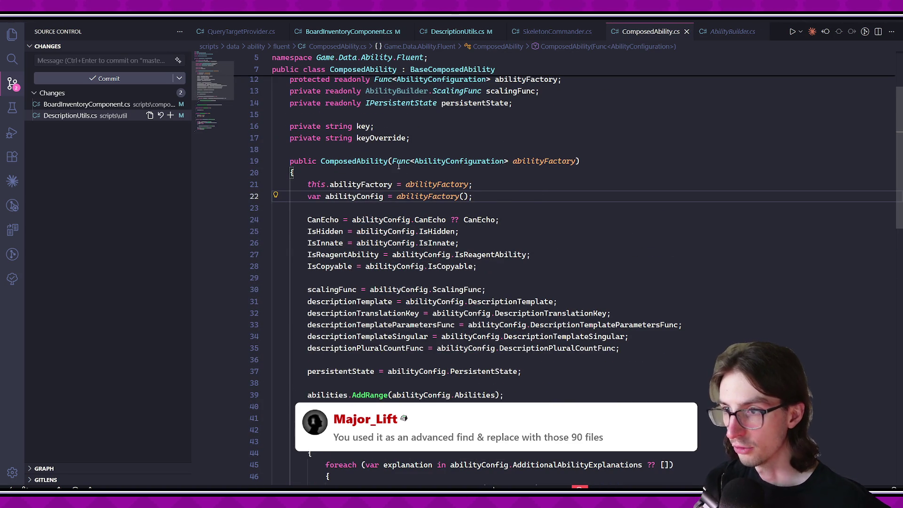
left_click_drag(393, 161, 579, 161)
left_click(599, 235)
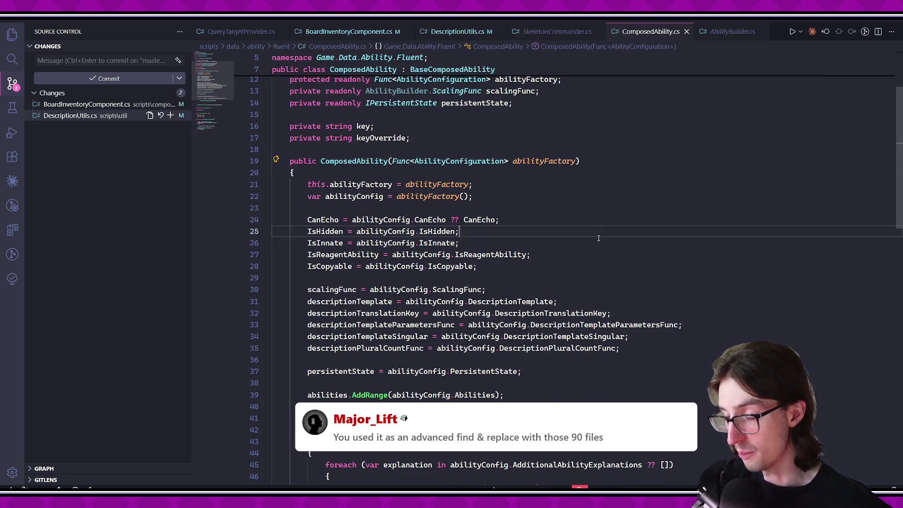
left_click(401, 161)
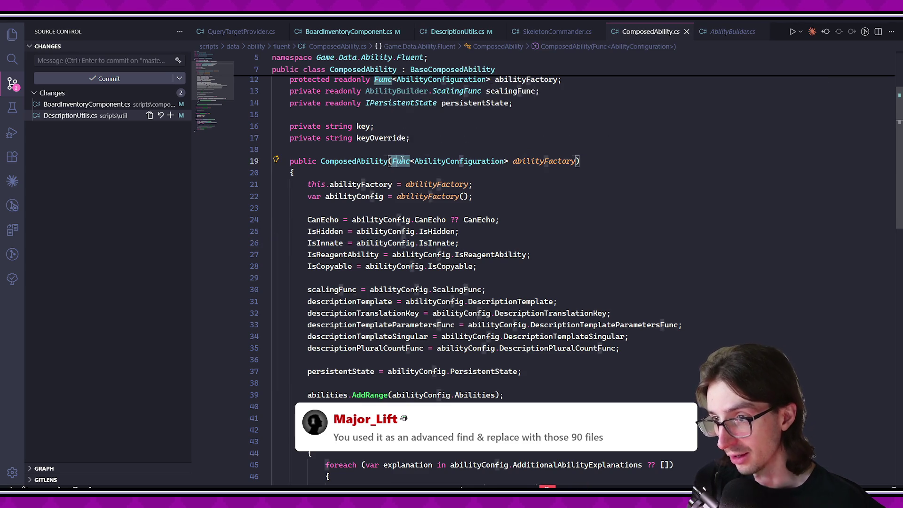
left_click(600, 259)
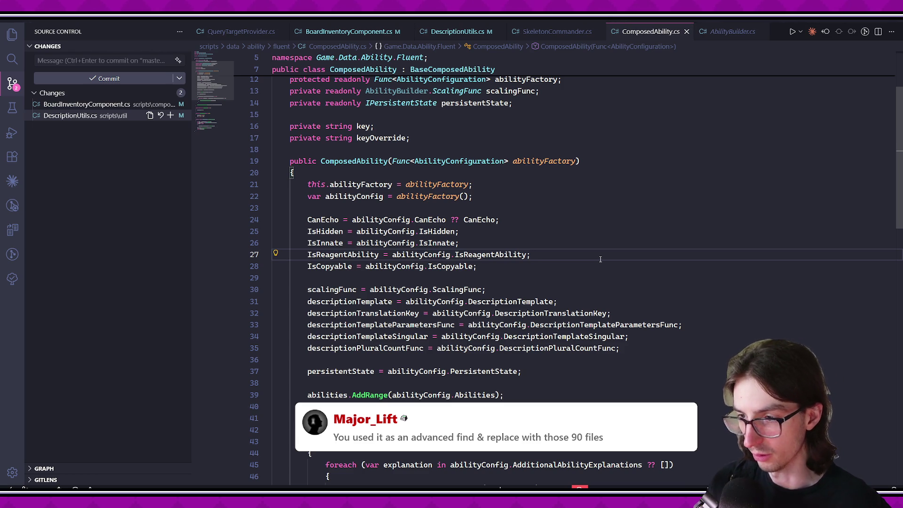
scroll(631, 269, "down", 1)
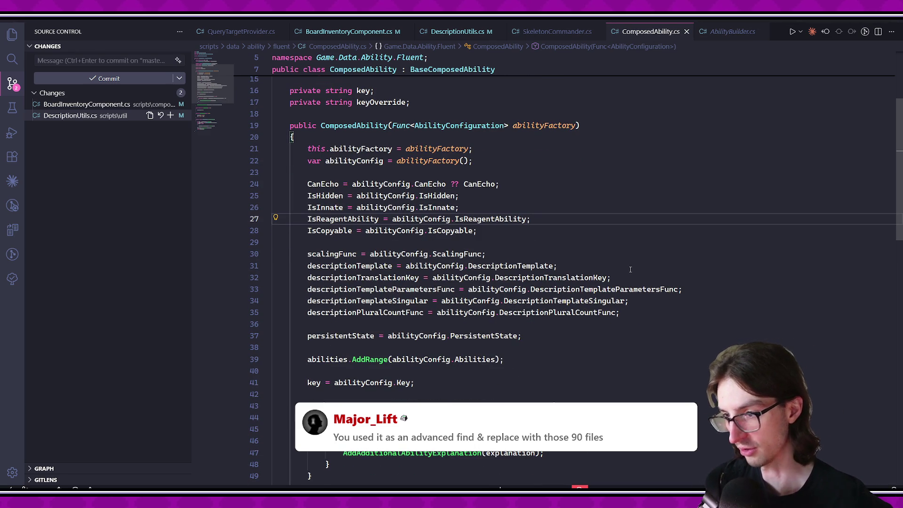
scroll(630, 269, "down", 10)
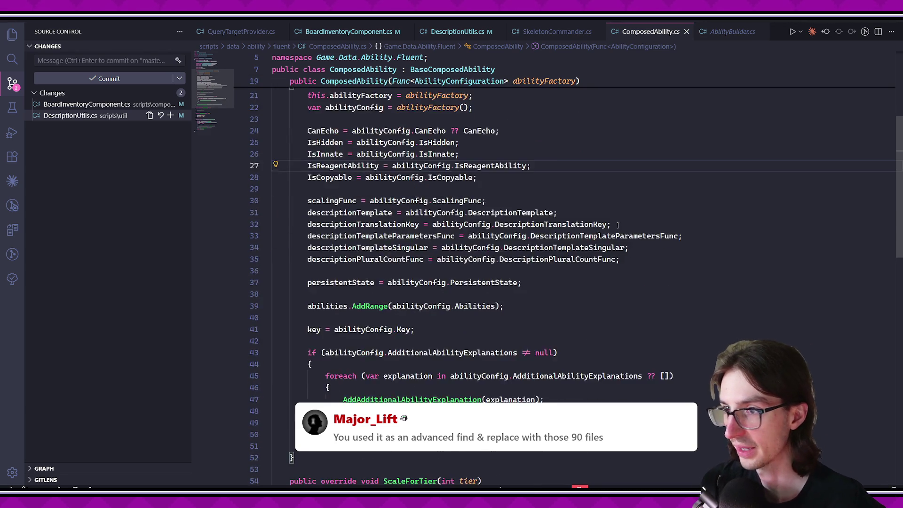
scroll(603, 232, "up", 1)
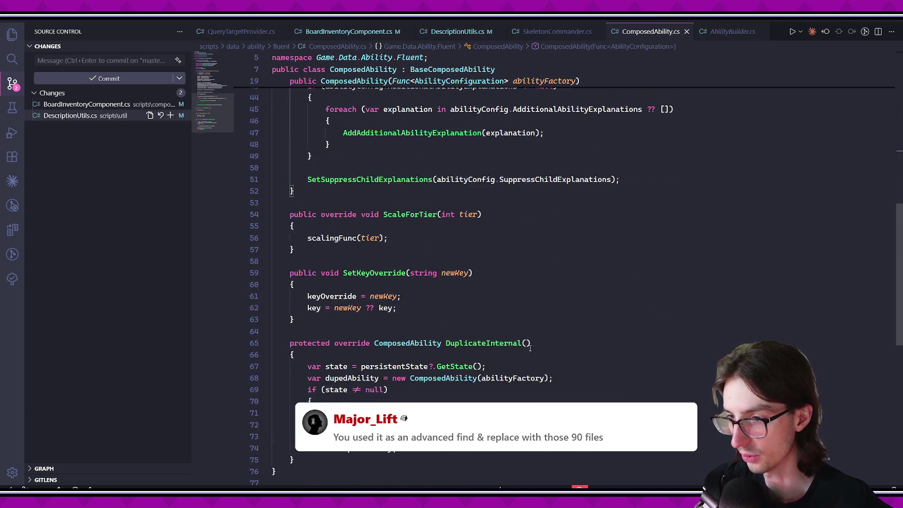
scroll(422, 309, "down", 2)
left_click(426, 319, "ctrl")
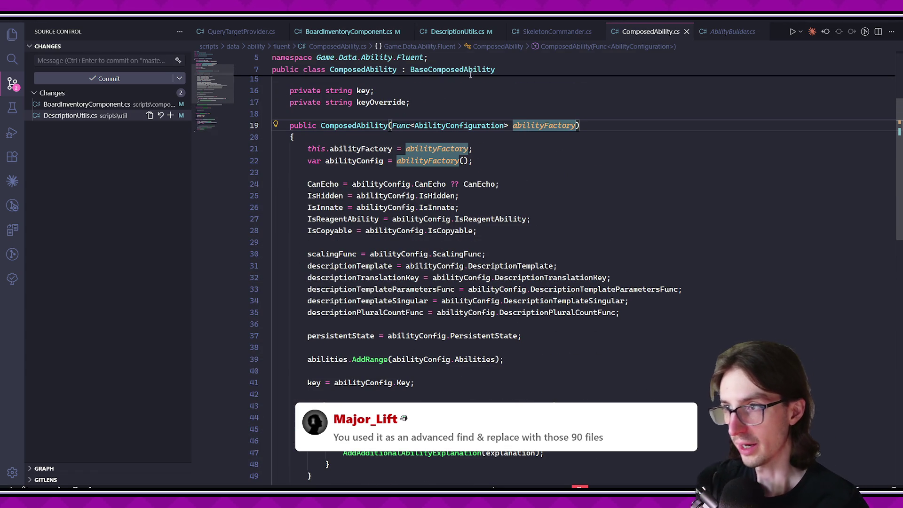
key("alt+Left")
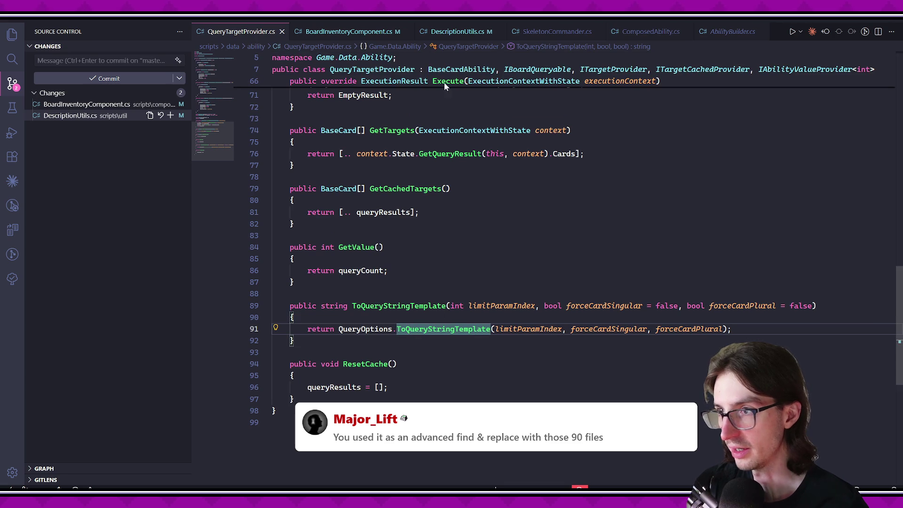
Move from BoardInventoryComponent.cs to SkeletonCommander.cs and examine description lines 54–56.
left_click(468, 32)
left_click(337, 32)
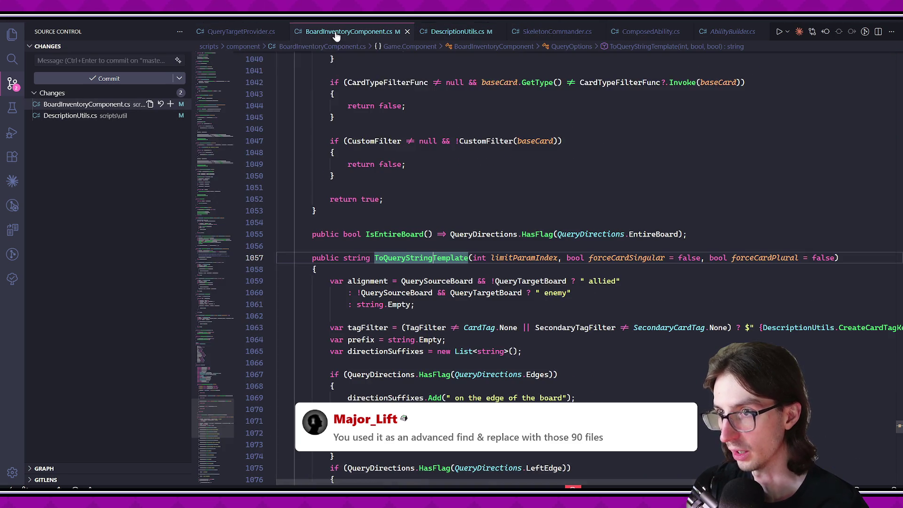
scroll(448, 119, "down", 8)
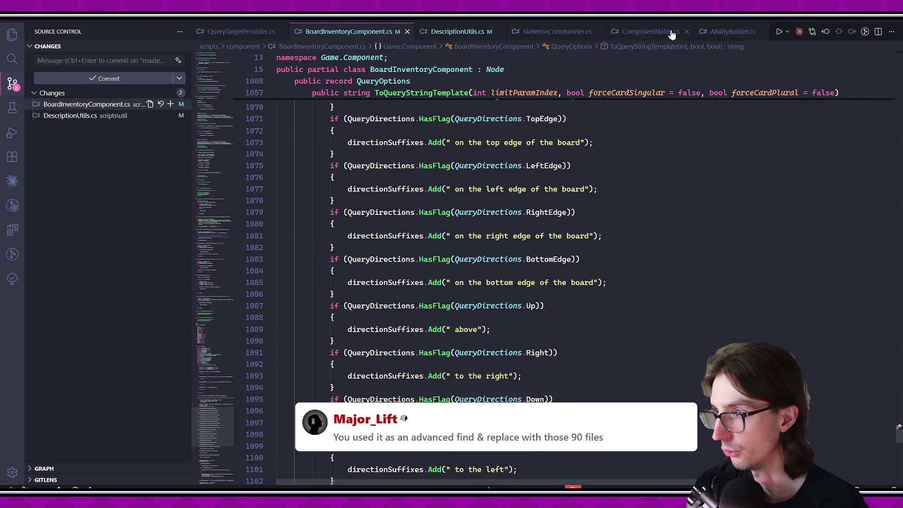
left_click(557, 33)
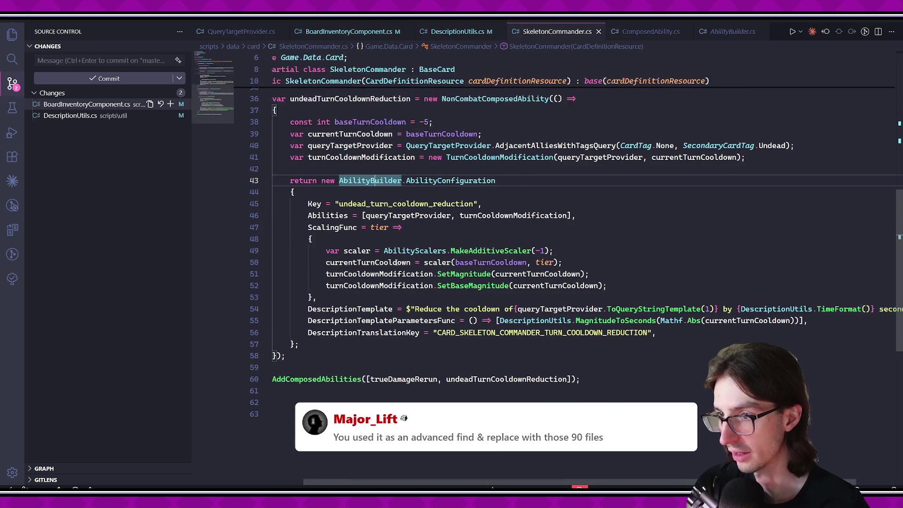
left_click(348, 308)
left_click(465, 320)
left_click(454, 355)
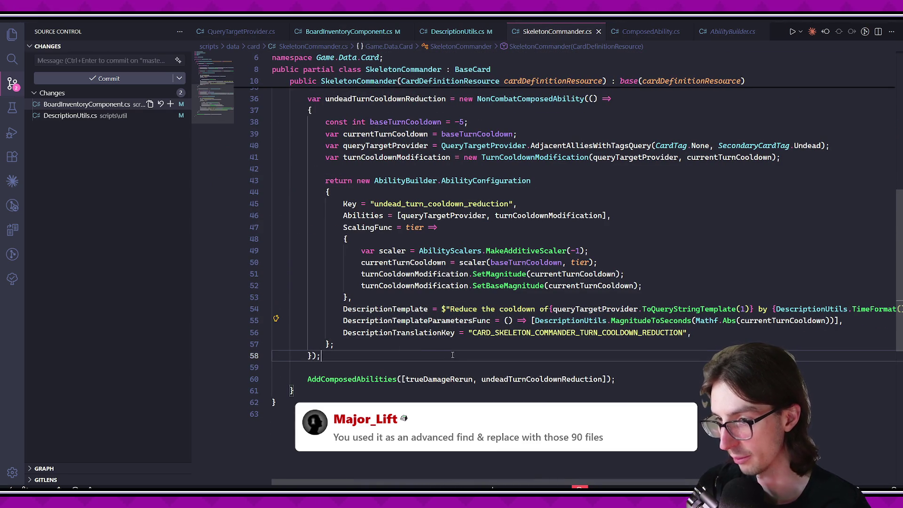
left_click_drag(345, 333, 455, 333)
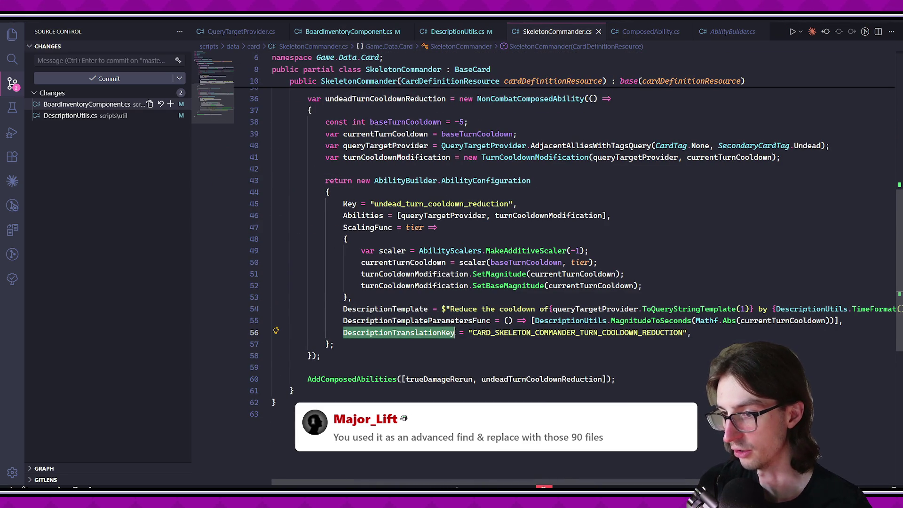
left_click(484, 334)
left_click_drag(341, 309, 692, 333)
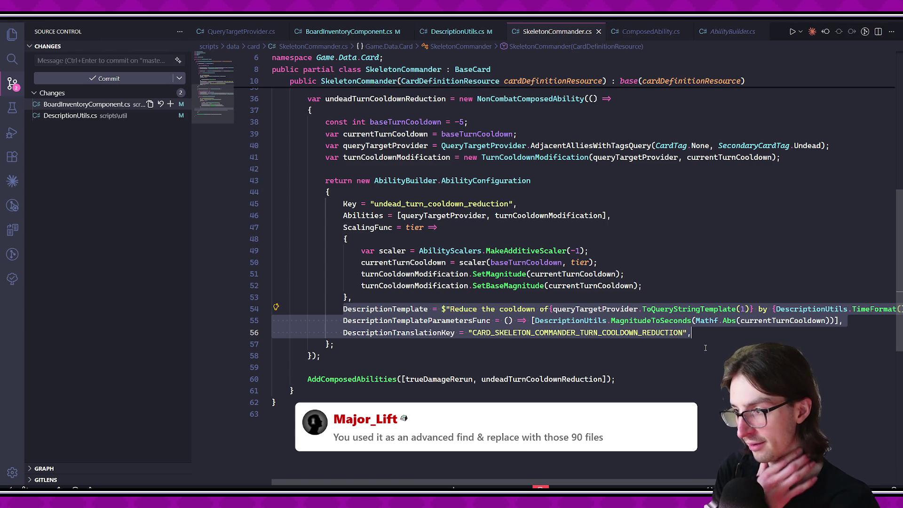
left_click(582, 389)
Read the DescriptionTemplate and DescriptionTranslationKey lines through to the end of the file.
left_click_drag(342, 332, 690, 332)
key("Down")
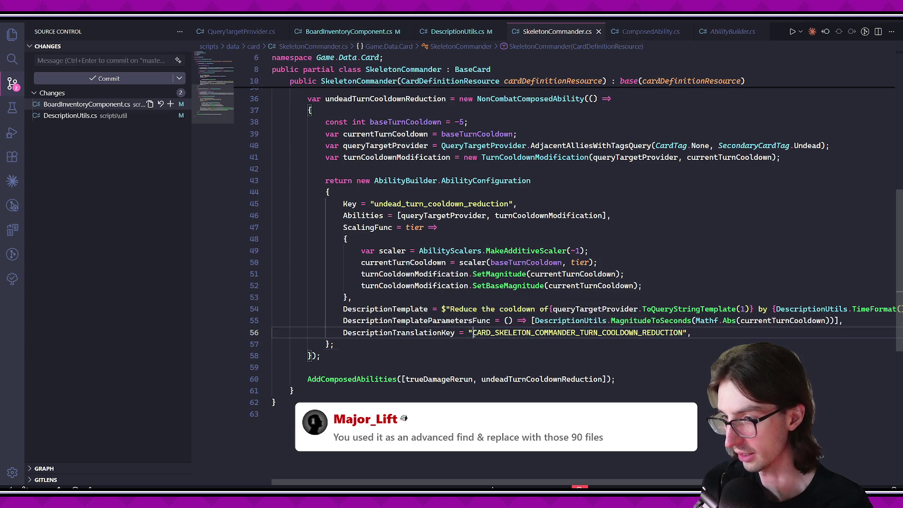
key("Down")
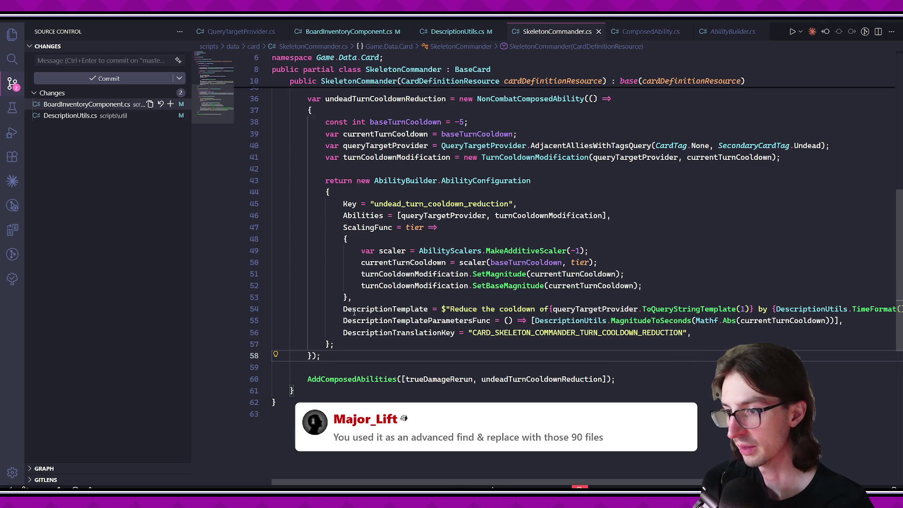
left_click_drag(443, 309, 897, 309)
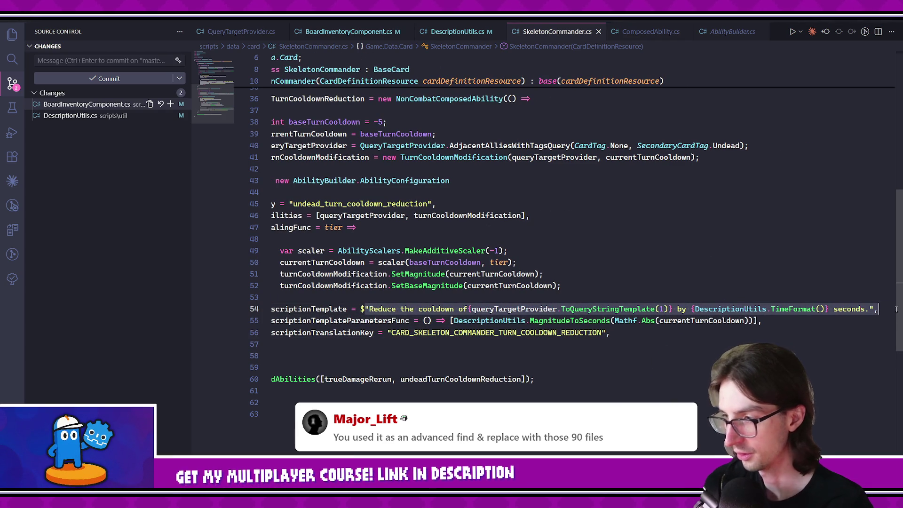
scroll(658, 309, "left", 2)
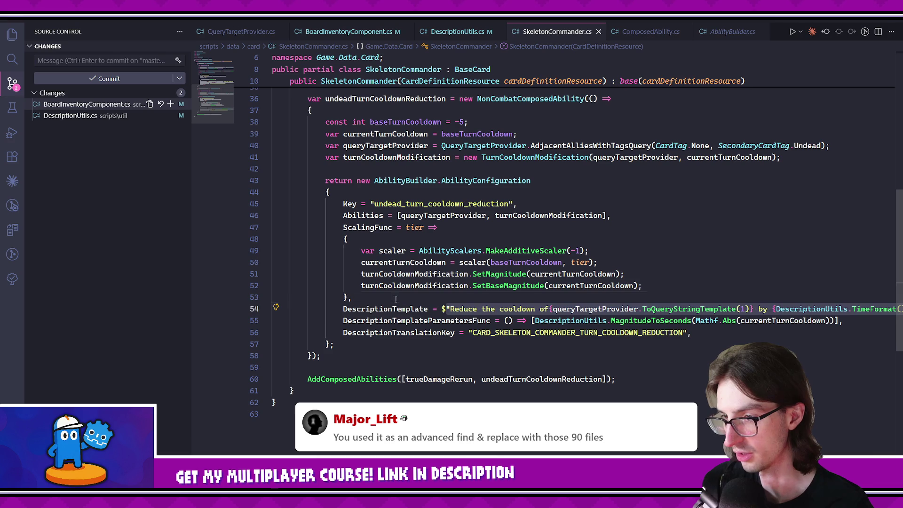
left_click_drag(397, 309, 611, 309)
left_click(414, 309)
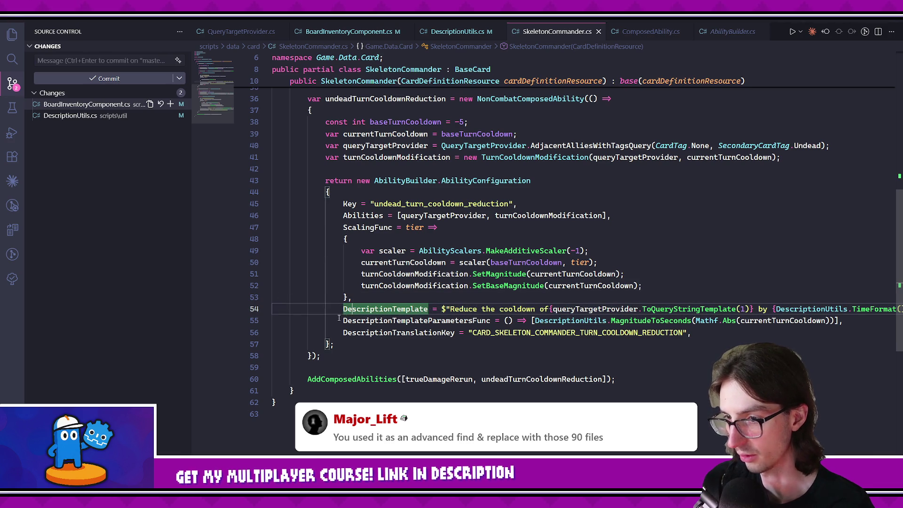
left_click(446, 334)
scroll(447, 340, "right", 2)
mouse_move(308, 321)
left_mouse_down()
mouse_move(452, 334)
mouse_move(465, 309)
left_mouse_up()
scroll(517, 321, "right", 2)
scroll(490, 321, "left", 3)
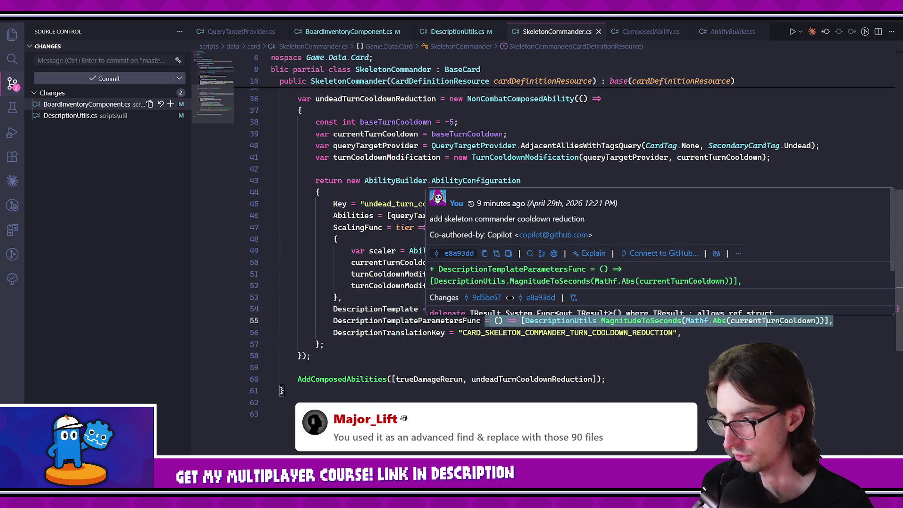
key("ctrl+End")
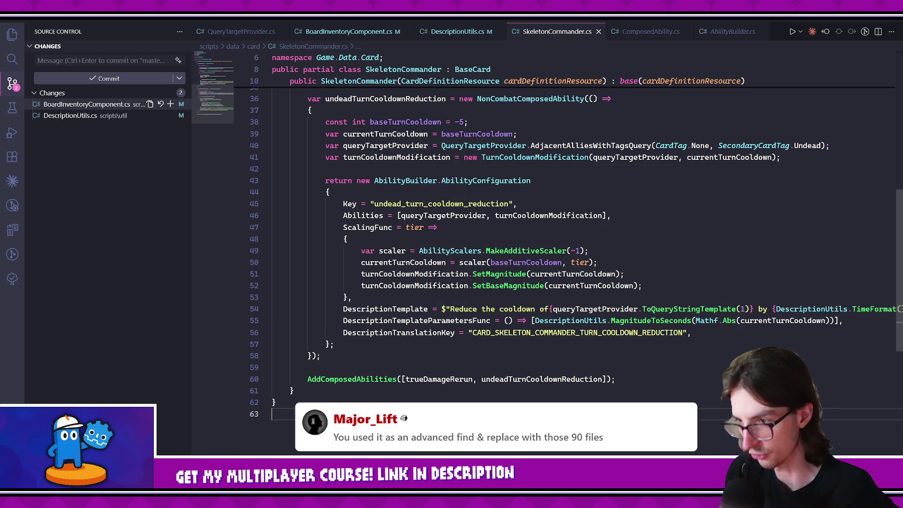
Open LegendaryAbilities.cs with a quick search for 'legendary'.
key("ctrl+p")
type("legendary")
key("Return")
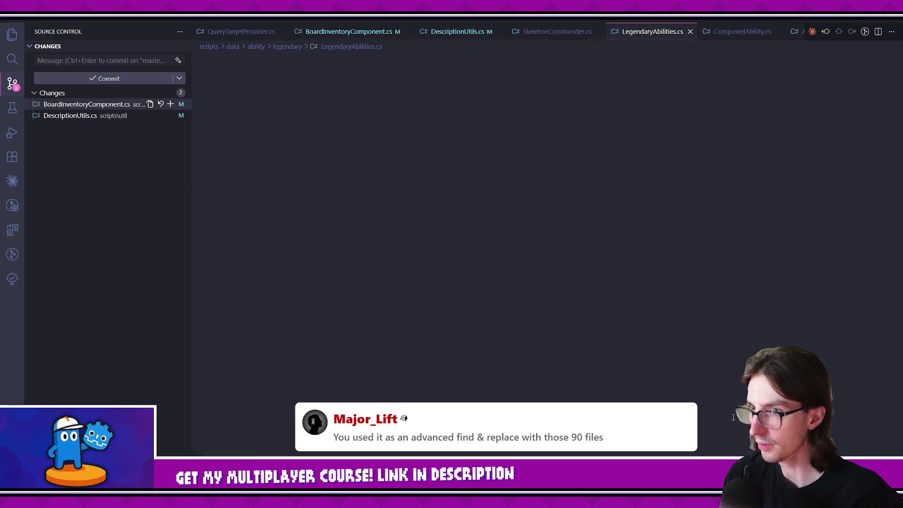
Open the en.po translations file via quick search.
key("ctrl+p")
type("end")
key("BackSpace")
type(".po")
key("Return")
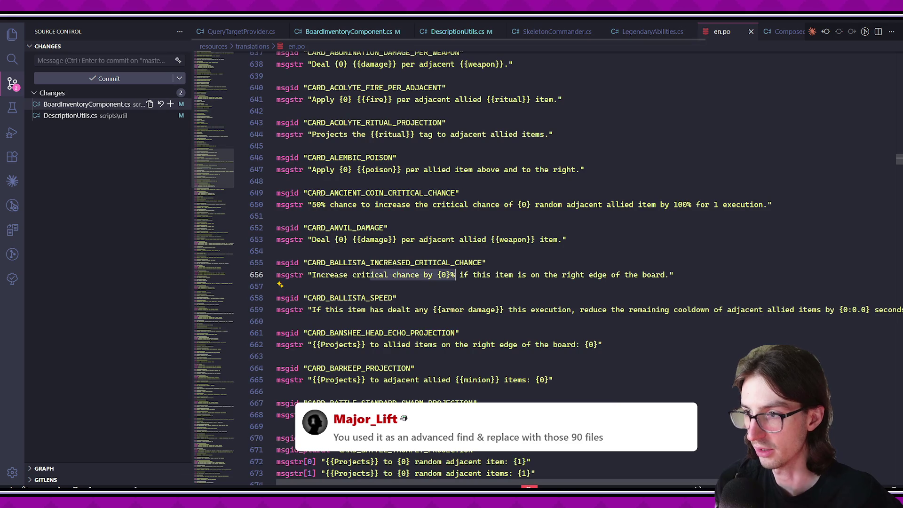
Try moving {0} before 'right' in the Ballista critical-chance string on line 656, then undo.
left_click(450, 275)
left_click(438, 275)
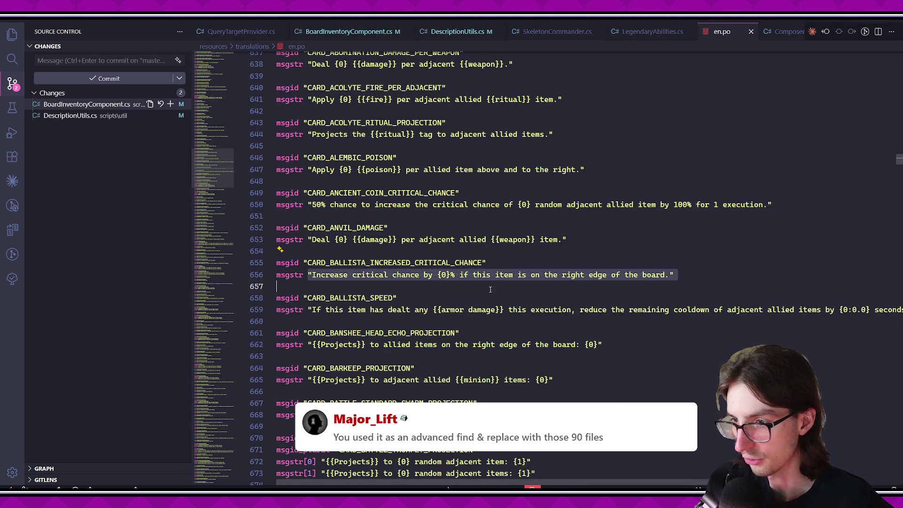
left_click(614, 288)
mouse_move(292, 275)
left_mouse_down()
mouse_move(674, 277)
mouse_move(308, 276)
left_mouse_up()
left_click(683, 282)
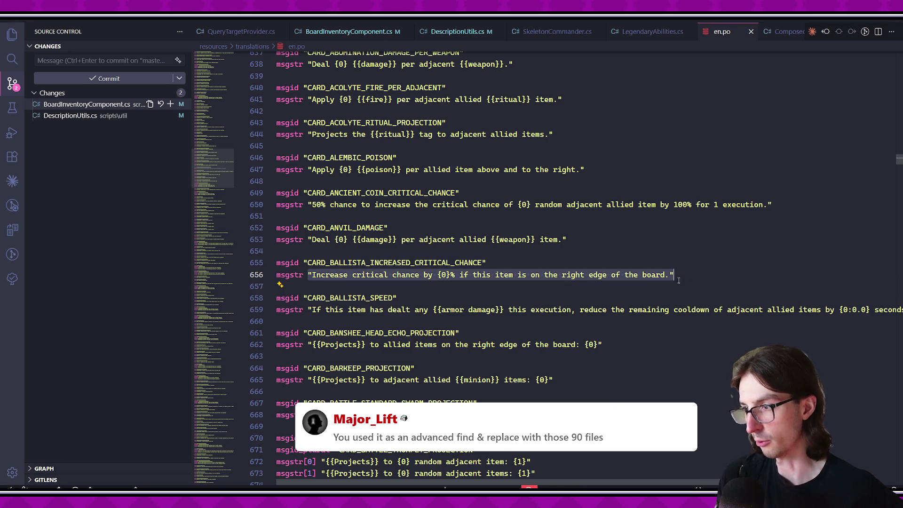
left_click(653, 275)
left_click(450, 274)
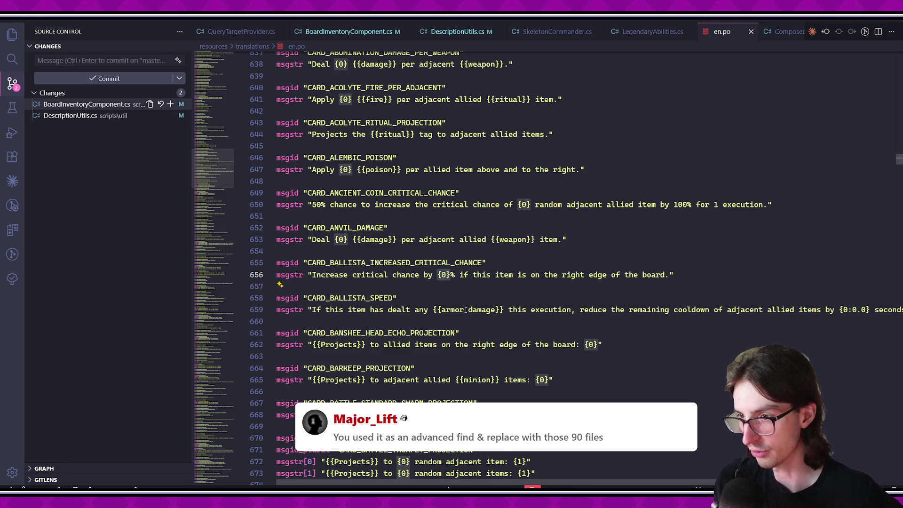
key("ctrl+x")
left_click(560, 275)
key("ctrl+v")
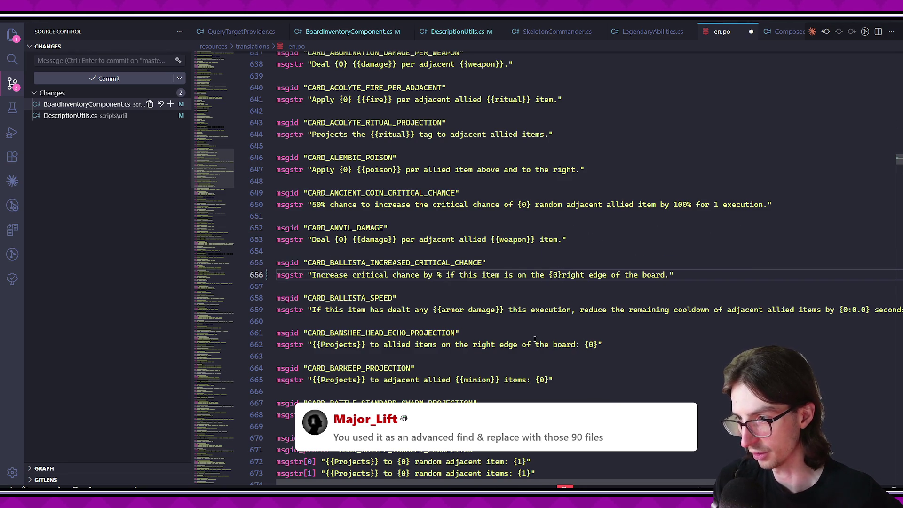
key("ctrl+z")
key("ctrl+z")
left_click(508, 285)
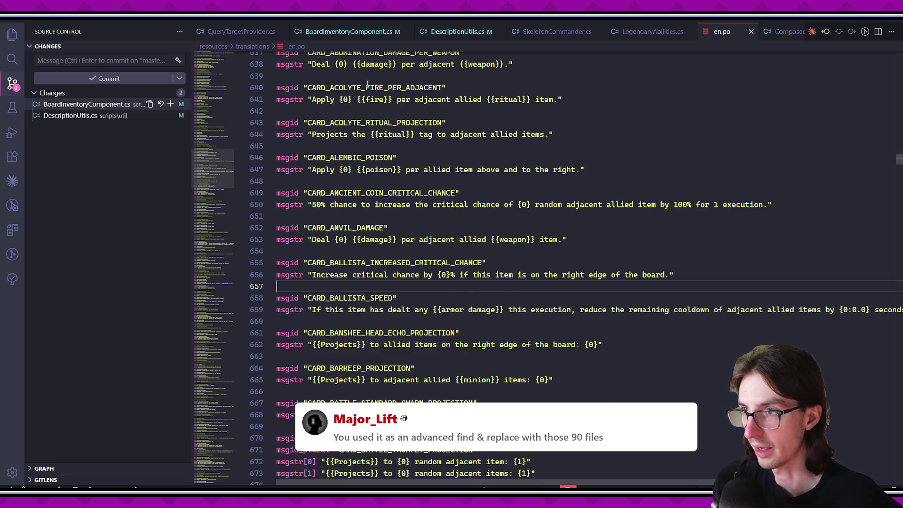
Cycle through DescriptionUtils.cs and SkeletonCommander.cs tabs back to BoardInventoryComponent.cs.
left_click(469, 32)
left_click(551, 31)
left_click(313, 31)
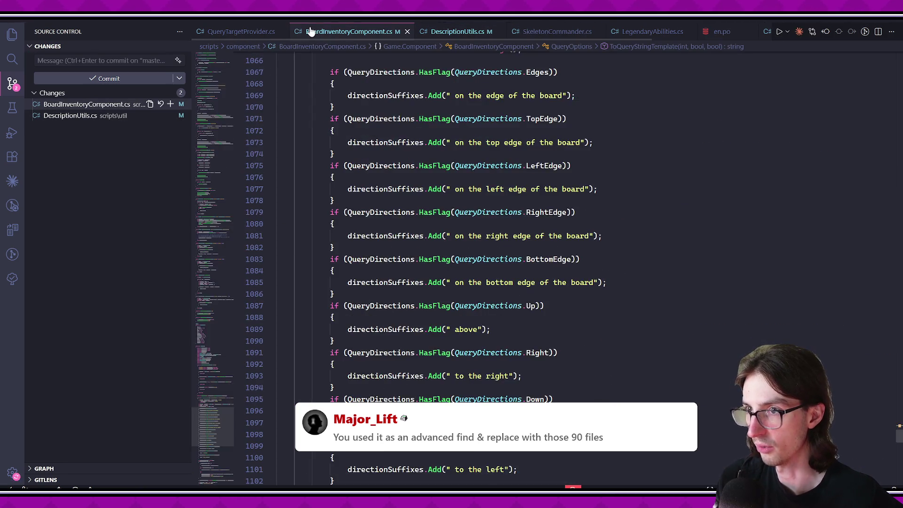
Return to SkeletonCommander.cs and read the undead_turn_cooldown_reduction configuration on lines 55–63.
left_click(242, 31)
left_click(557, 31)
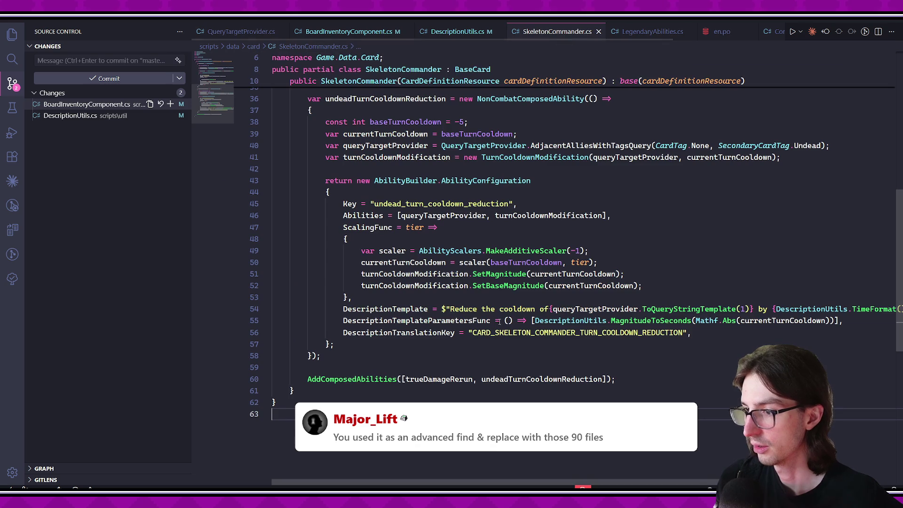
left_click(492, 320)
left_click(491, 361)
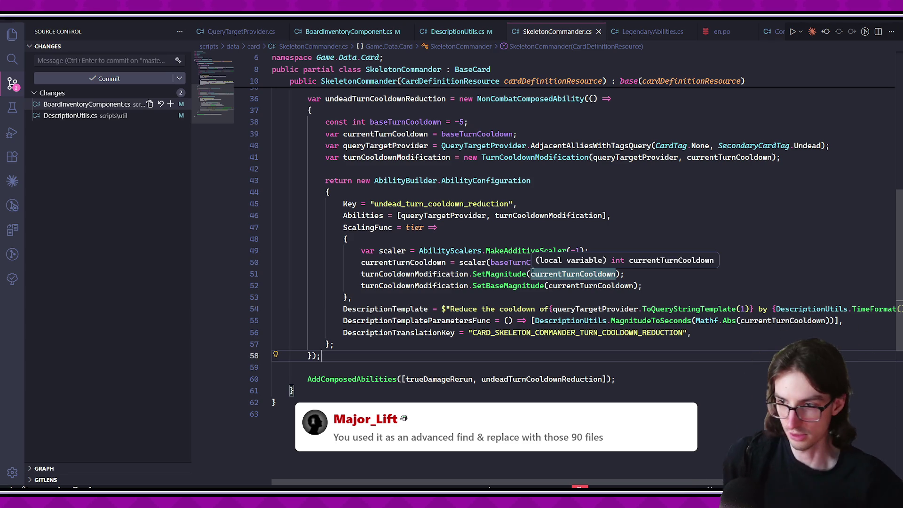
scroll(490, 338, "down", 1)
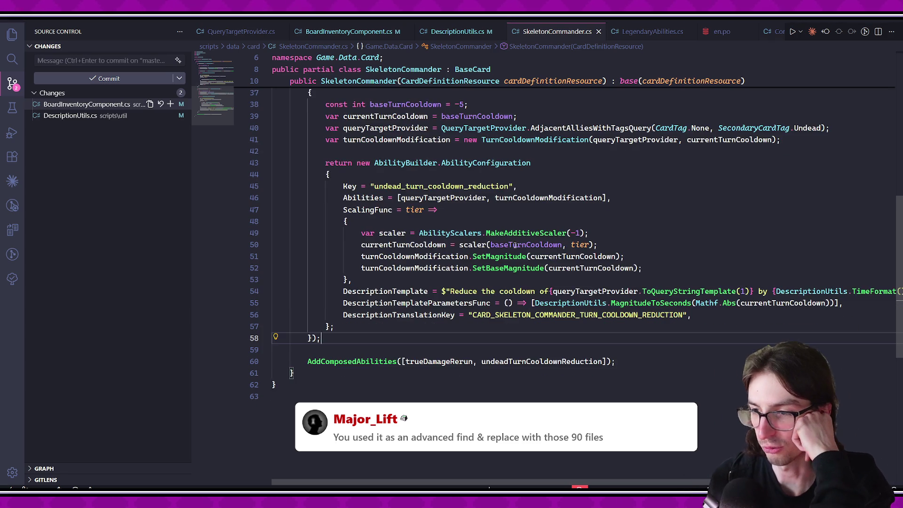
scroll(489, 338, "right", 3)
scroll(490, 338, "left", 3)
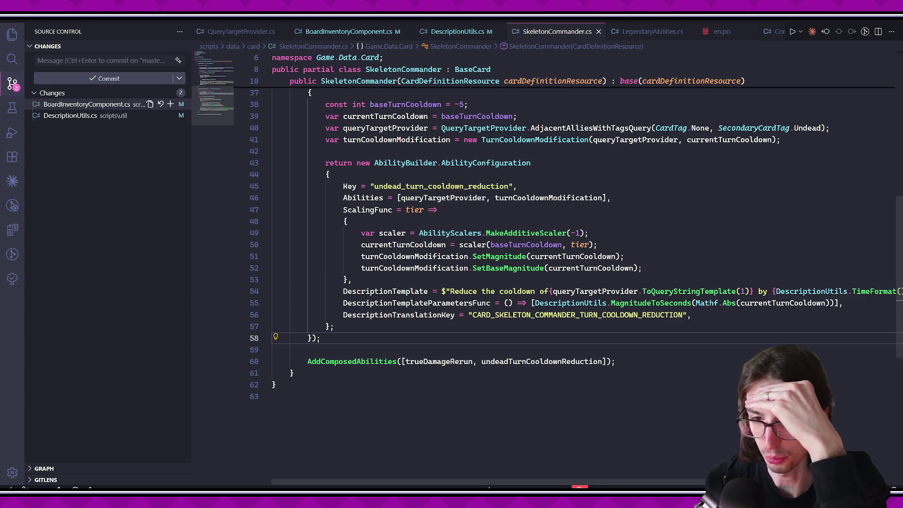
left_click(284, 438)
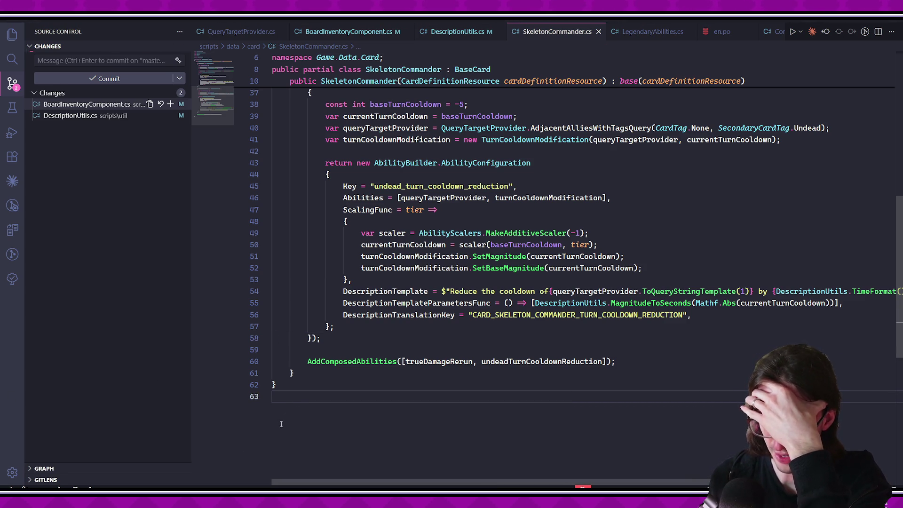
left_click(288, 388)
key("Up")
key("Up")
key("Up")
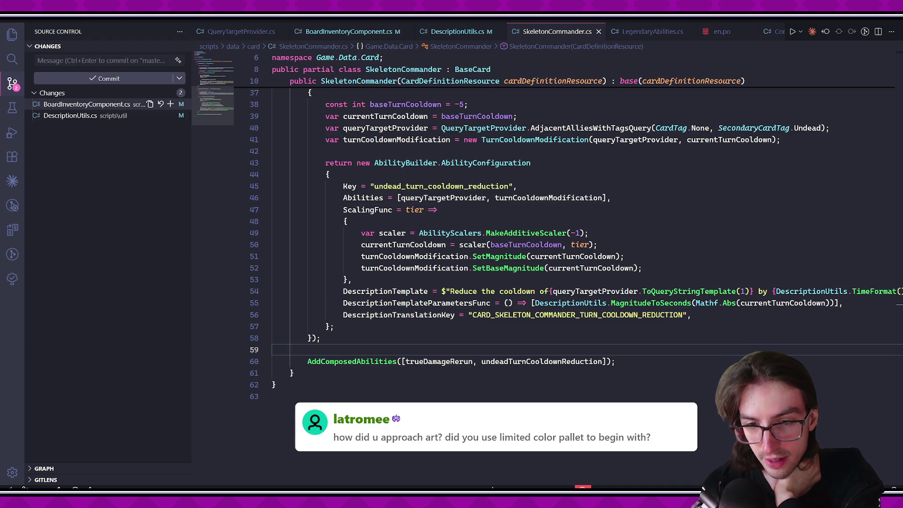
left_click(273, 397)
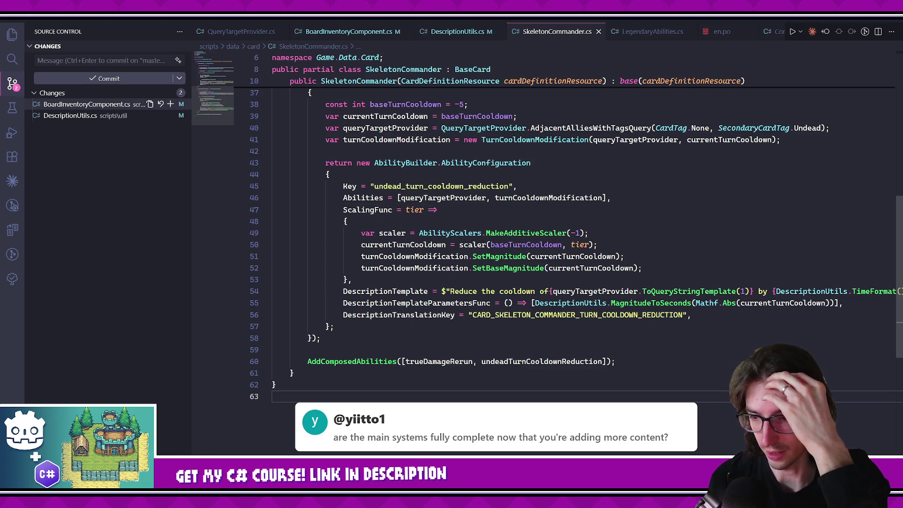
key("Left")
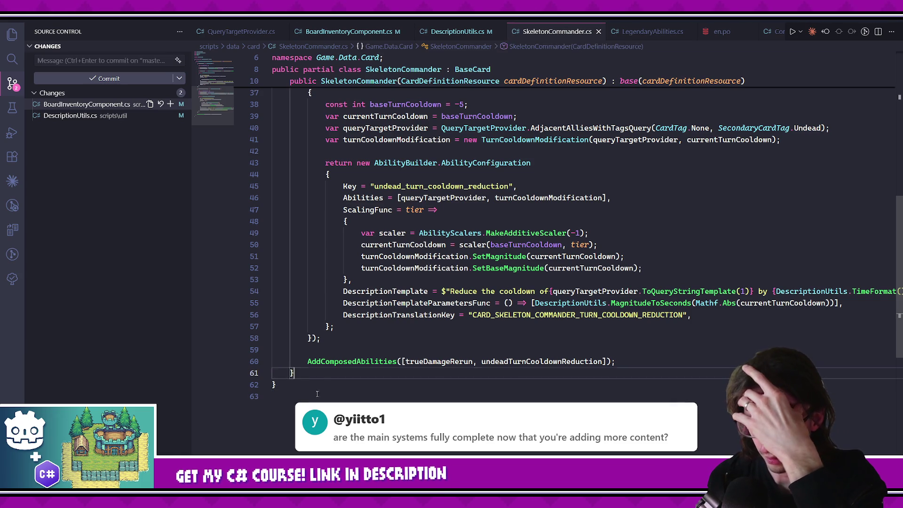
left_click(316, 396)
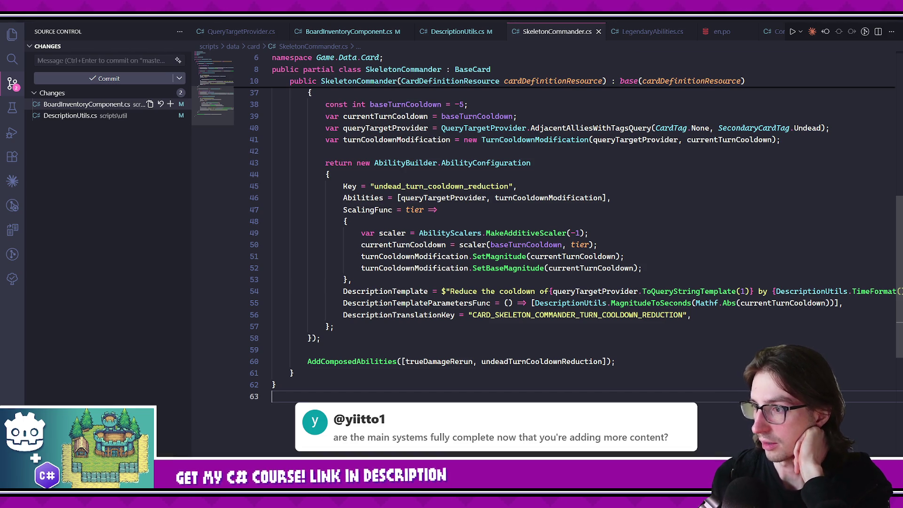
key("Up")
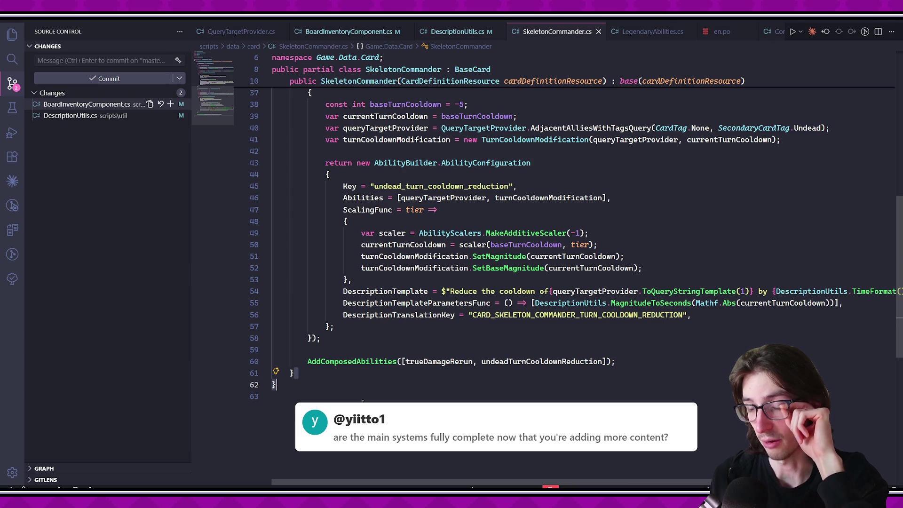
left_click(307, 401)
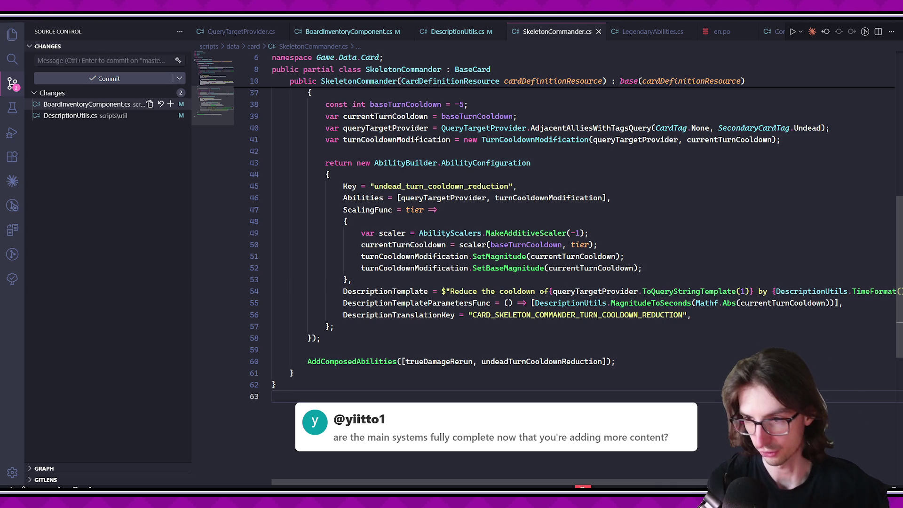
scroll(343, 320, "up", 1)
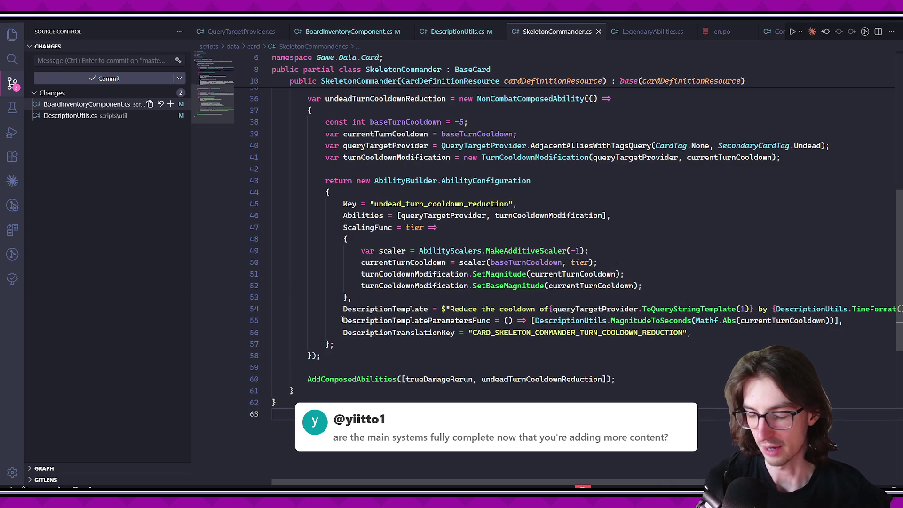
scroll(330, 322, "up", 3)
left_click(342, 398)
scroll(341, 399, "up", 1)
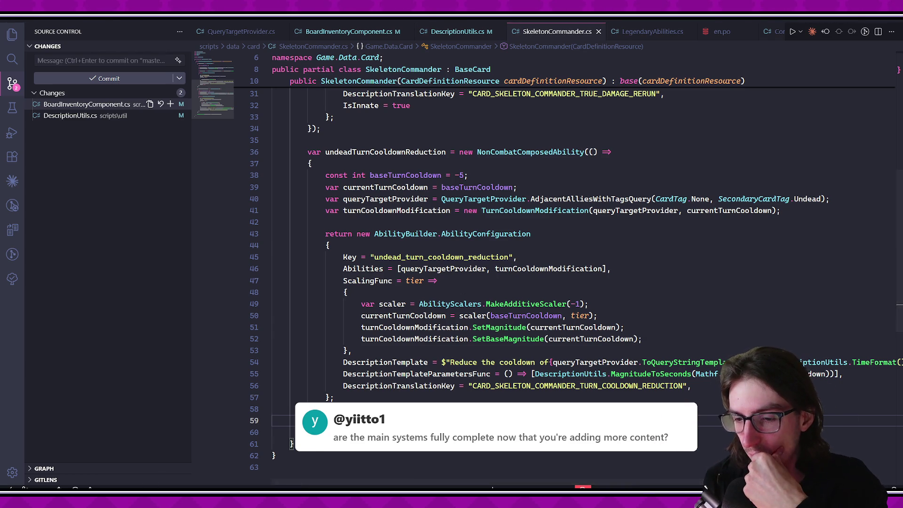
Run Godot's Run Translation Generator command from the command palette.
key("alt+Tab")
left_click(770, 24)
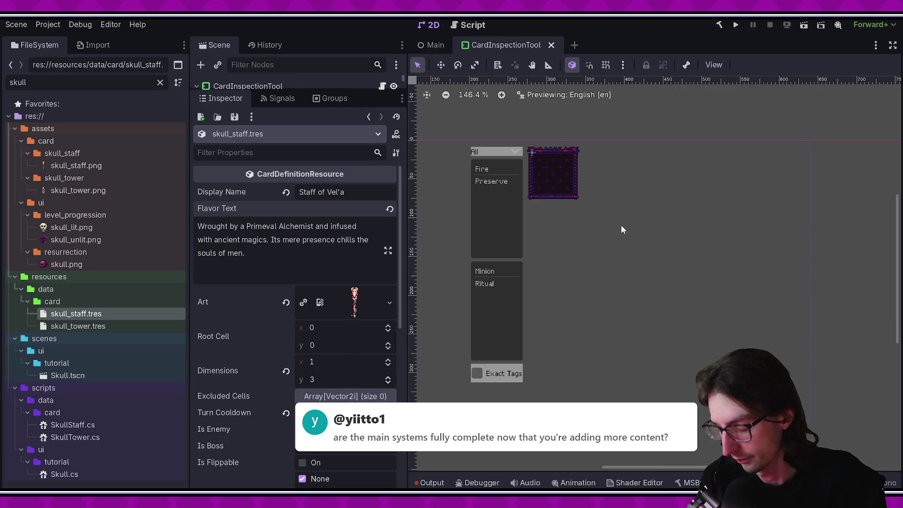
key("ctrl+shift+p")
type("trans")
key("Return")
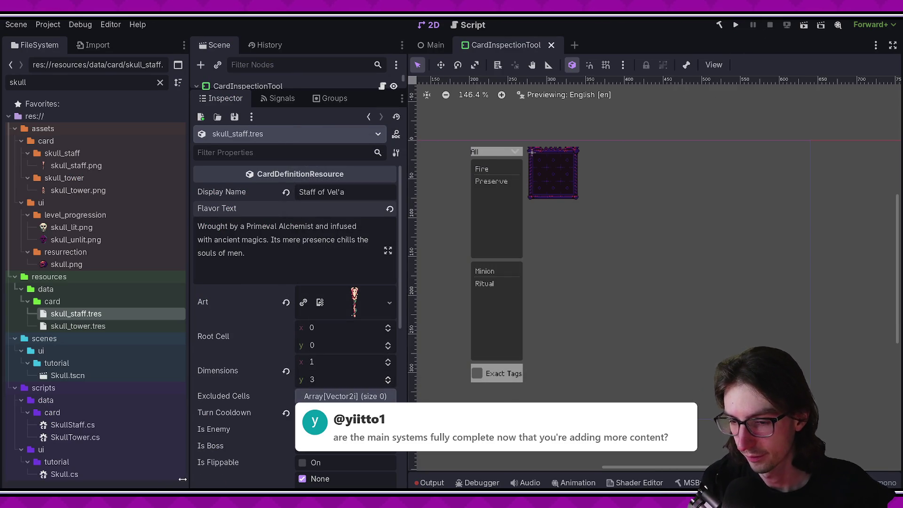
left_click(191, 485)
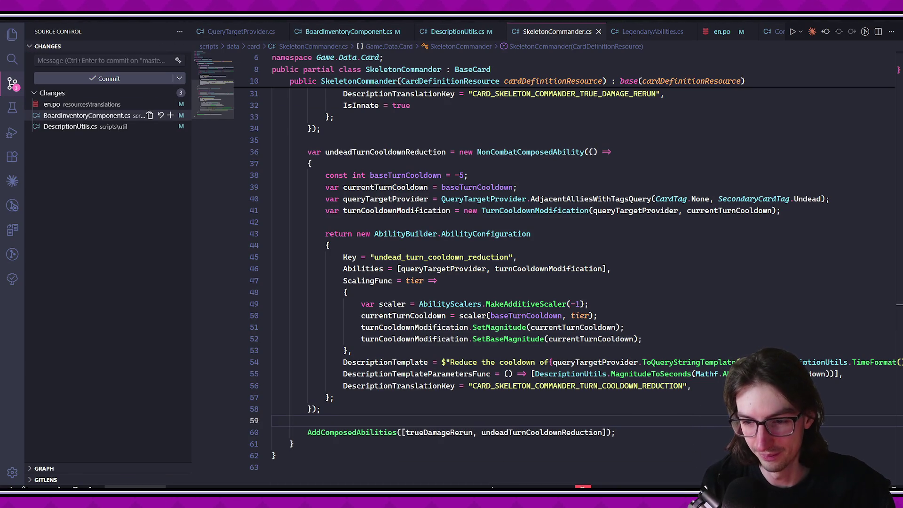
Rerun the Translation Generator, then view the en.po diff in VS Code Source Control.
left_click(113, 485)
left_click(327, 258)
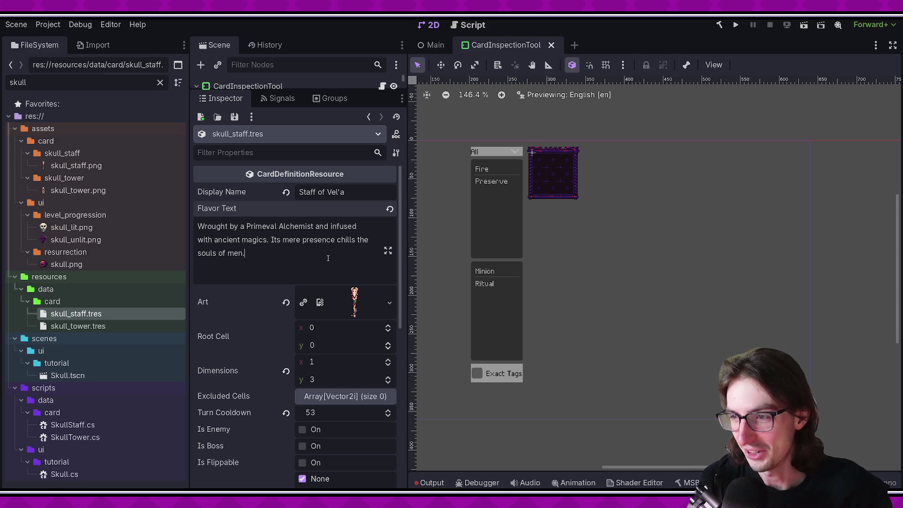
key("ctrl+shift+p")
type("trans")
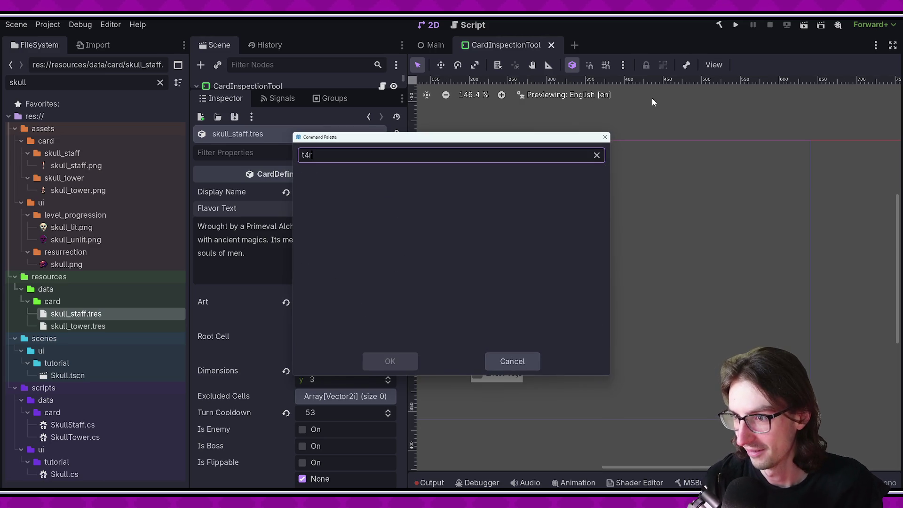
key("Return")
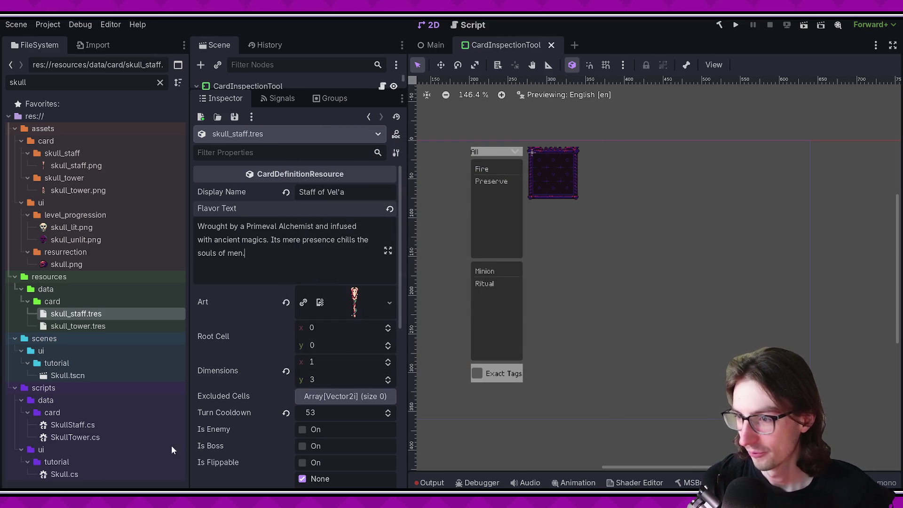
key("alt+Tab")
left_click(52, 104)
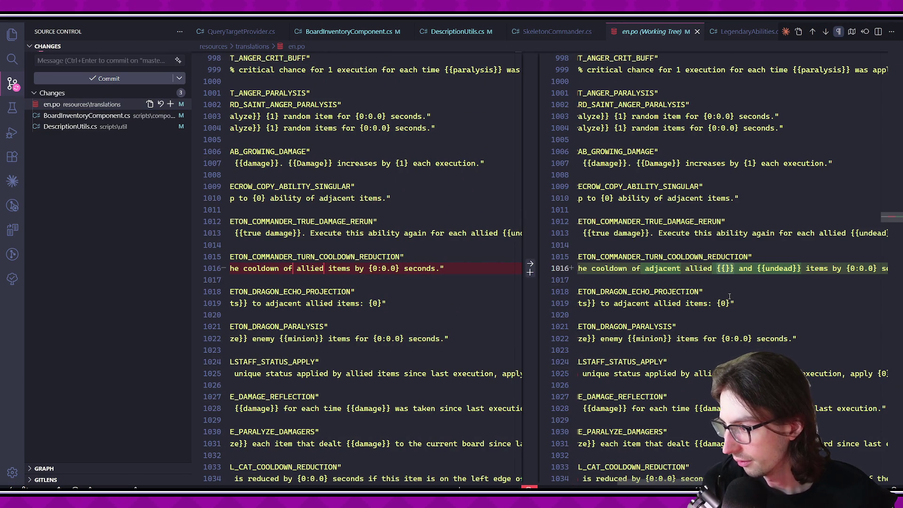
scroll(730, 296, "left", 2)
scroll(732, 296, "left", 2)
scroll(719, 301, "right", 10)
scroll(705, 305, "left", 5)
scroll(705, 304, "left", 5)
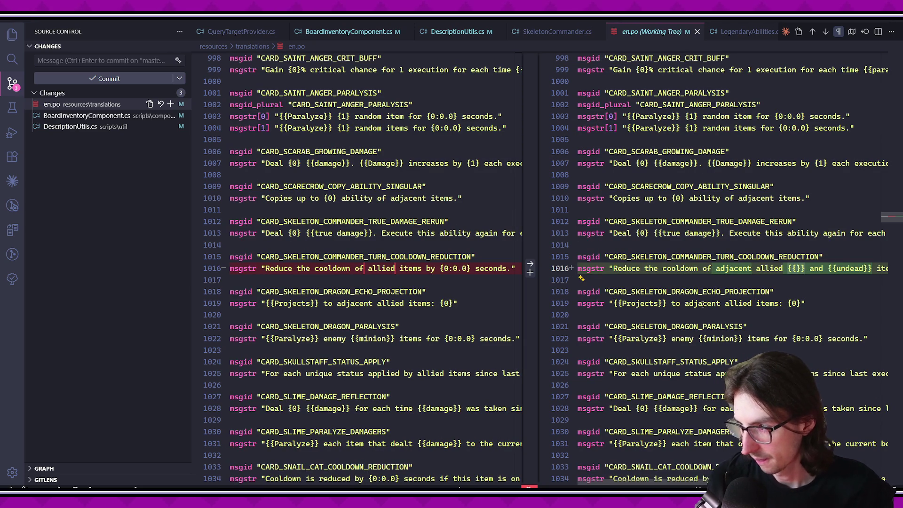
key("alt+Tab")
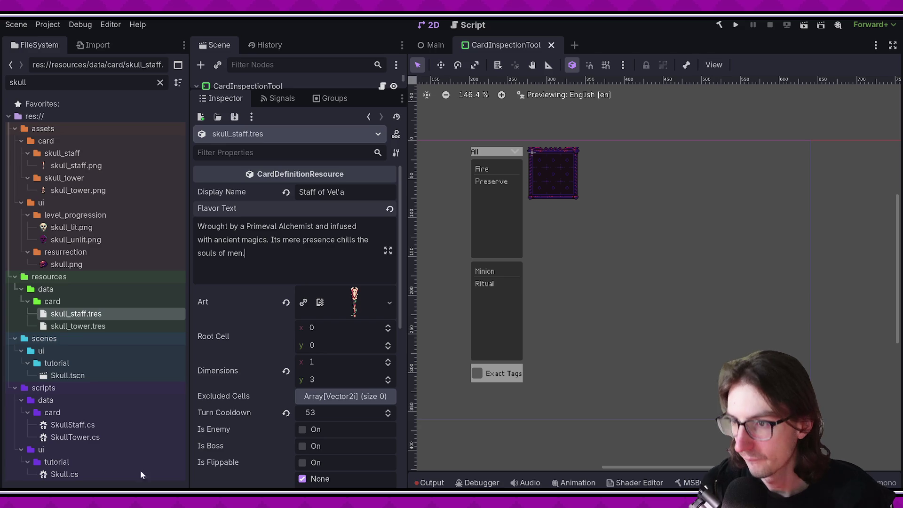
key("alt+Tab")
left_click(458, 33)
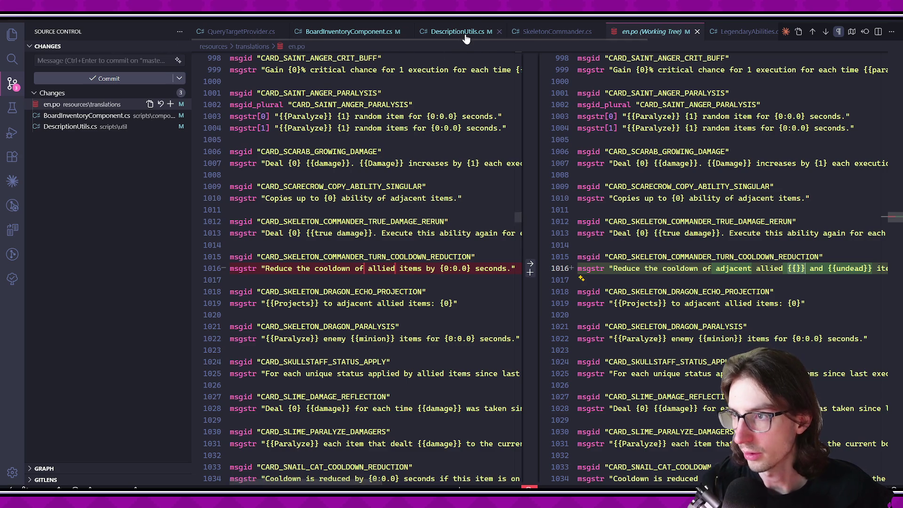
Scroll to CreateCardTagKeyword and highlight tagString uses, placing the caret in the secondary-tag block.
scroll(485, 227, "up", 3)
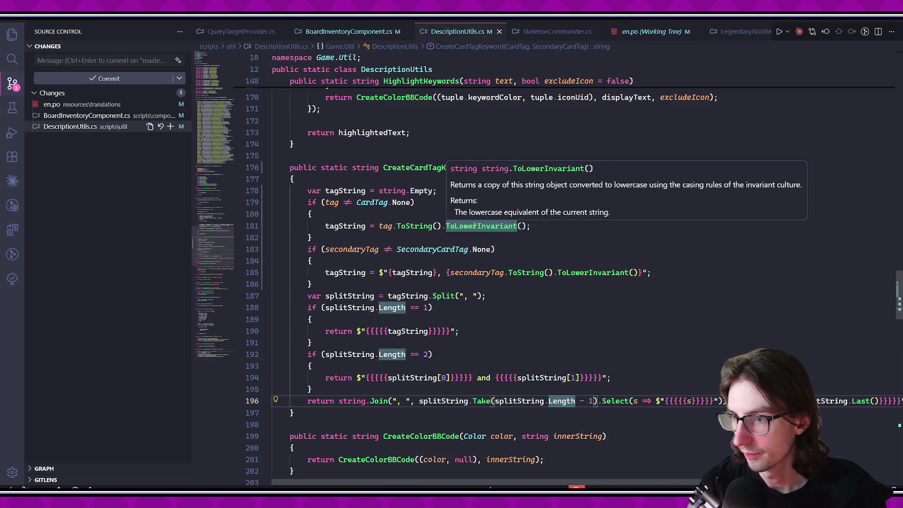
left_click(553, 282)
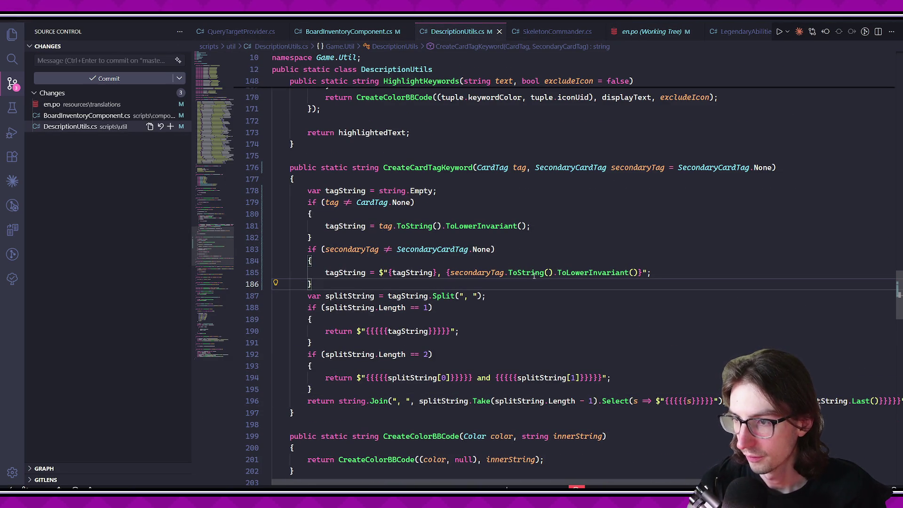
left_click(542, 296)
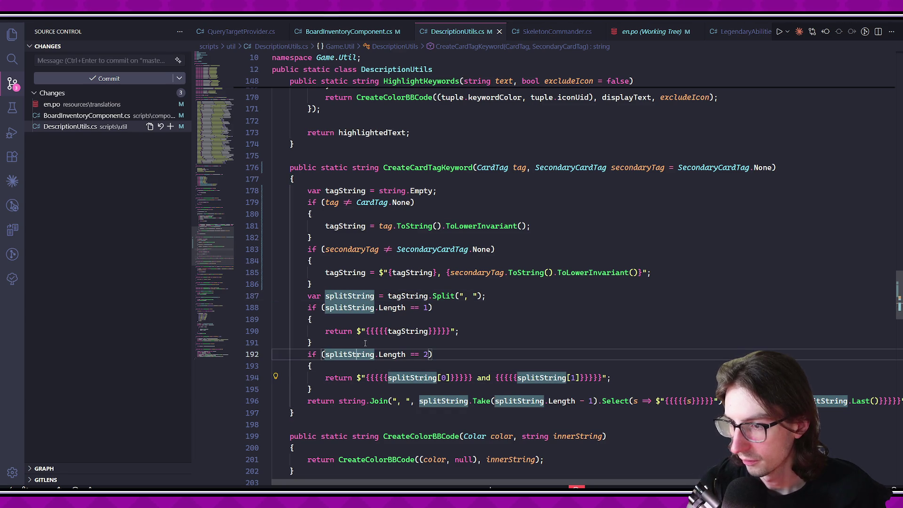
left_click(410, 331)
key("Down")
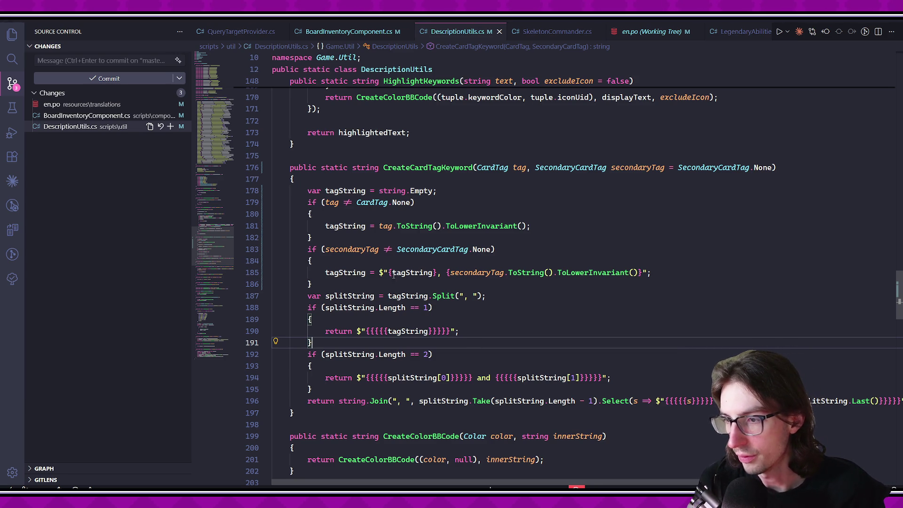
left_click(356, 264)
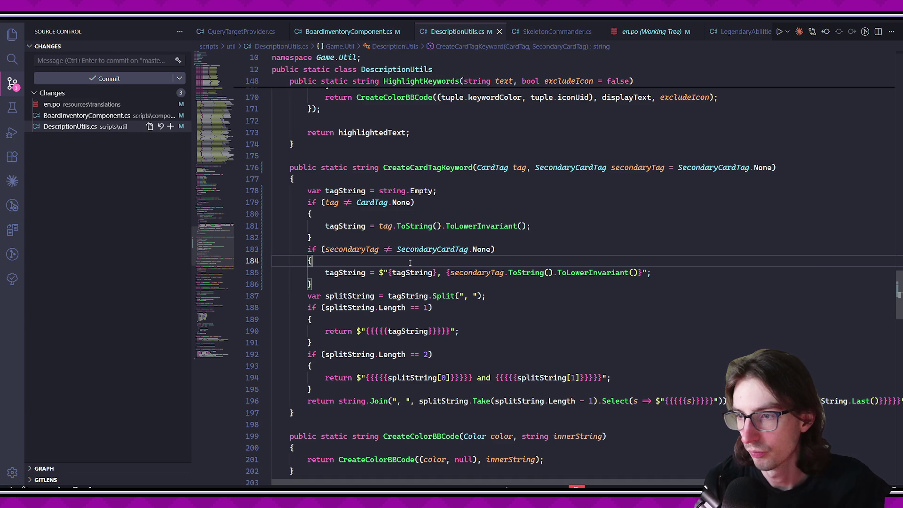
Add an if (!string.IsNullOrEmpty(tagString)) comma-appending block in the secondary-tag section.
key("Return")
type("if (!string")
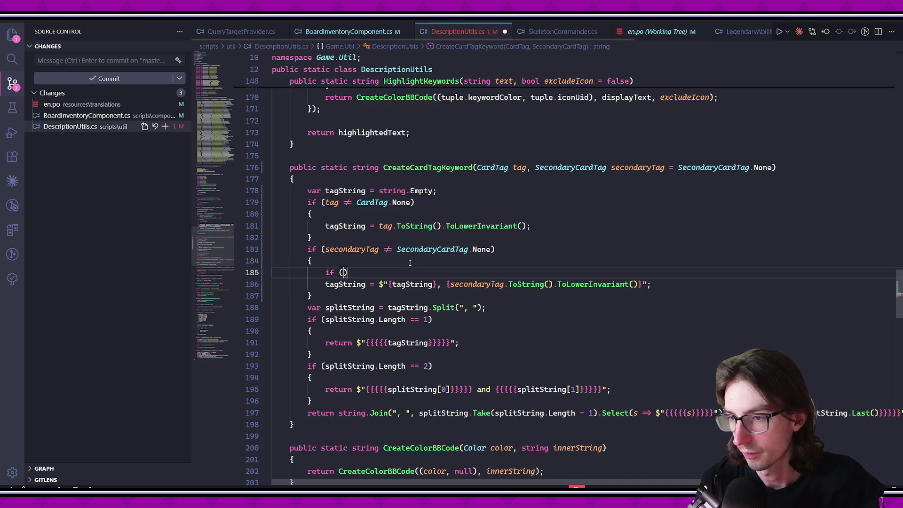
type(".IsNullOrEmpty")
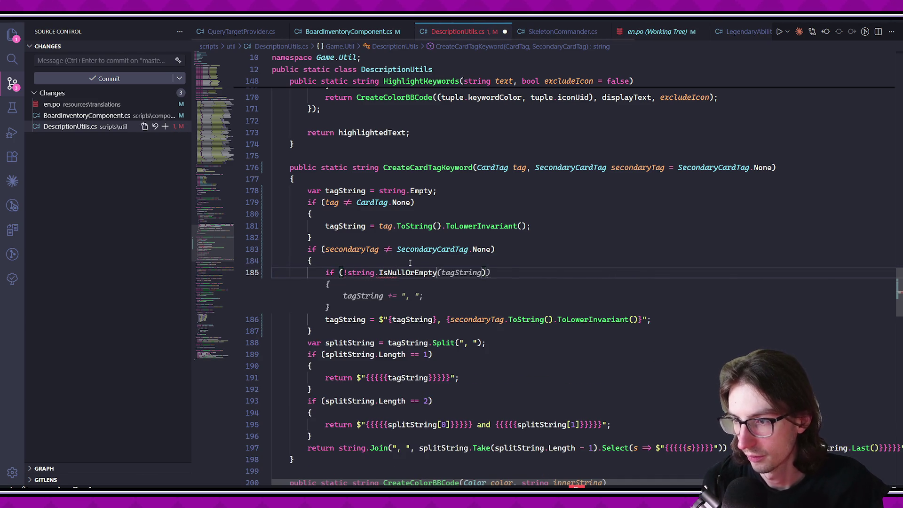
key("Tab")
type("(rt")
key("BackSpace")
key("BackSpace")
type("tag")
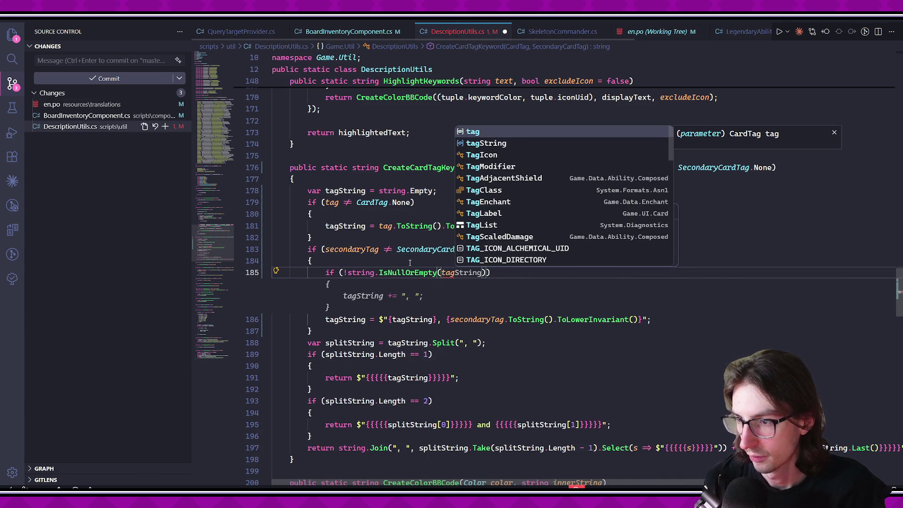
key("Escape")
key("Tab")
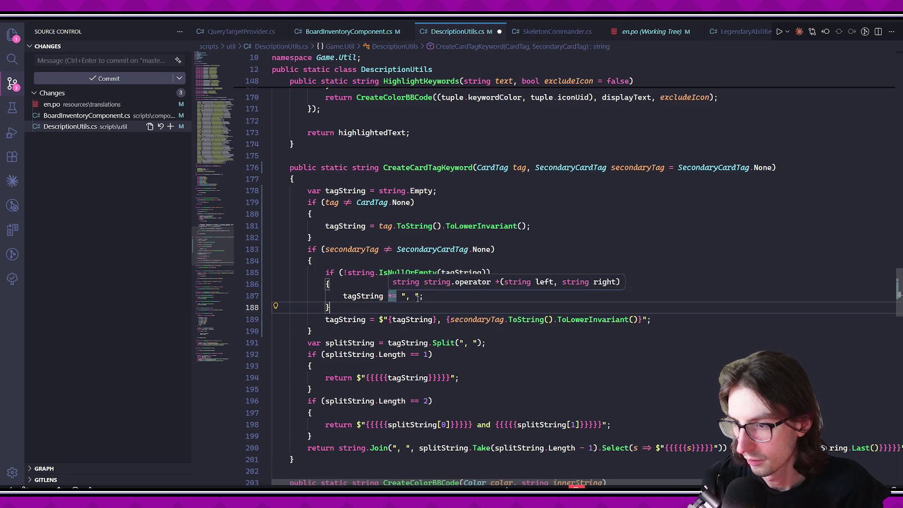
left_click(426, 332)
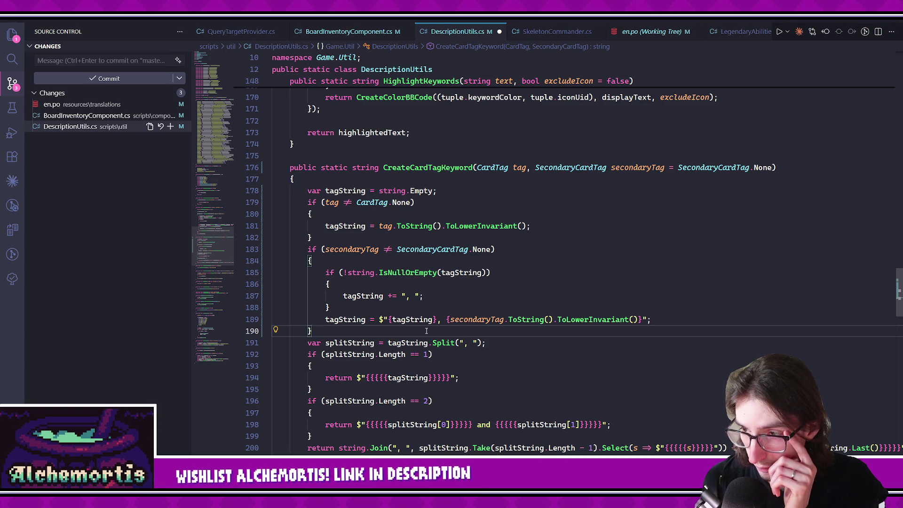
Change line 187 to tagString = $"{tagString}, "; and save DescriptionUtils.cs.
left_click(393, 298)
key("BackSpace")
key("BackSpace")
type("= $\"")
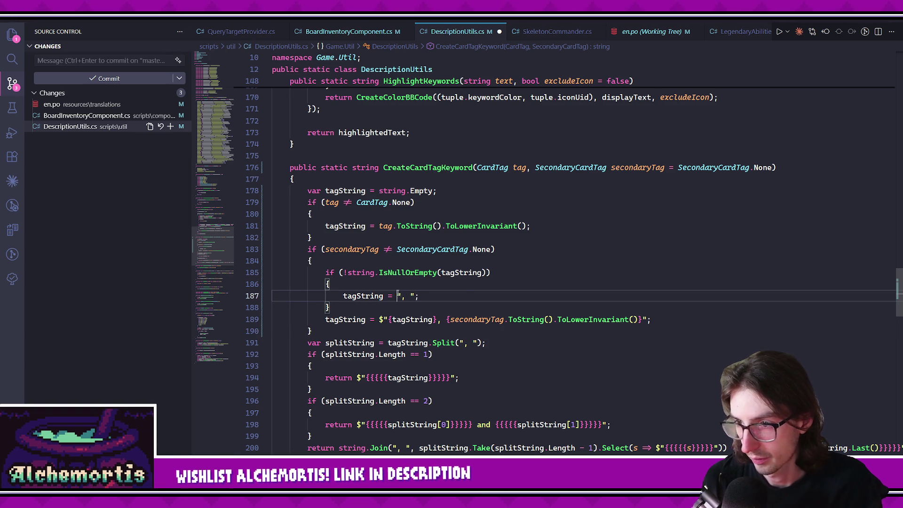
type("{tagString")
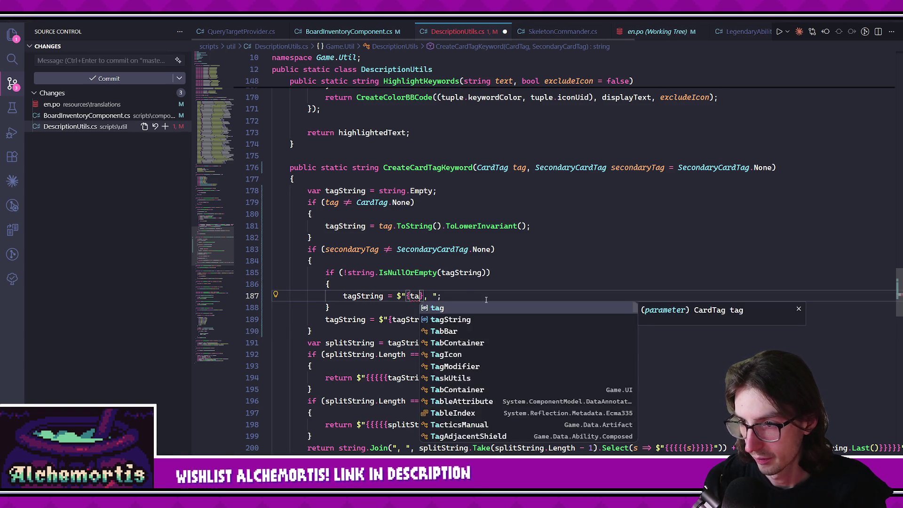
key("ctrl+s")
left_click(477, 361)
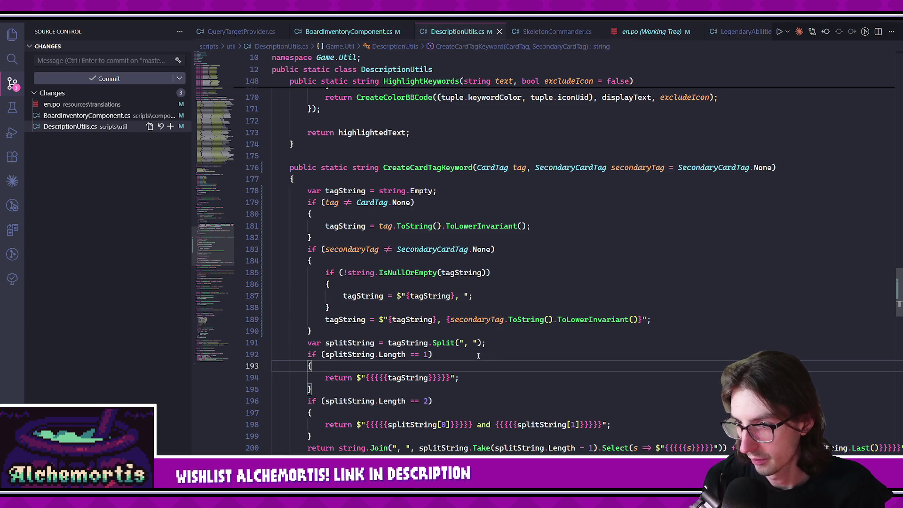
Delete the ", " separator from line 189, save, and return to Godot.
left_click_drag(652, 319, 397, 320)
left_click(446, 320)
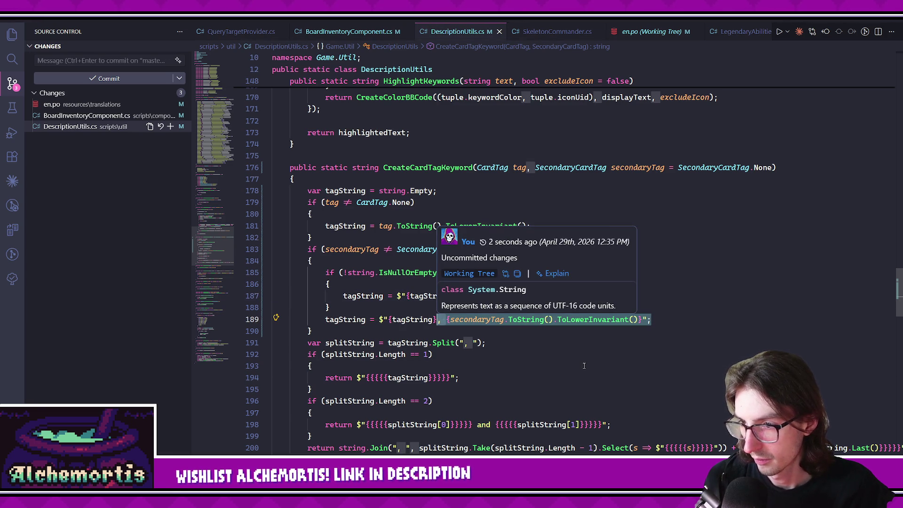
key("BackSpace")
key("BackSpace")
left_click(595, 379)
key("ctrl+s")
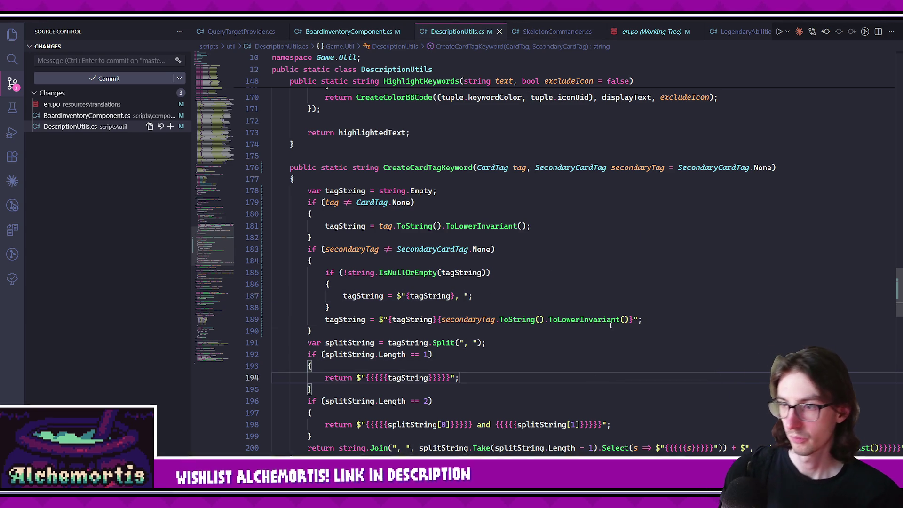
left_click(481, 389)
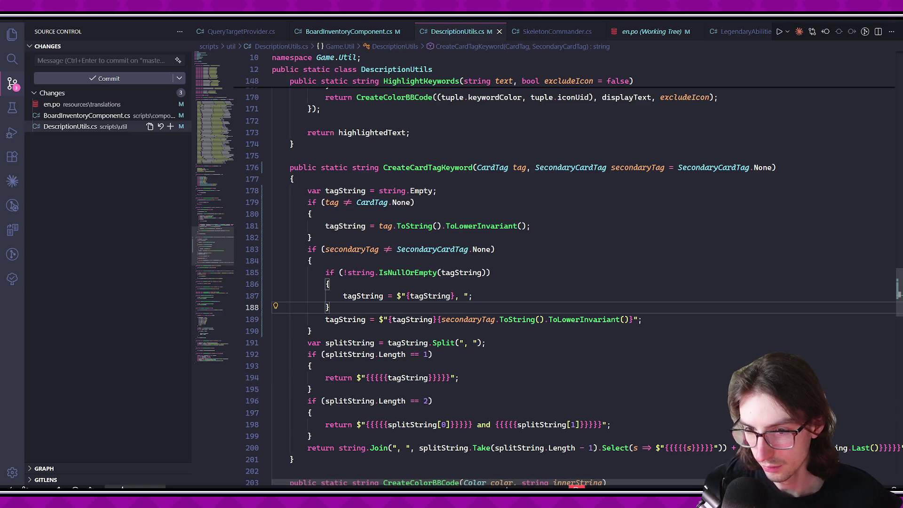
key("alt+Tab")
key("ctrl+s")
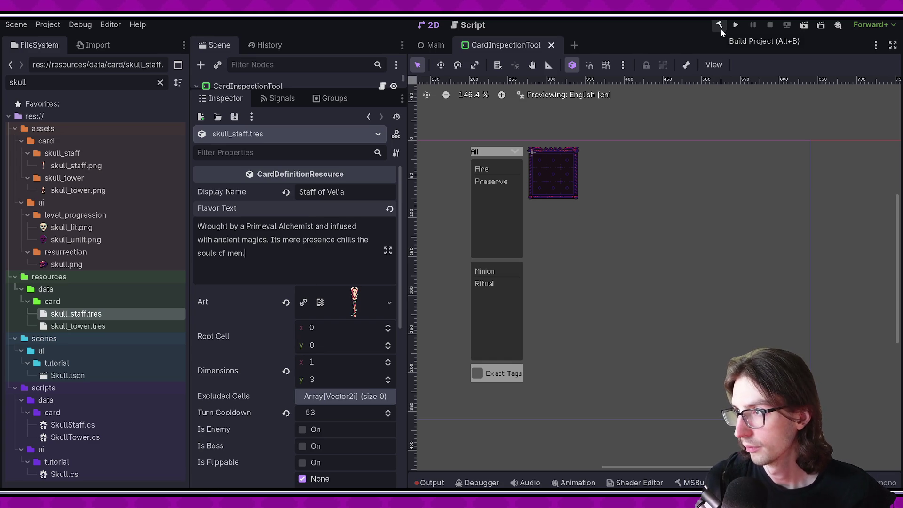
Rebuild the .NET project and widen the Inspector so the flavor text has more room.
left_click(720, 27)
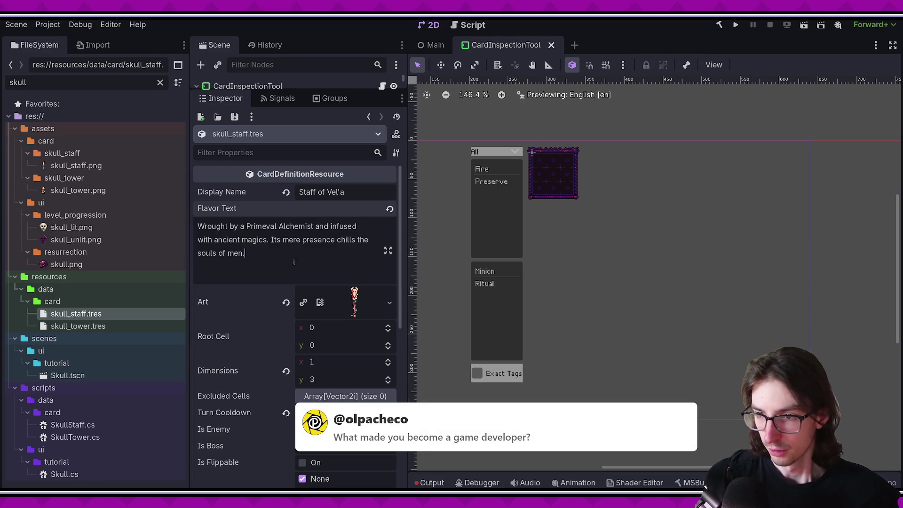
scroll(343, 273, "up", 2)
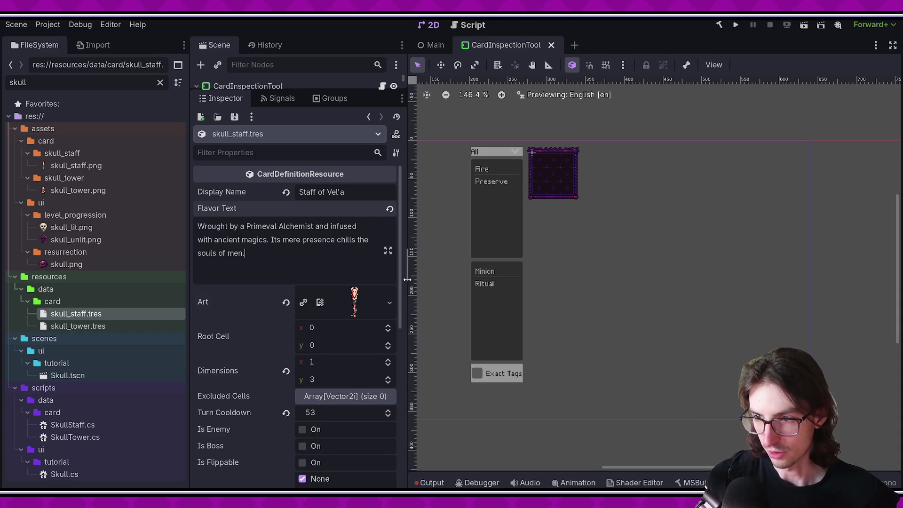
left_click_drag(405, 268, 409, 268)
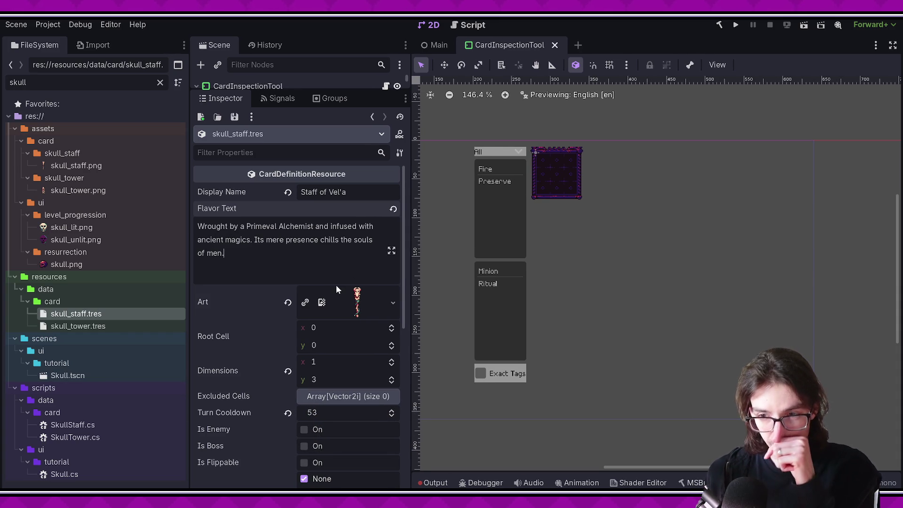
Inspect the Staff of Vel'a Flavor Text field by selecting and deselecting its contents.
key("ctrl+a")
left_click(294, 262)
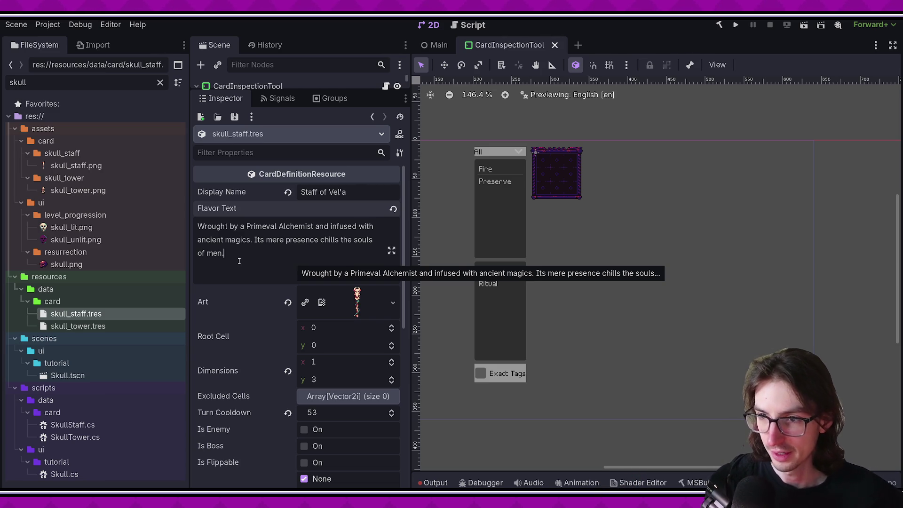
key("ctrl+a")
left_click(261, 252)
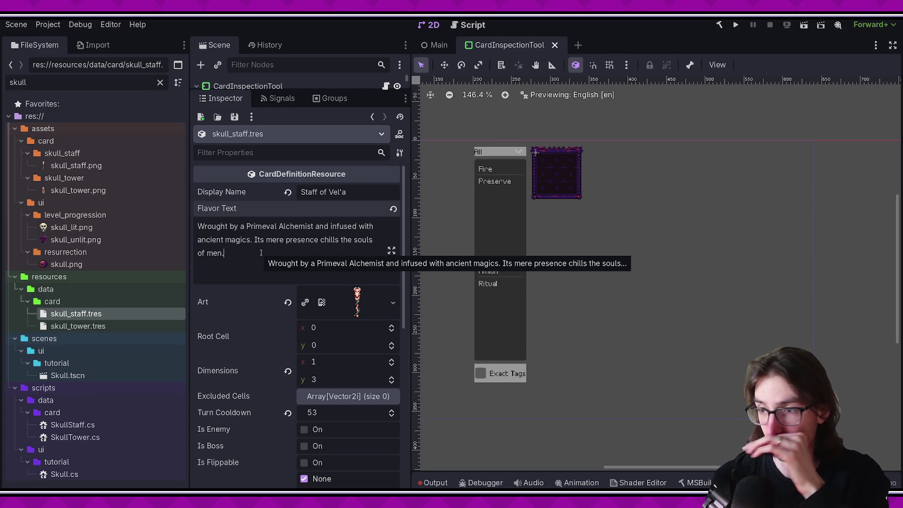
key("ctrl+a")
key("Right")
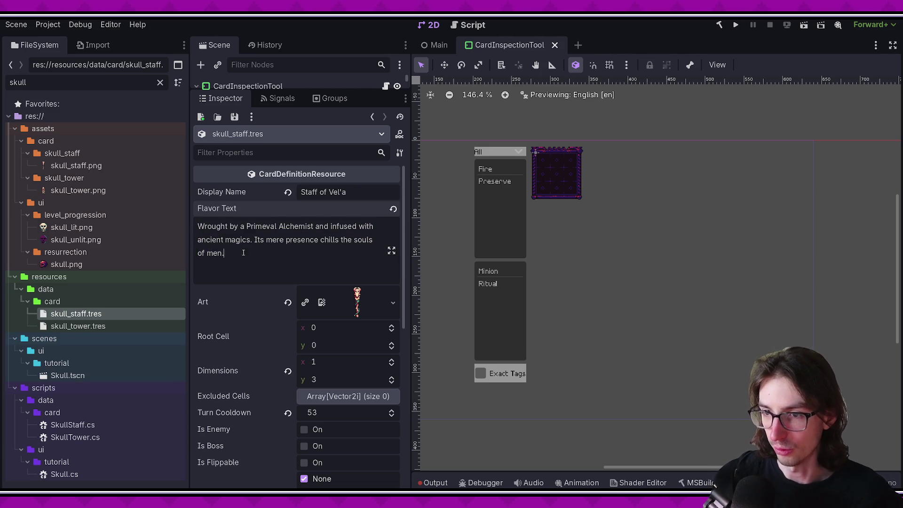
key("ctrl+a")
left_click(300, 273)
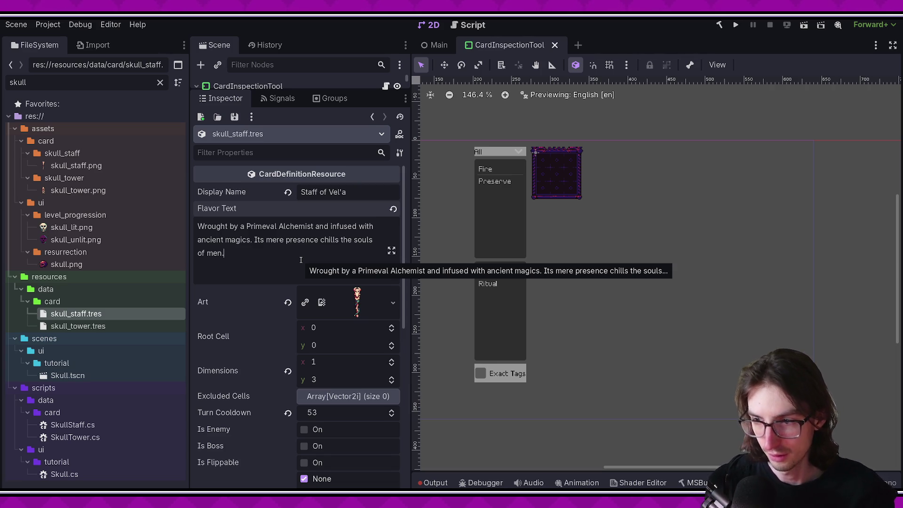
key("ctrl+a")
key("Right")
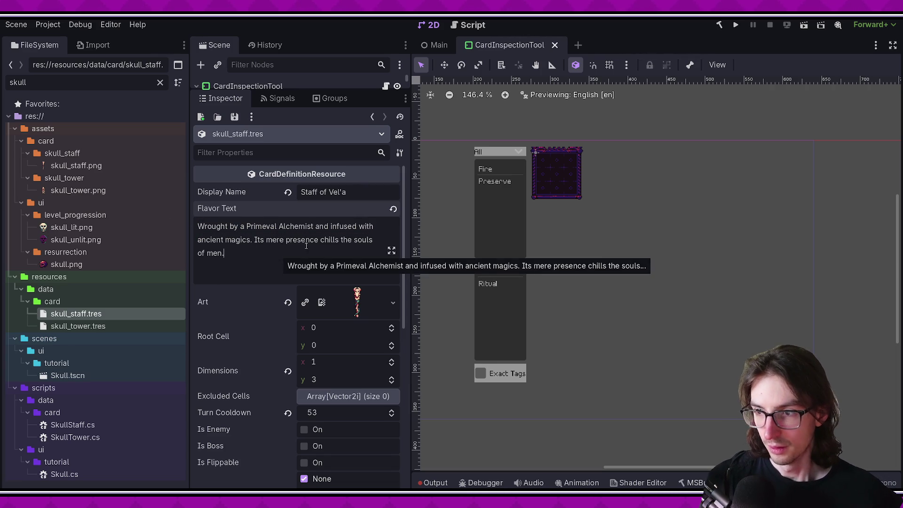
scroll(392, 289, "down", 3)
scroll(339, 239, "up", 3)
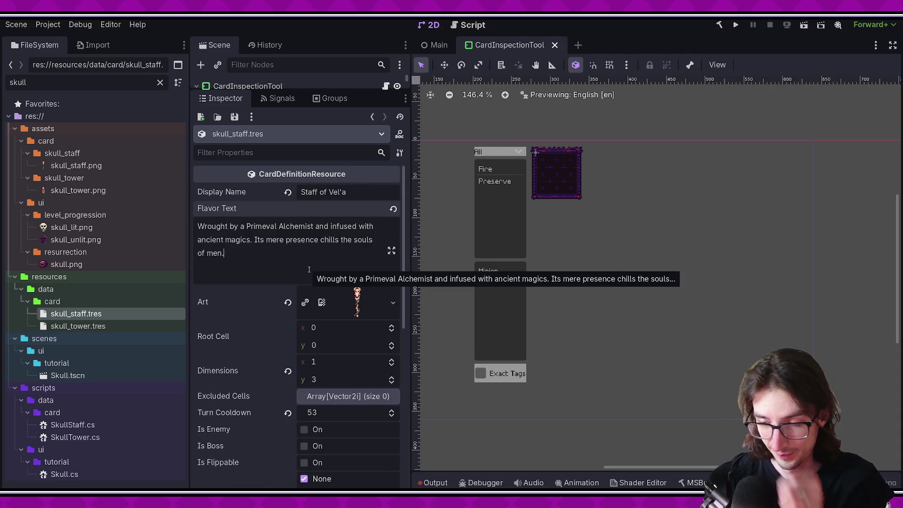
key("alt+Tab")
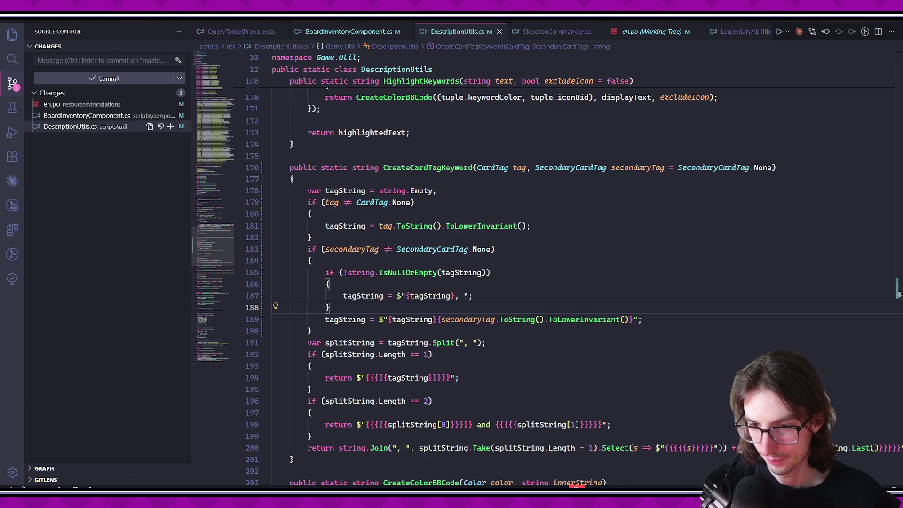
Review the pending DescriptionUtils.cs diff in Source Control.
key("alt+Tab")
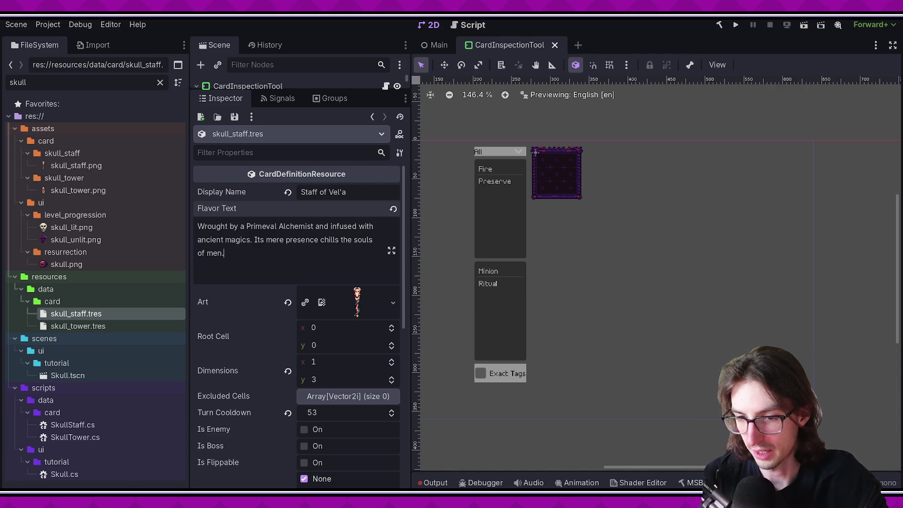
key("alt+Tab")
left_click(59, 128)
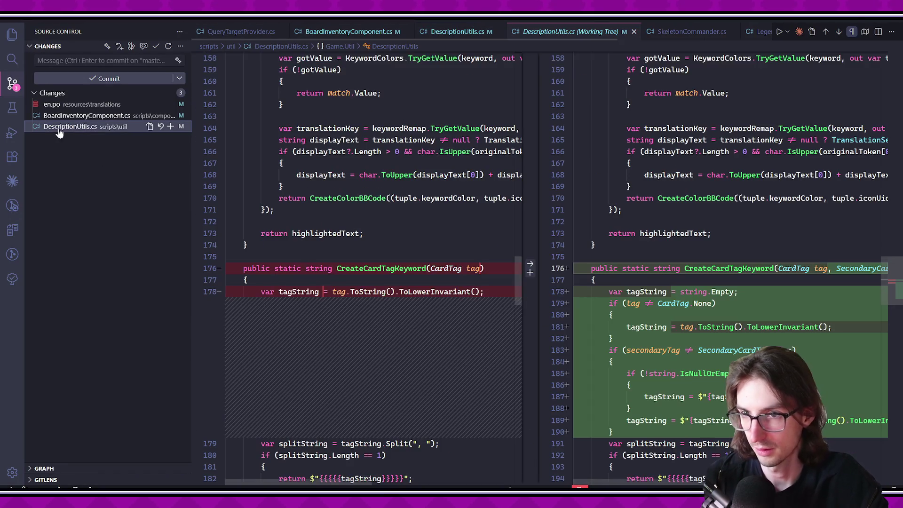
key("alt+Tab")
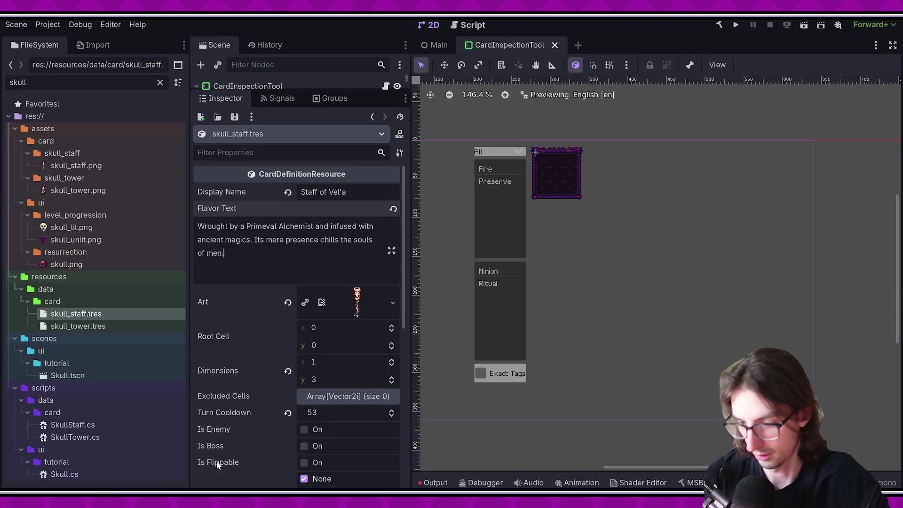
Search Godot's command palette for the 'tran' translation generator command.
key("ctrl+shift+o")
key("Escape")
key("ctrl+shift+p")
type("tran")
key("Return")
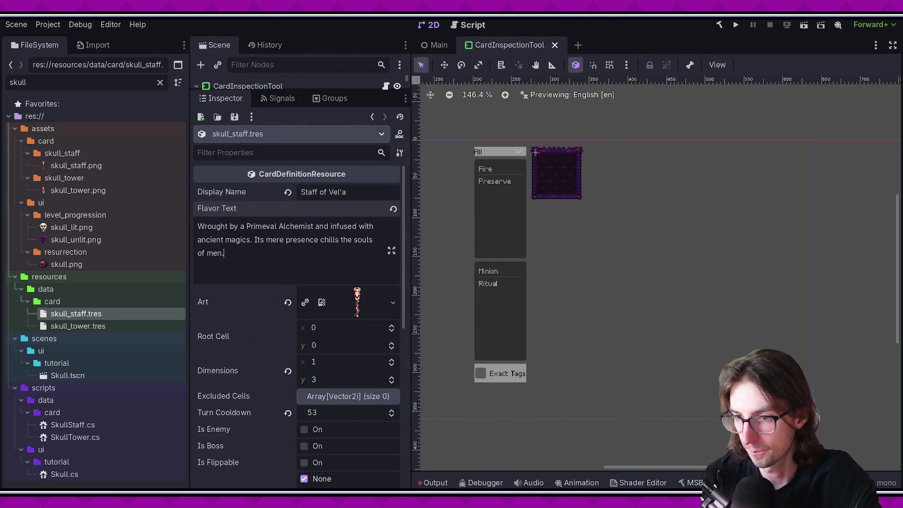
Review the en.po translation diff, then build and run the game in Godot with F5.
key("alt+Tab")
left_click(71, 108)
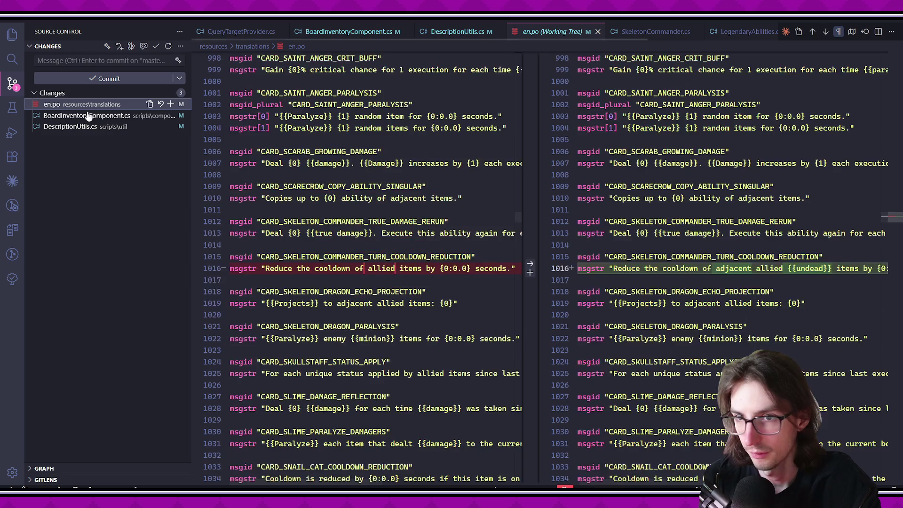
scroll(732, 295, "right", 3)
scroll(732, 295, "left", 3)
scroll(732, 295, "right", 3)
scroll(732, 295, "left", 3)
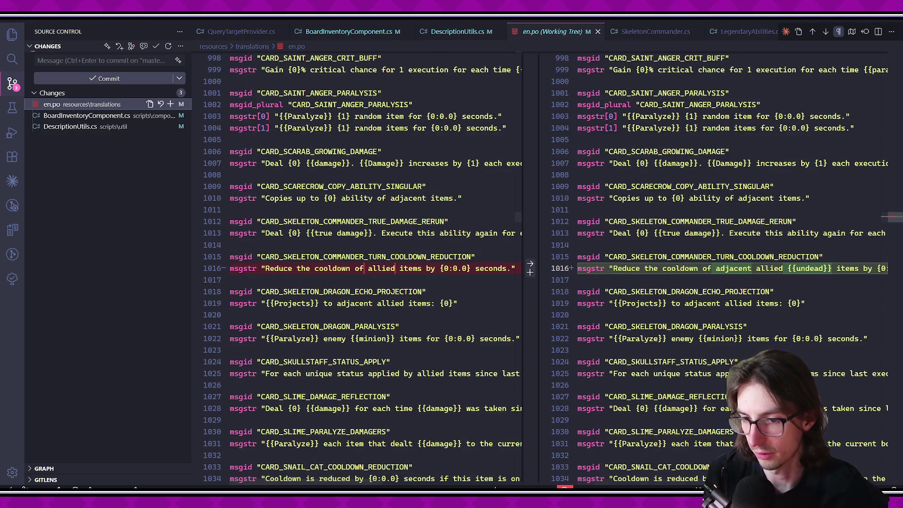
key("alt+Tab")
key("F5")
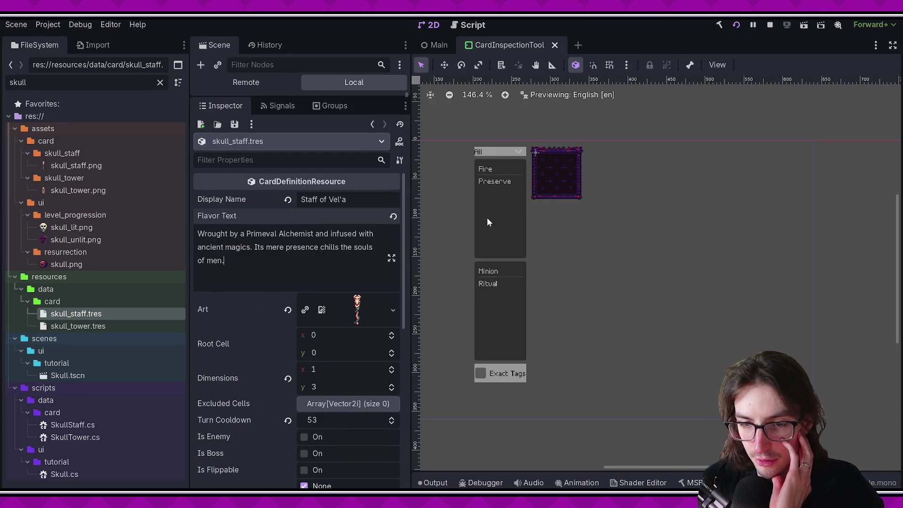